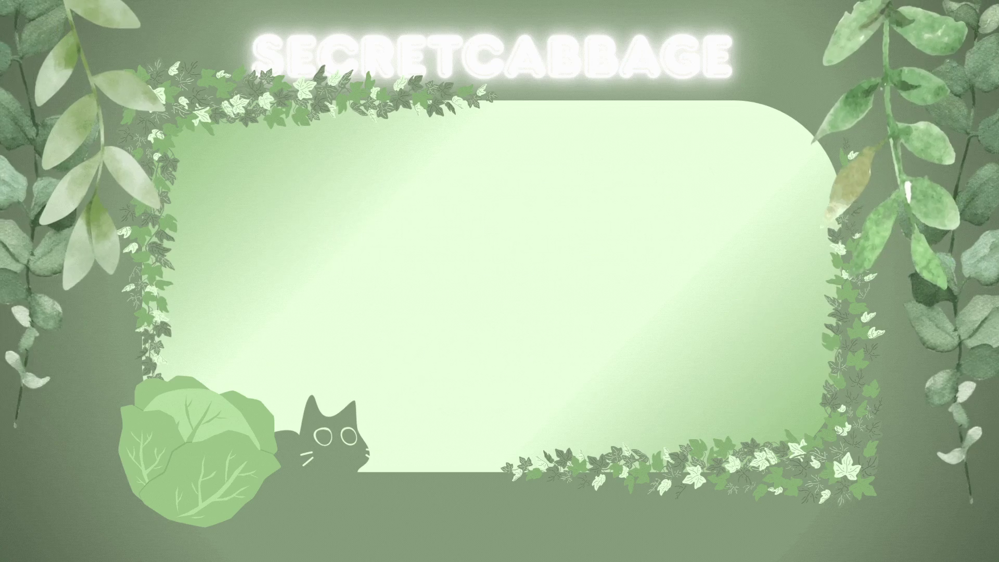
Switch OBS to the Live scene so the webcam and chat overlay show.
left_click(65, 405)
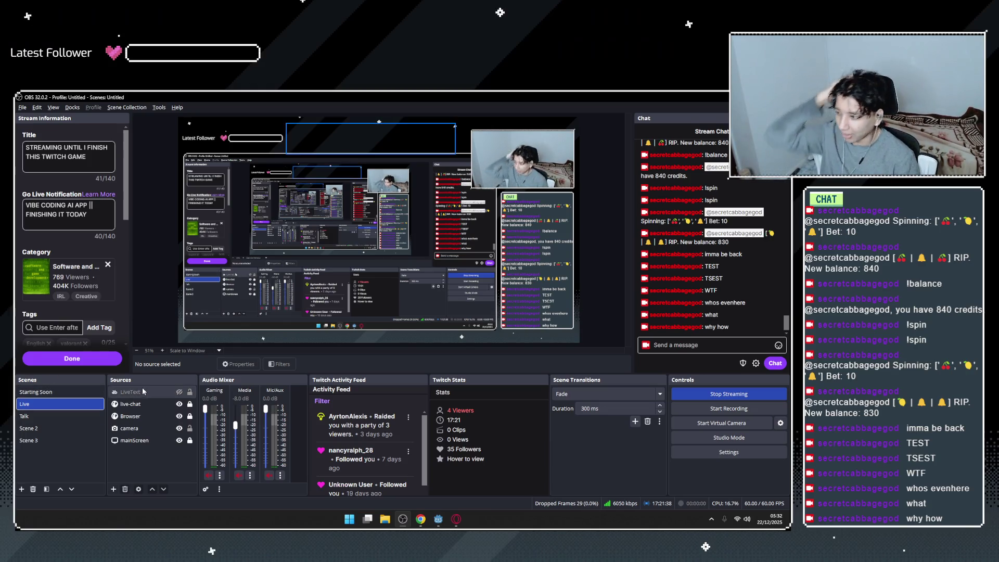
Cut to the webcam-only scene, return to the Live scene, then bring up the Opera GX browser.
left_click(67, 432)
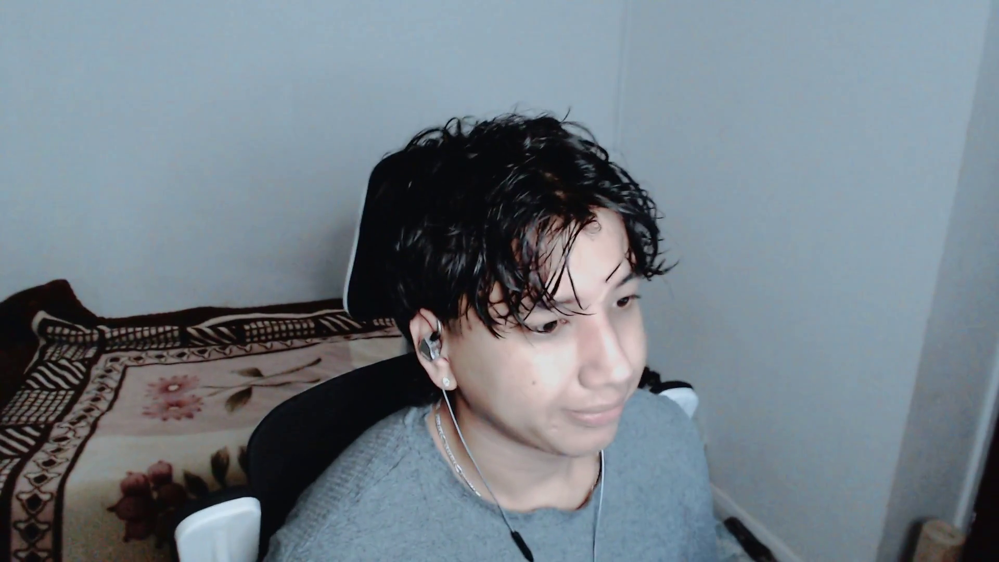
left_click(56, 404)
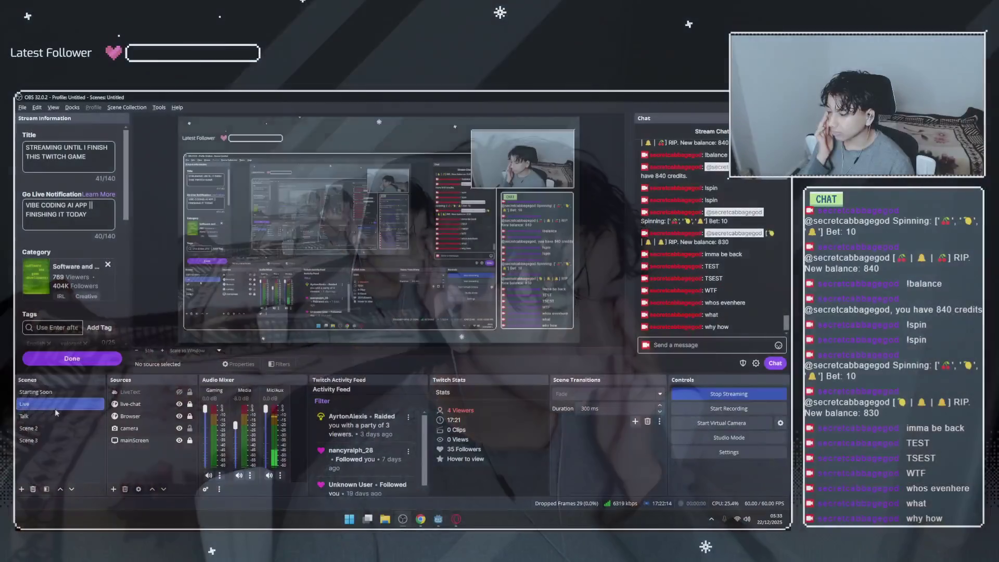
left_click(456, 519)
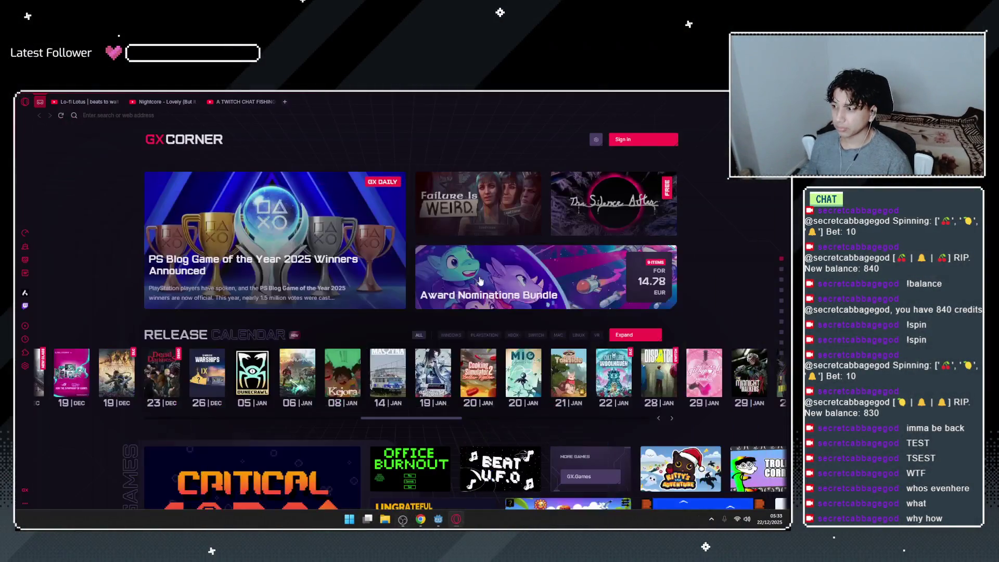
Browse the YouTube tabs and pause the 'First PC Game on Steam! Twitch-Integrated Godot!' video at 2:20.
left_click(177, 101)
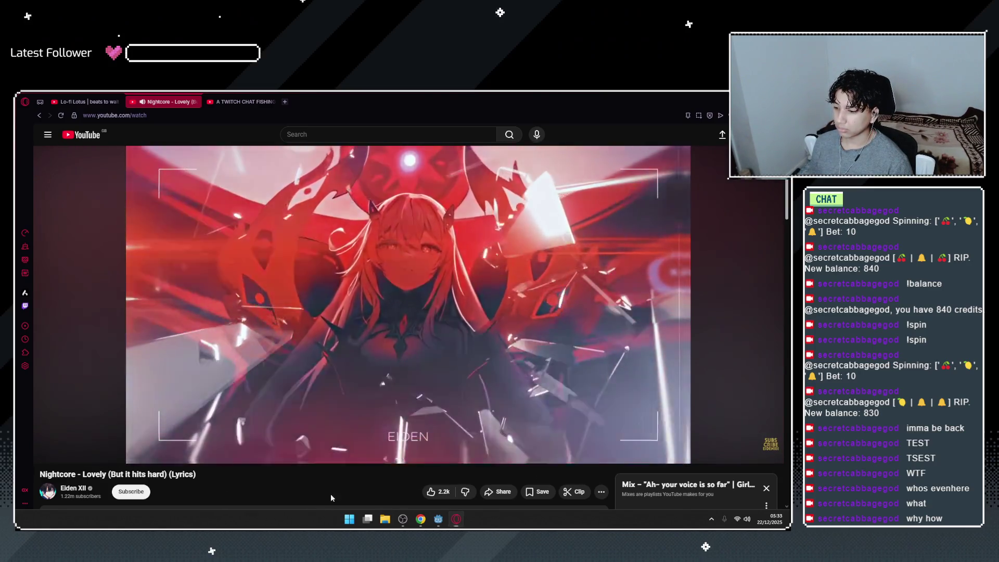
left_click(349, 519)
left_click(292, 260)
left_click(243, 102)
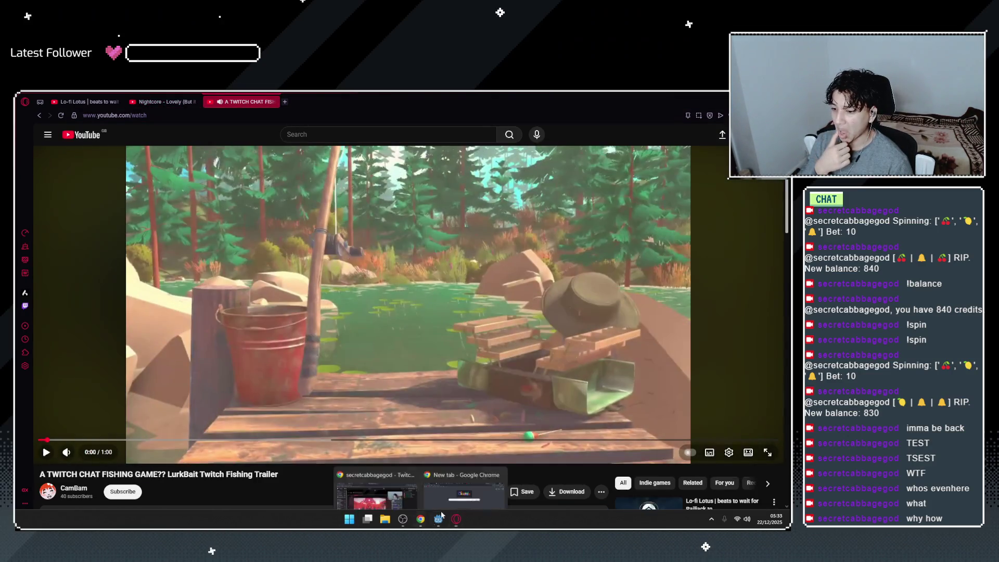
left_click(420, 519)
left_click(424, 94)
left_click(531, 94)
left_click(458, 100)
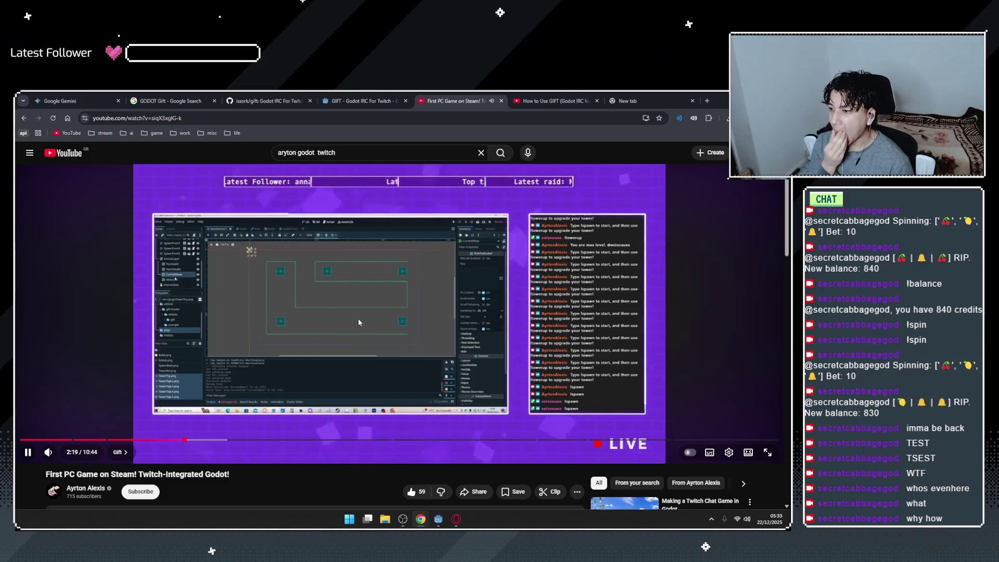
left_click(344, 385)
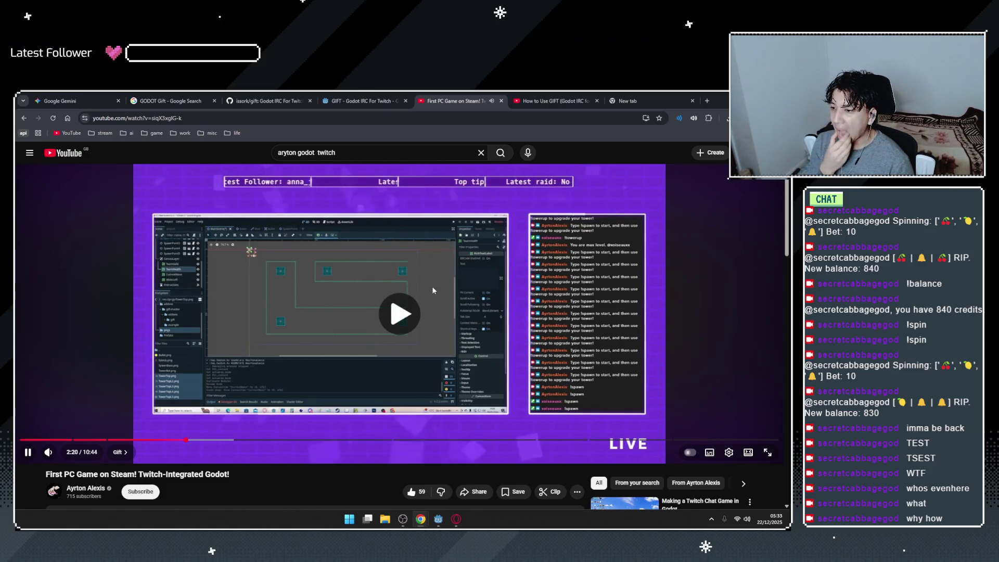
Return to the Godot editor and view line 130 of the GIFT gift.gd script.
left_click(445, 521)
left_click(416, 287)
scroll(396, 323, "down", 2)
scroll(390, 336, "up", 2)
scroll(319, 214, "up", 5)
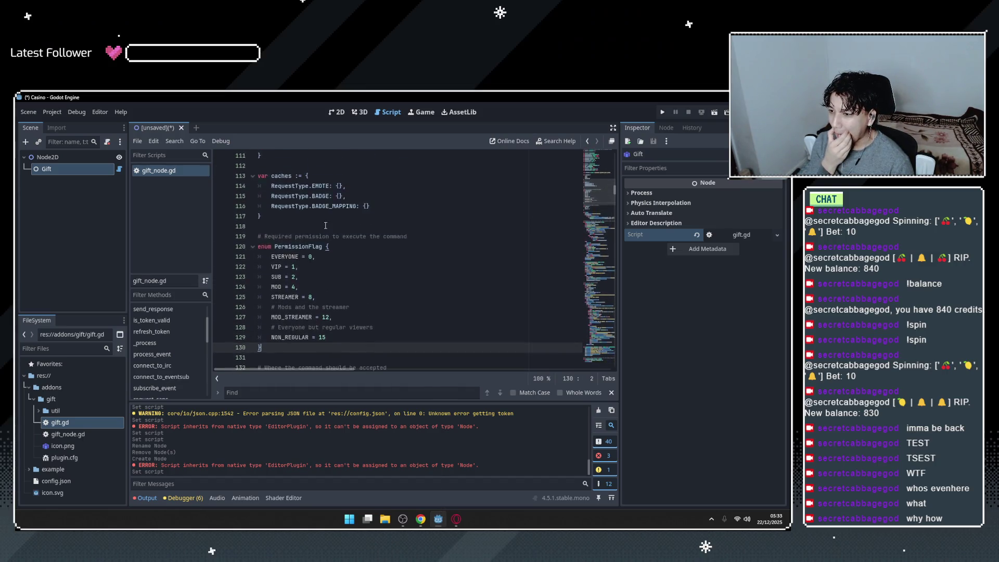
Discard the unsaved scene, create a new 2D Scene with a Node2D root, and show the 2D workspace.
left_click(181, 128)
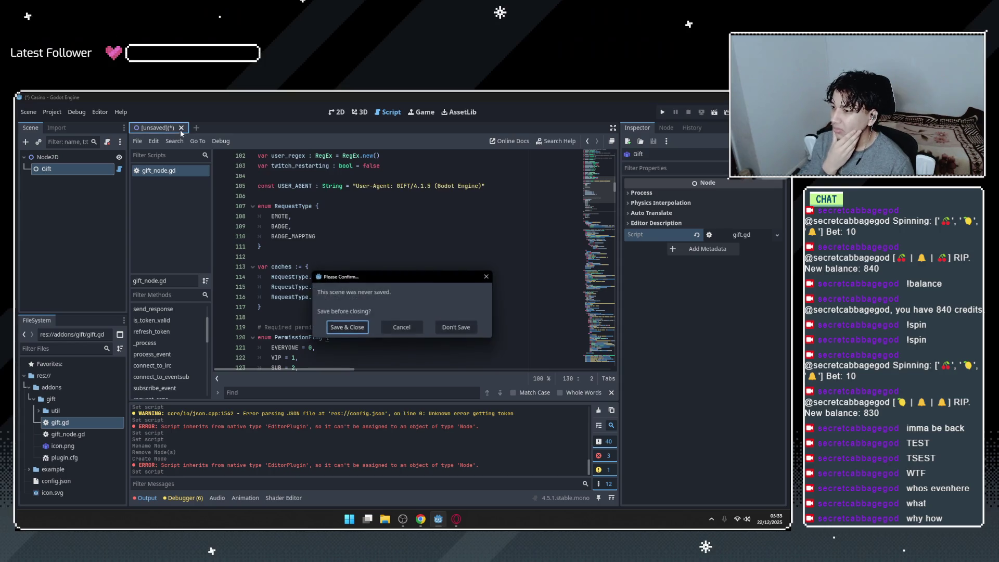
left_click(461, 327)
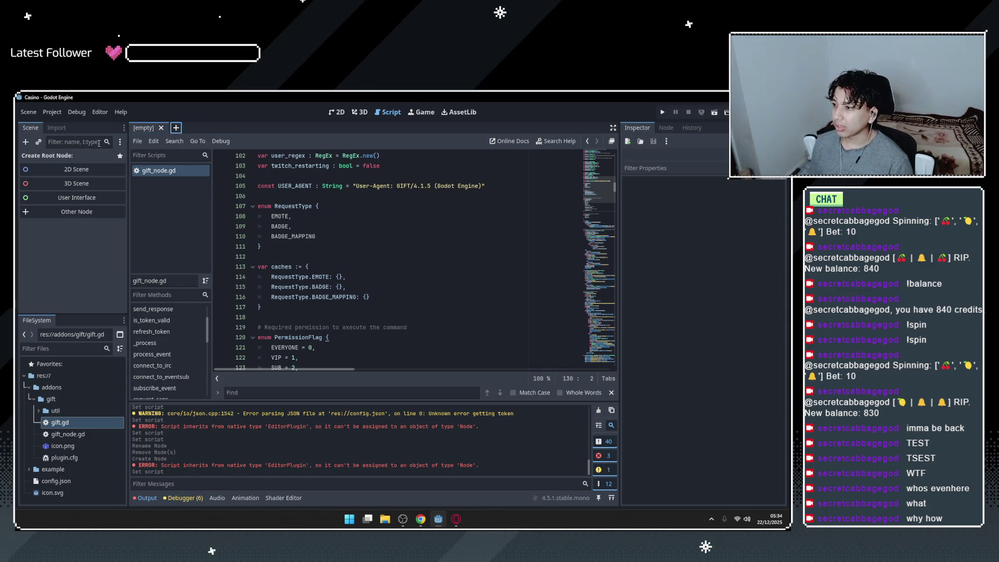
left_click(57, 128)
left_click(30, 130)
left_click(76, 169)
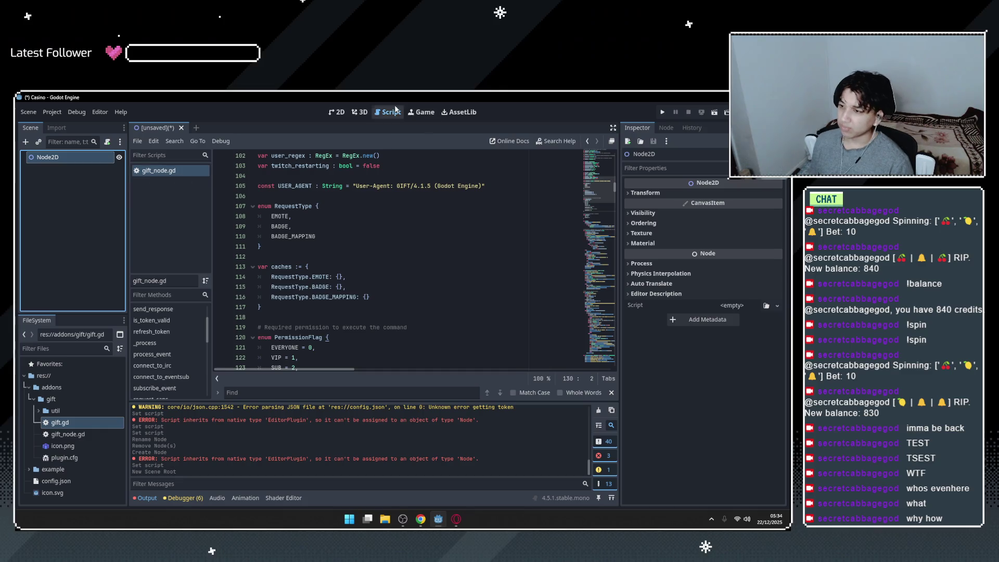
left_click(337, 112)
Open Add Child Node under Node2D and inspect the Node3D, Gift and Node types.
right_click(72, 159)
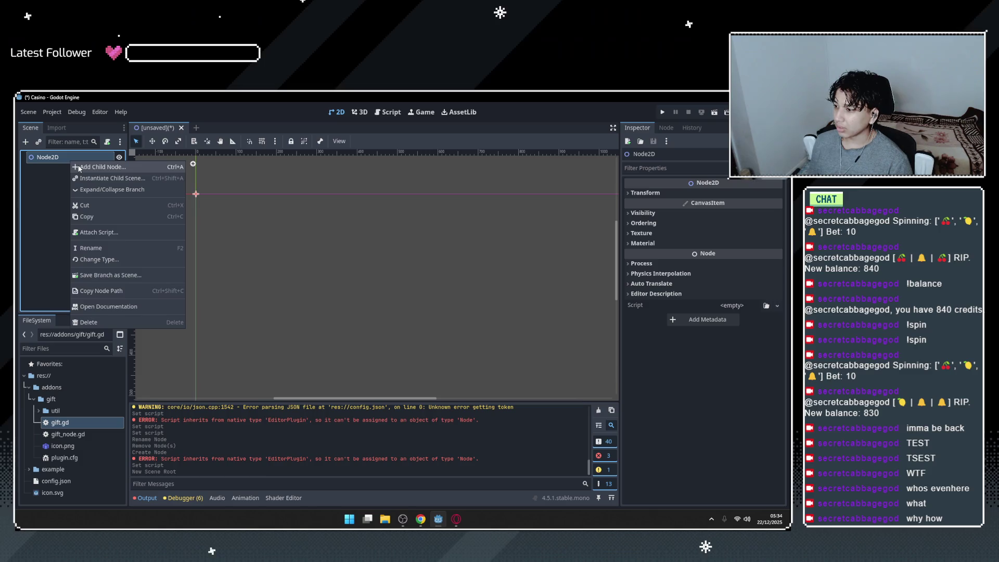
left_click(78, 167)
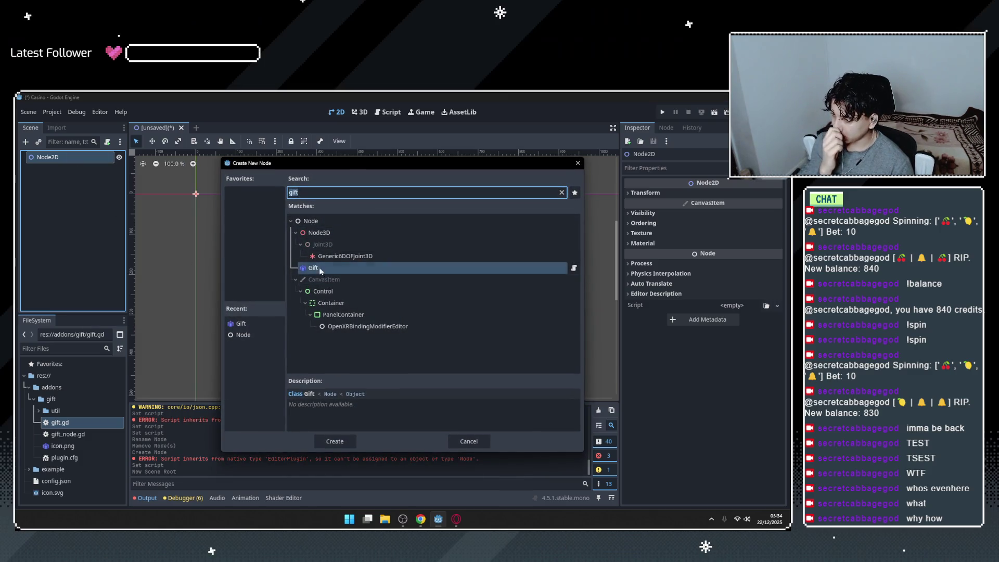
left_click(304, 235)
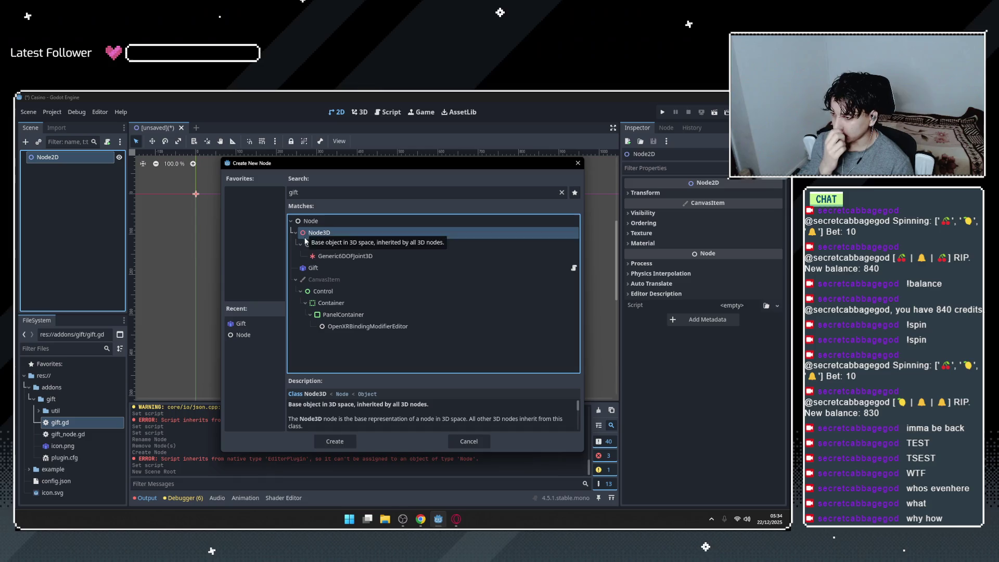
left_click(325, 267)
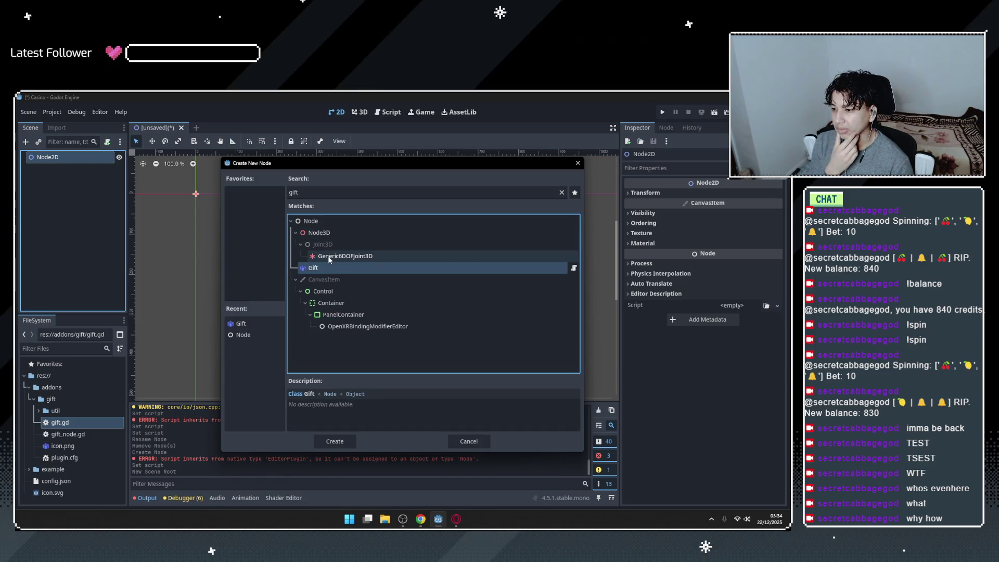
left_click(315, 232)
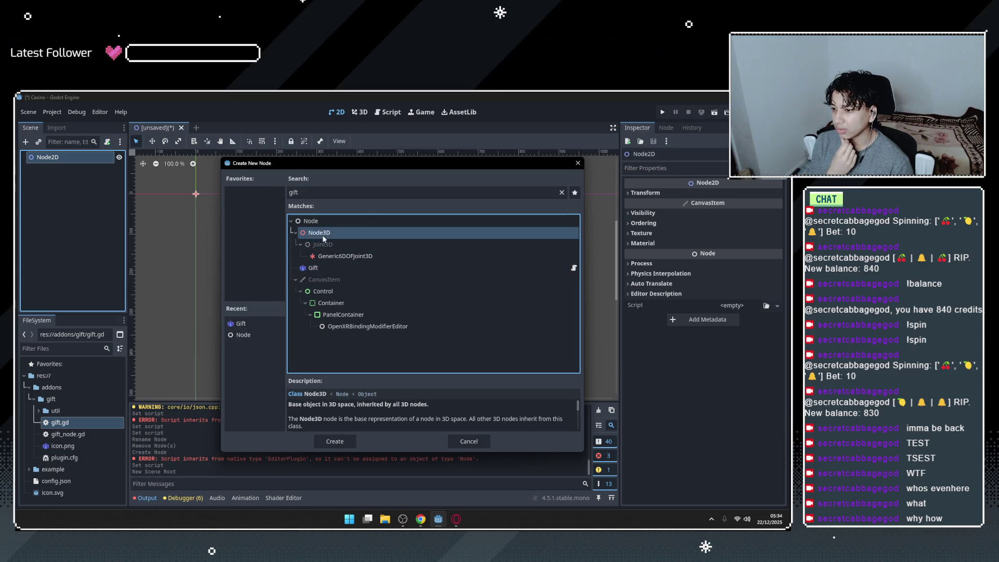
left_click(292, 222)
left_click(292, 223)
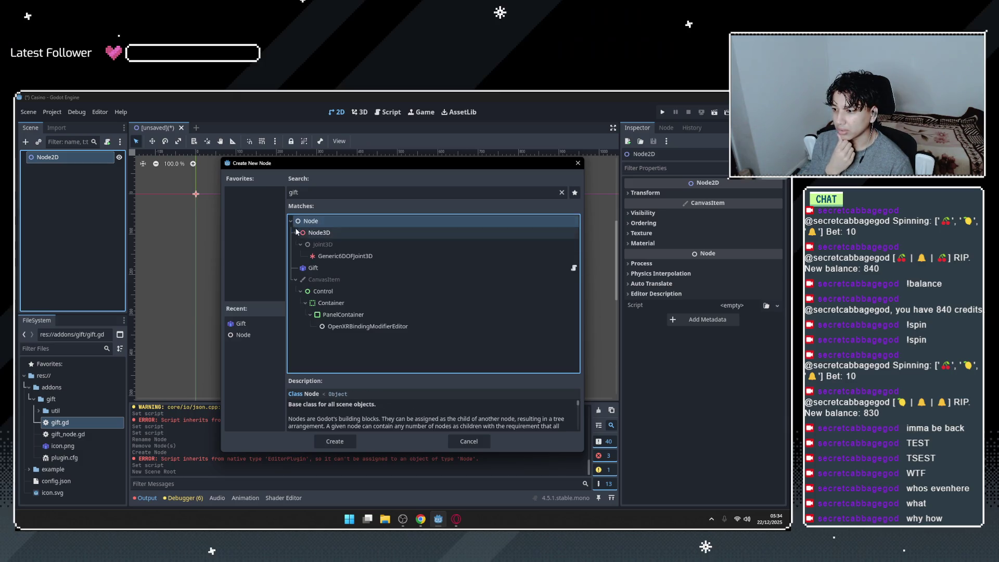
List all Node-matching types, check CanvasModulate and Node2D, then resume the Godot YouTube video.
left_click(249, 337)
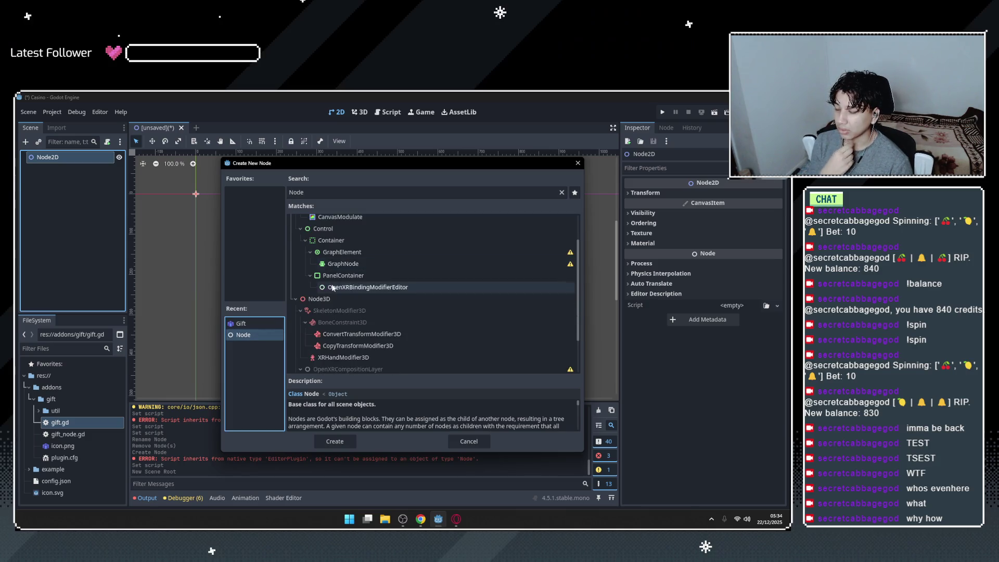
left_click(340, 257)
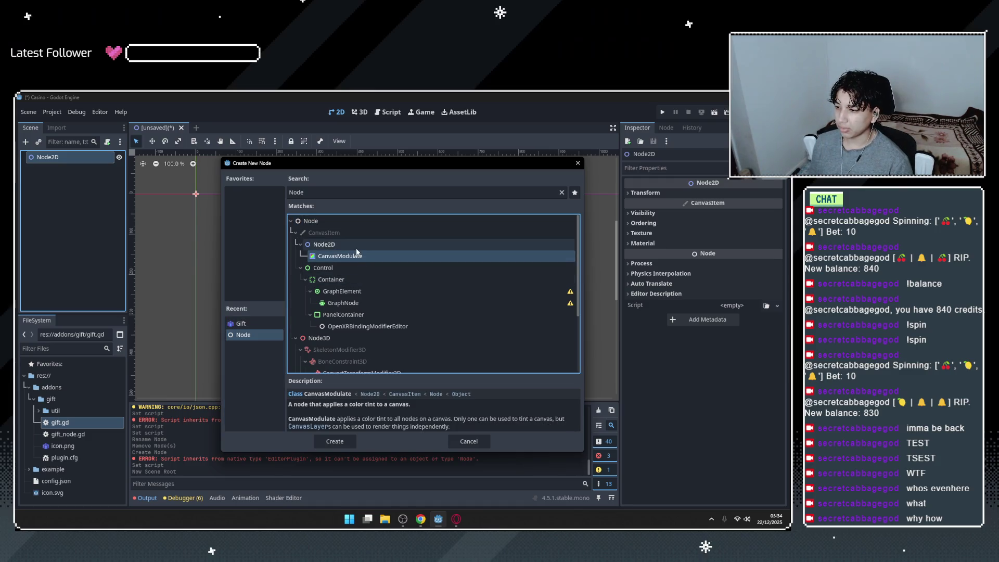
left_click(358, 244)
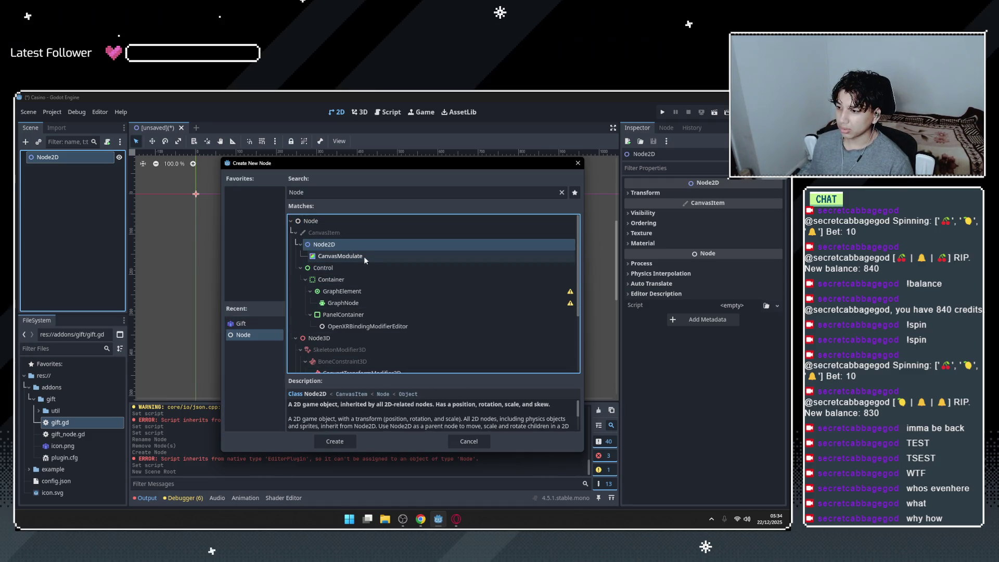
key("alt+Tab")
left_click(428, 422)
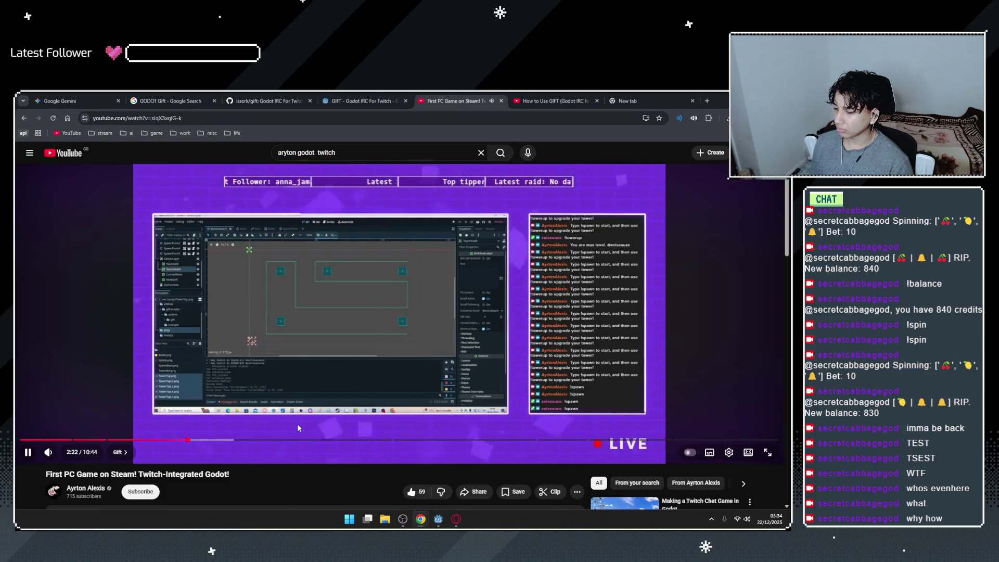
Jump the video to 3:08, close the Twitch-Integrated Godot tab, and cancel adding a child node.
left_click(242, 440)
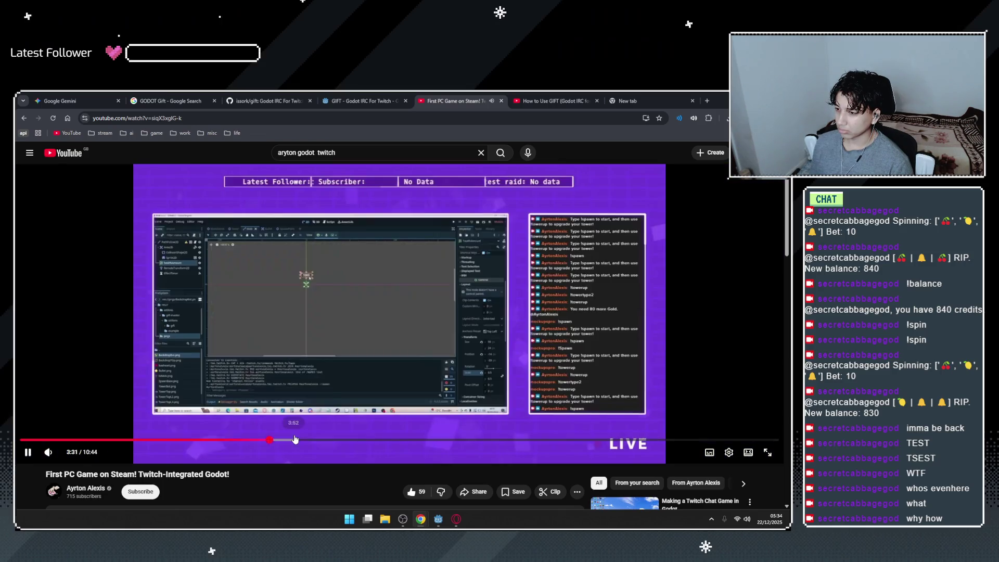
left_click(501, 101)
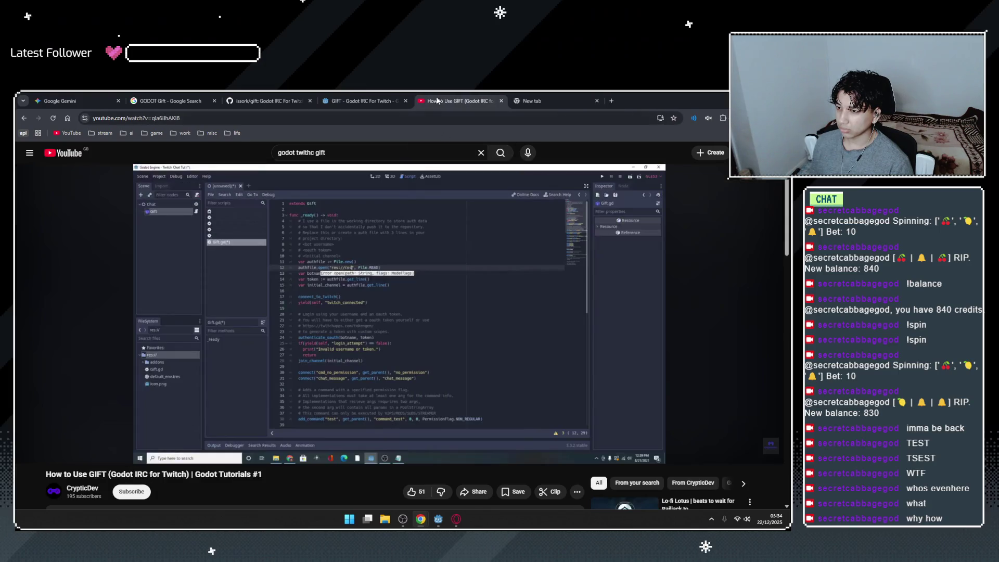
key("alt+Tab")
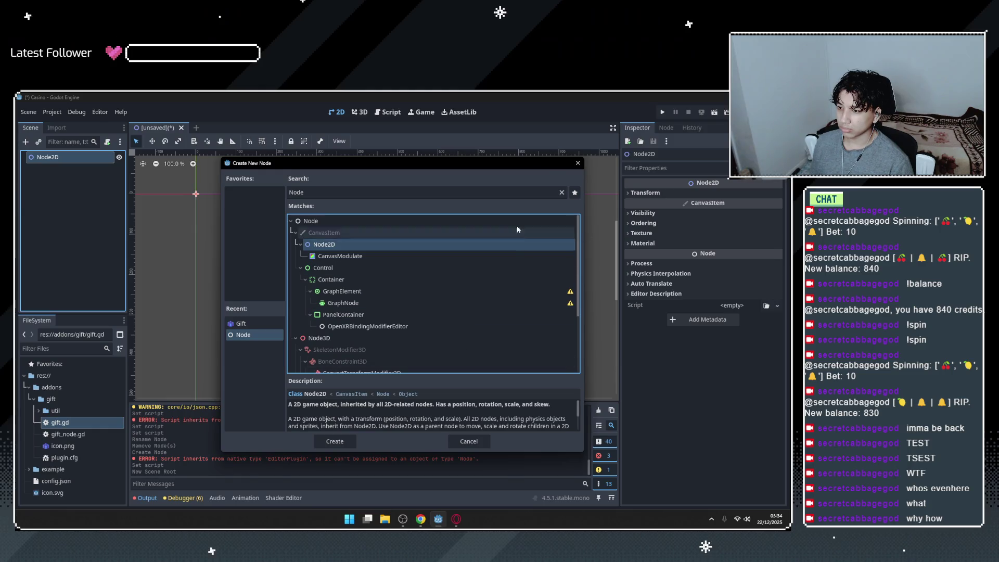
left_click(579, 162)
Toggle Node2D's Transform, Visibility and Ordering inspector sections, then open File Explorer.
left_click(651, 193)
left_click(652, 193)
left_click(645, 213)
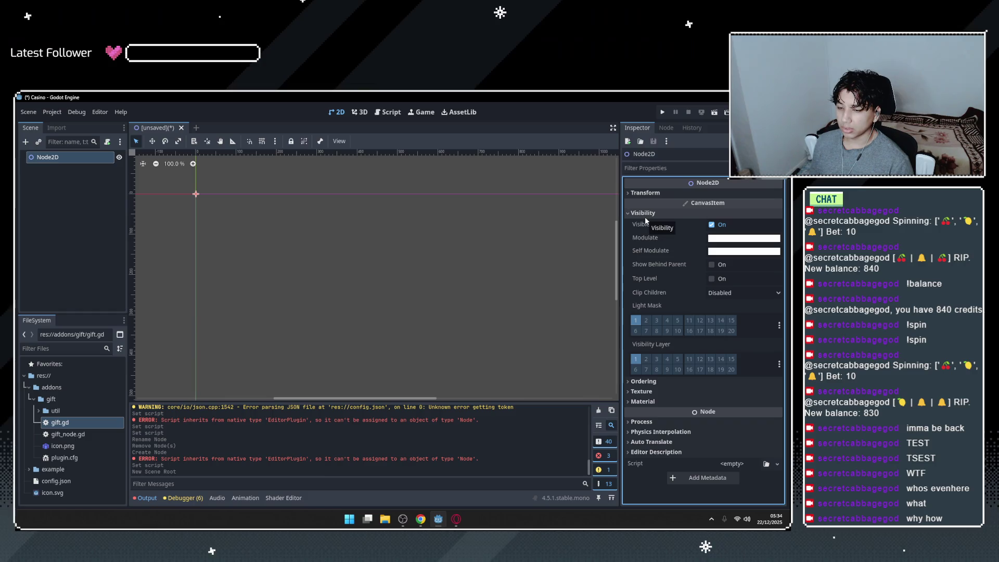
left_click(645, 214)
left_click(643, 224)
left_click(643, 223)
left_click(643, 224)
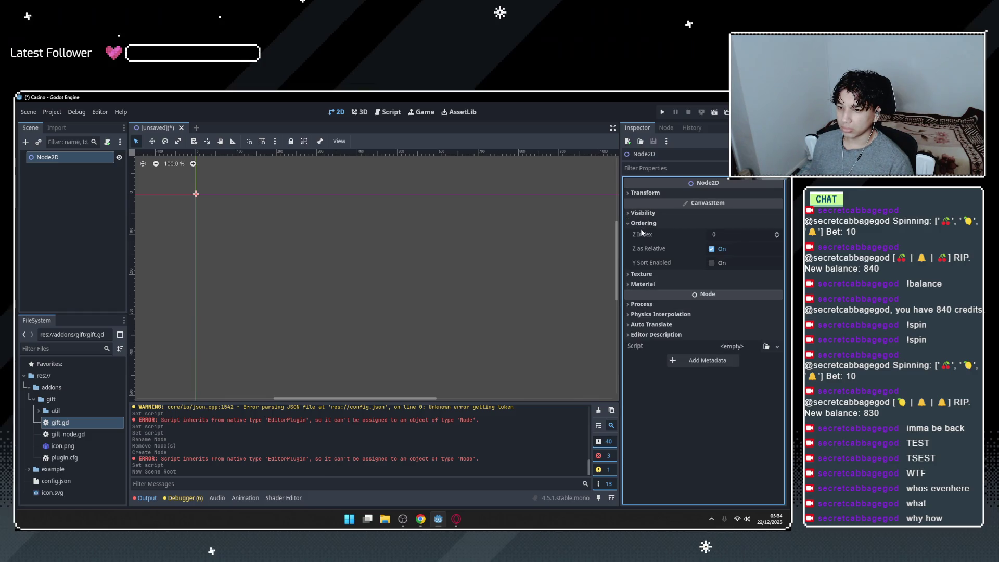
left_click(643, 224)
left_click(643, 223)
left_click(643, 223)
key("alt+Tab")
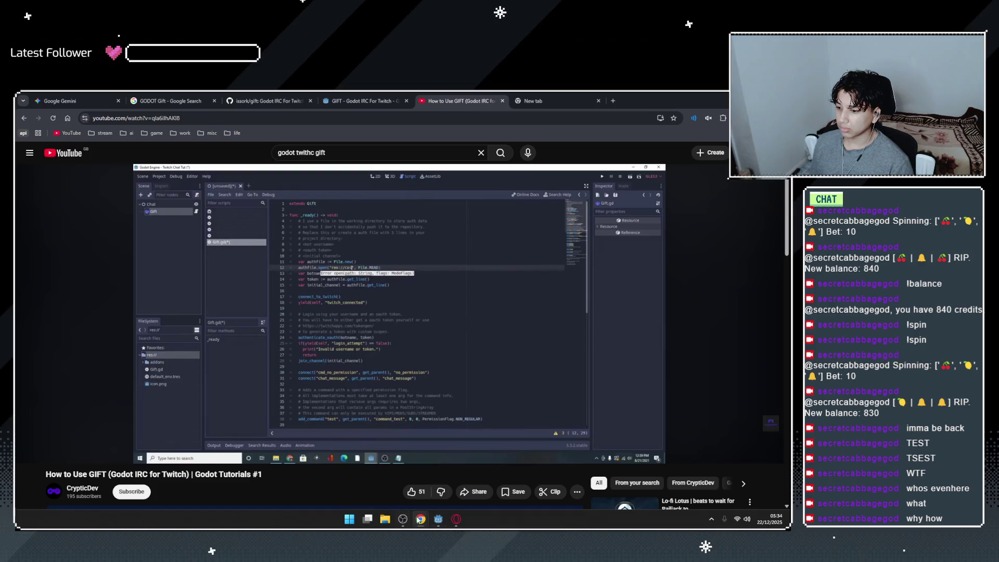
left_click(385, 519)
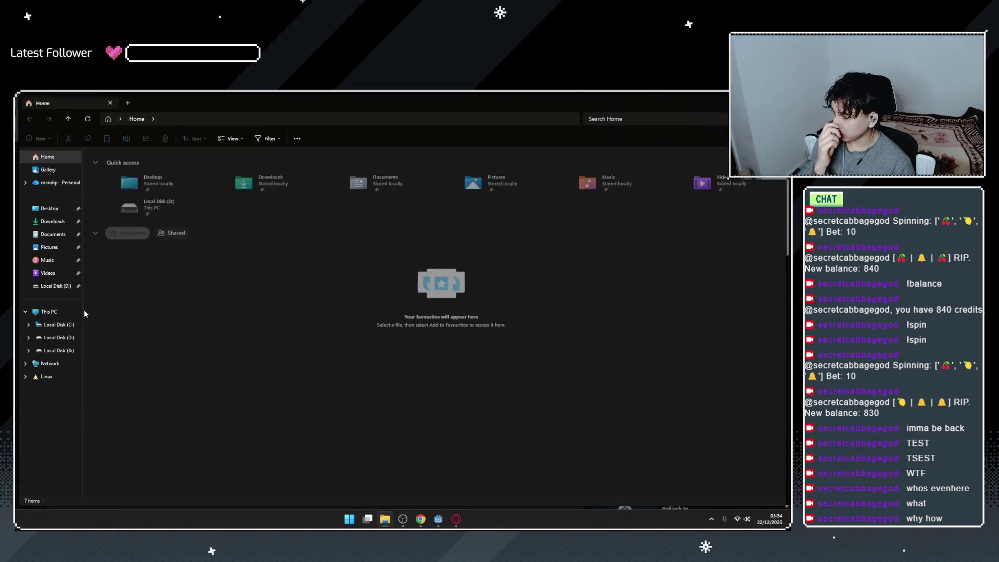
Go to Local Disk (X:) > Downloads > assets and preview slot.png.
left_click(58, 350)
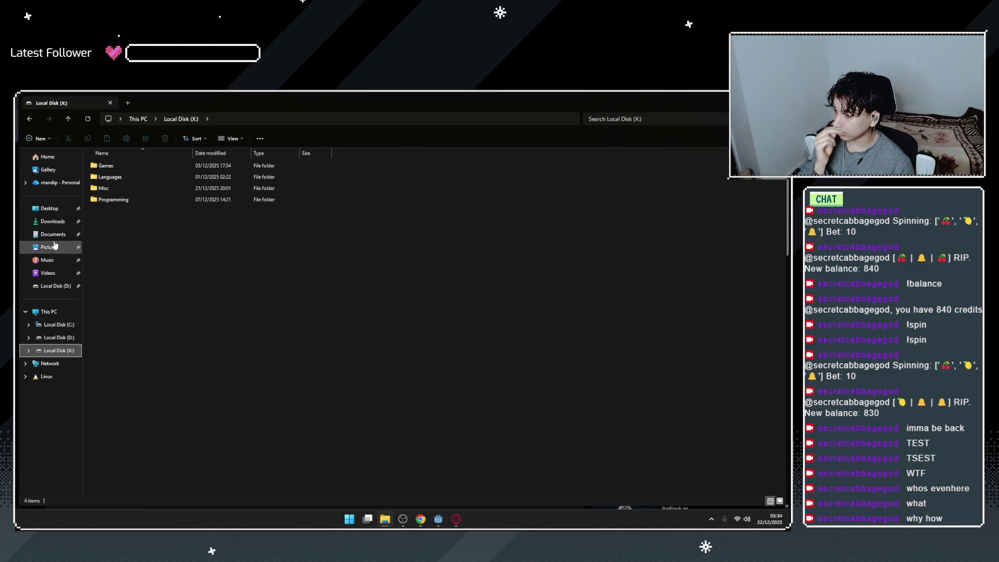
left_click(52, 221)
left_click(151, 189)
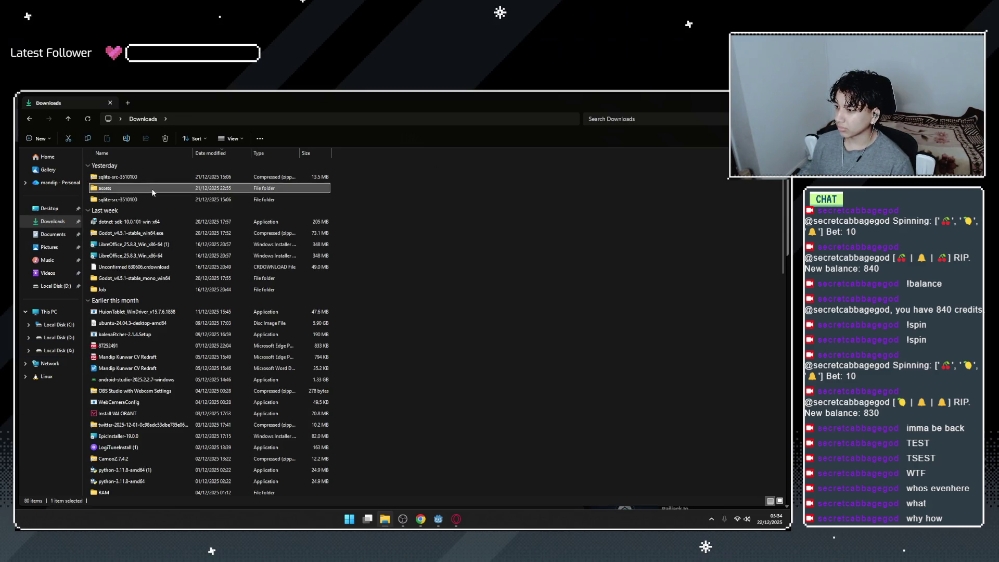
double_click(151, 188)
left_click(127, 177)
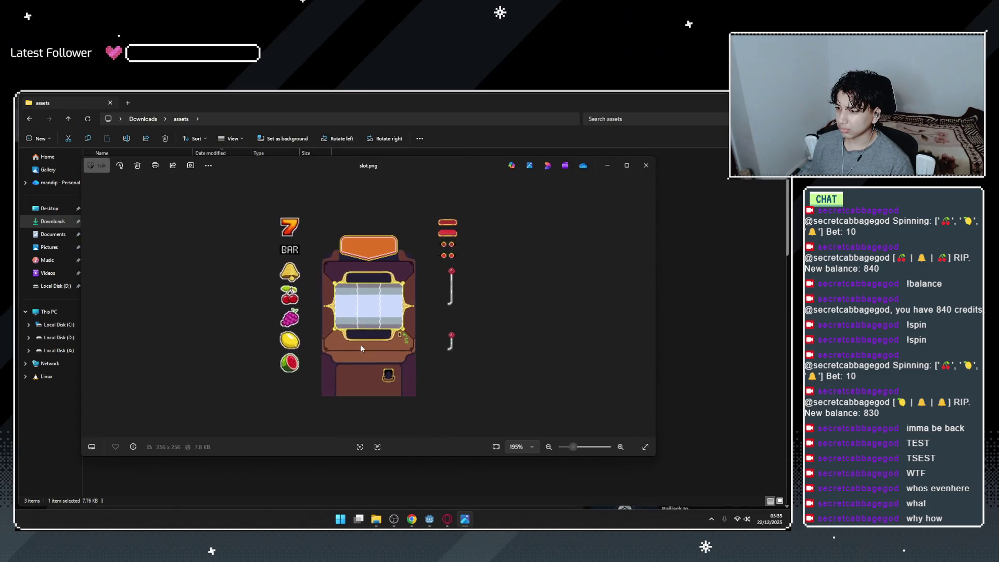
scroll(361, 348, "up", 3)
scroll(361, 349, "down", 2)
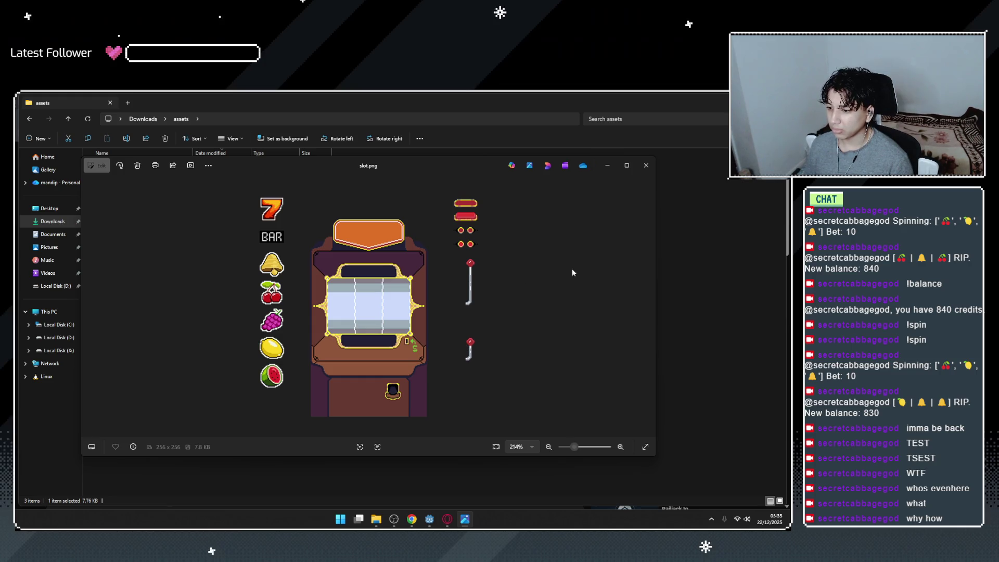
Step through the images in Pixel Fantasy Slot Machine > Slot Machine, then return to the browser.
left_click(608, 165)
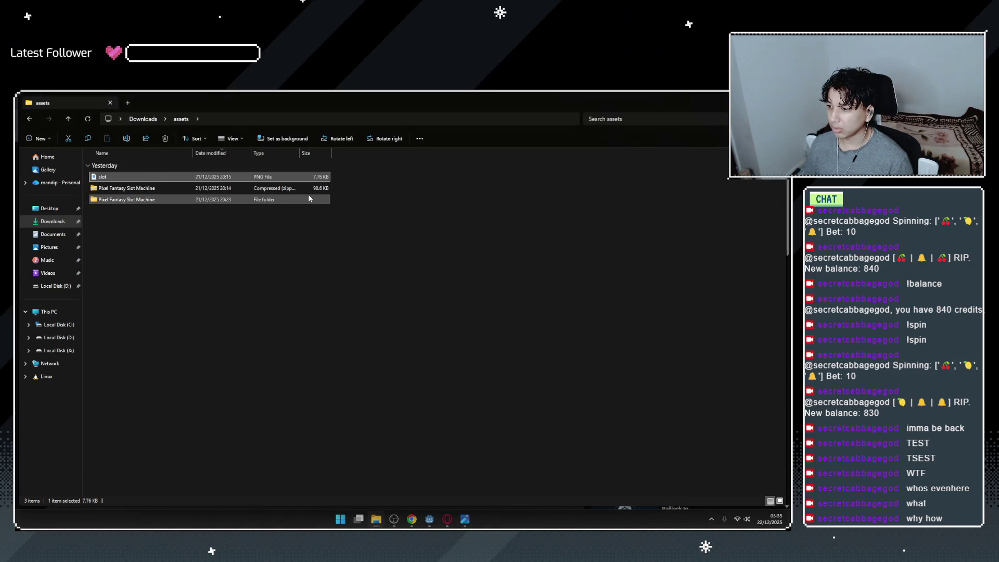
double_click(301, 199)
double_click(203, 187)
double_click(170, 177)
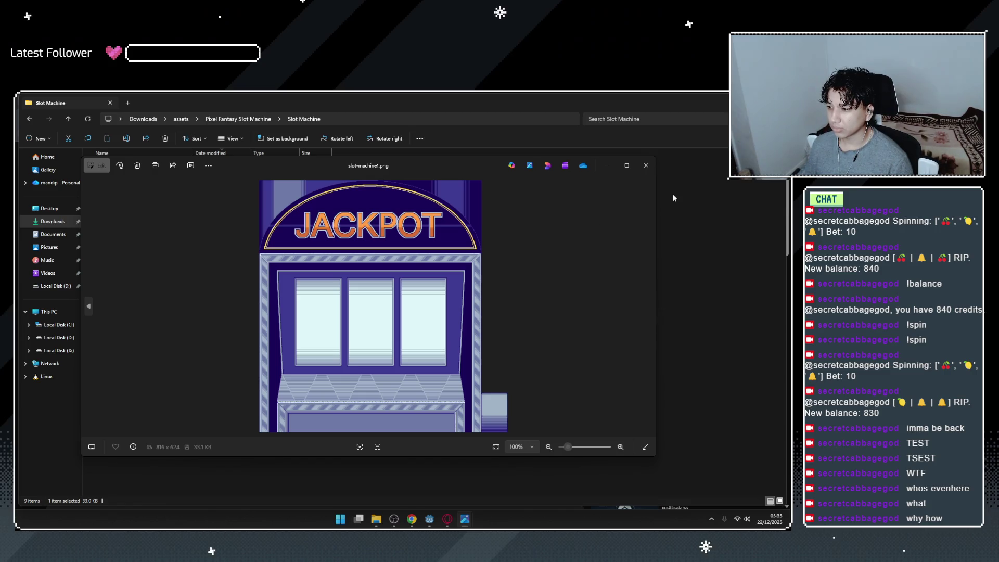
left_click(89, 305)
left_click(89, 305)
left_click(89, 305)
left_click(89, 305)
left_click(89, 304)
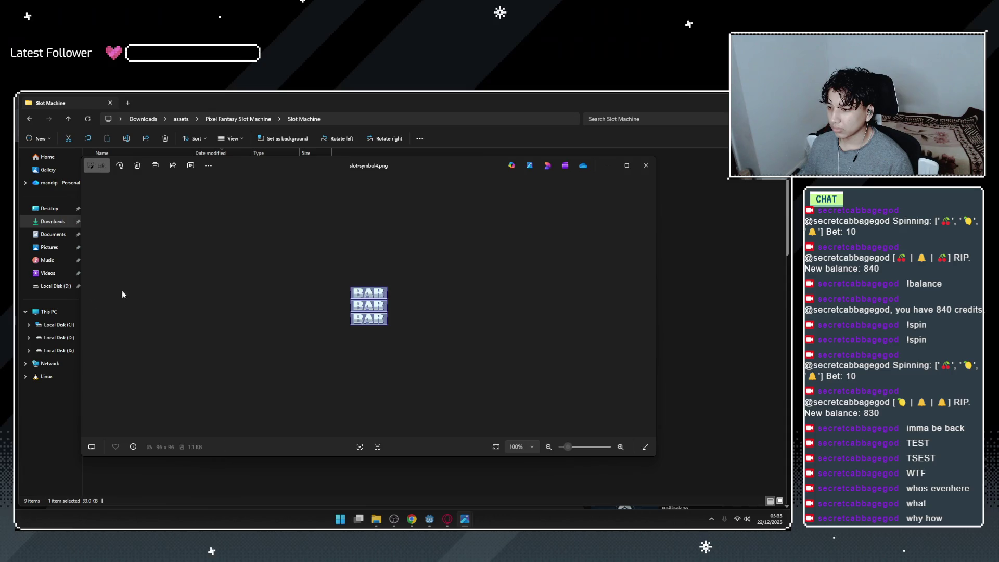
left_click(646, 165)
key("alt+Left")
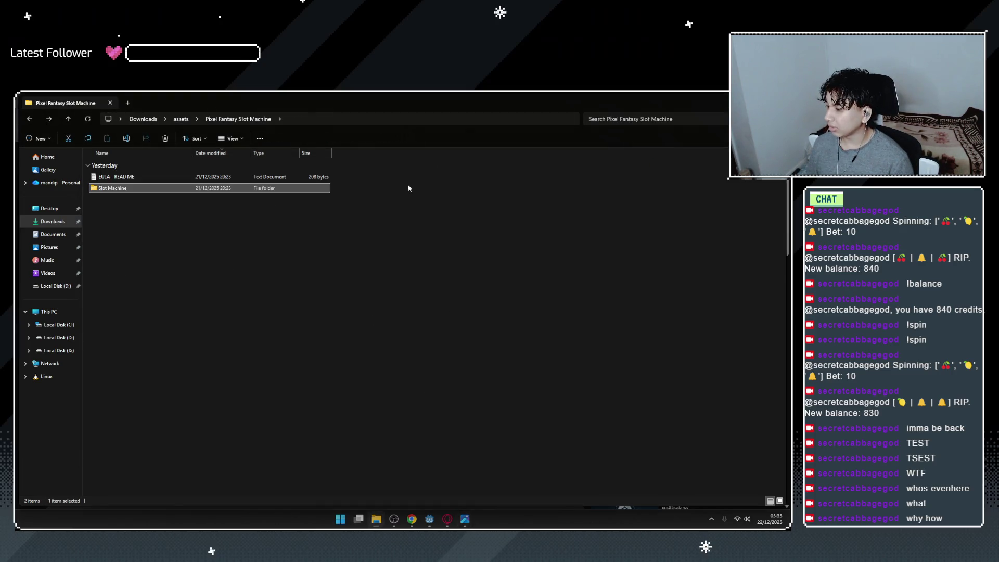
key("alt+Tab")
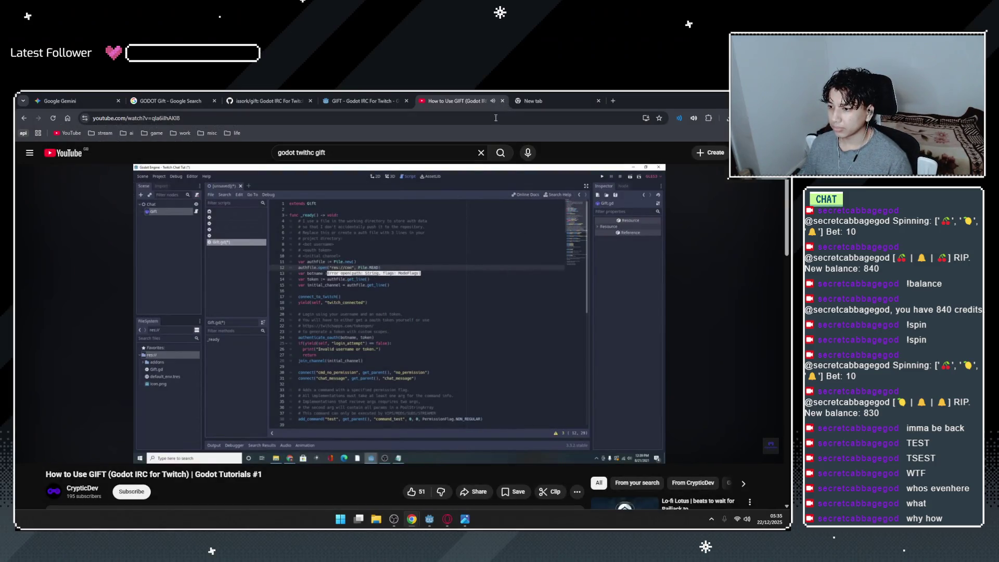
Close the GIFT tutorial and old research tabs, and open YouTube in a new tab.
left_click(292, 440)
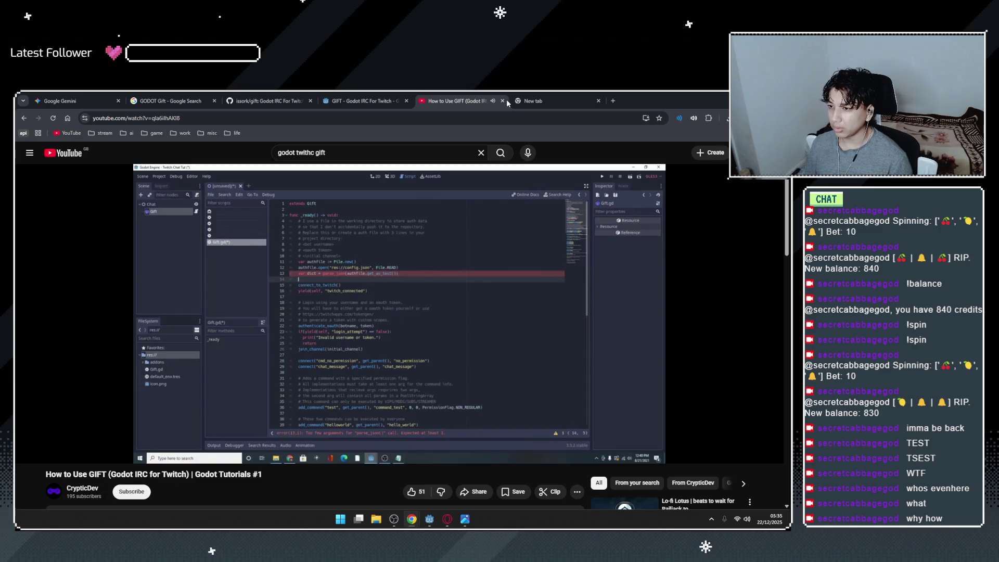
left_click(502, 101)
left_click(266, 101)
left_click(167, 101)
left_click(215, 100)
left_click(215, 100)
left_click(215, 100)
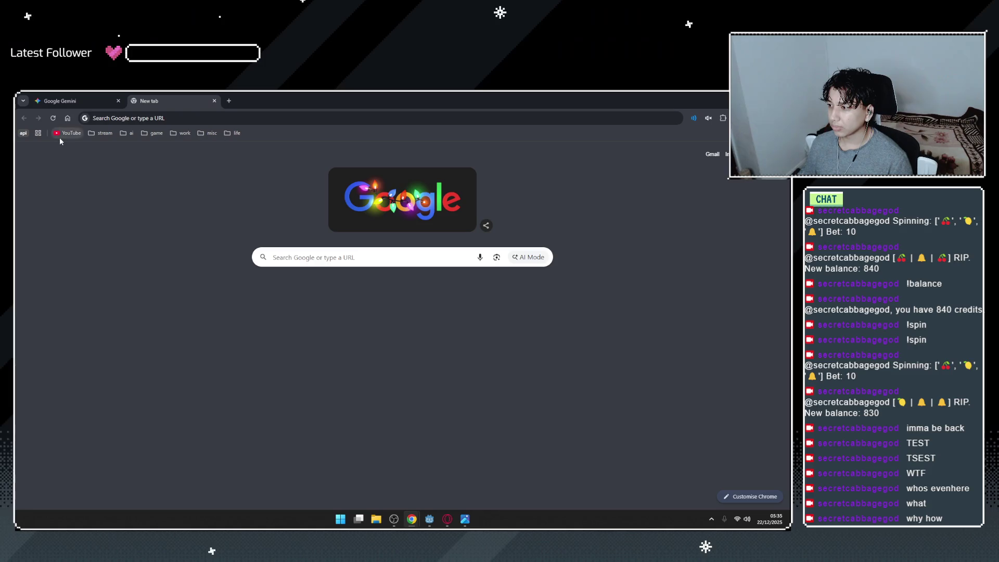
left_click(67, 133)
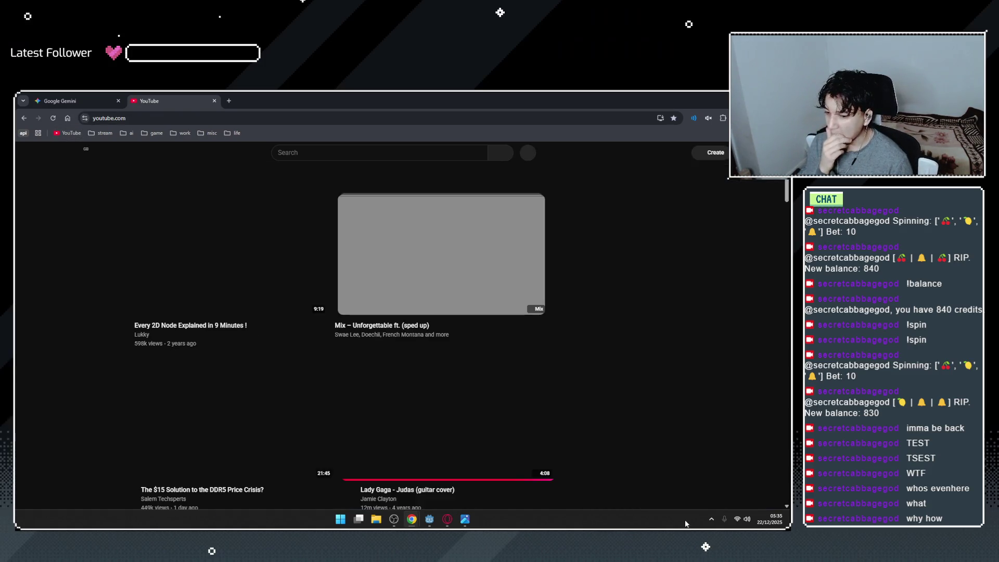
Open Discord from the system tray's hidden icons.
left_click(711, 519)
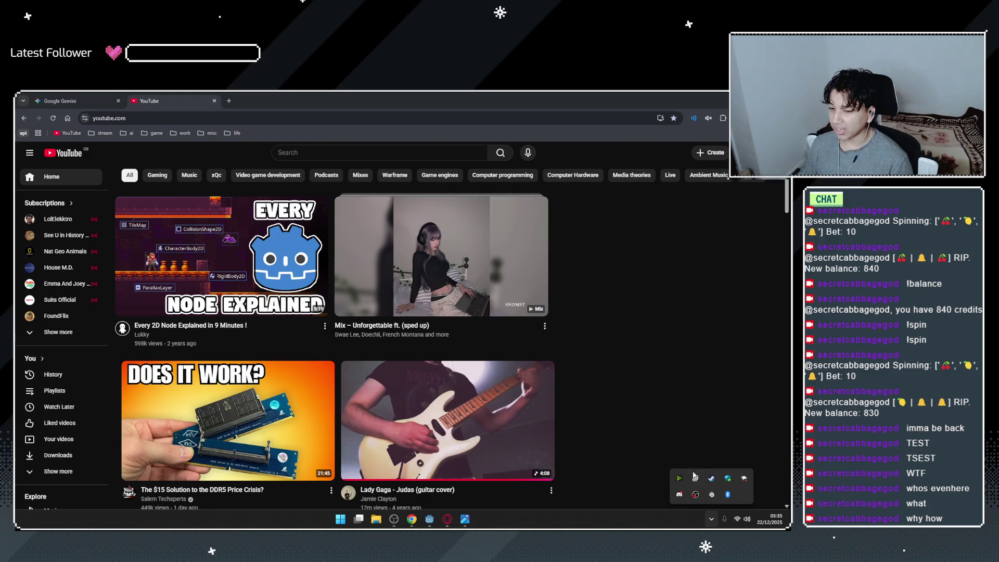
left_click(680, 494)
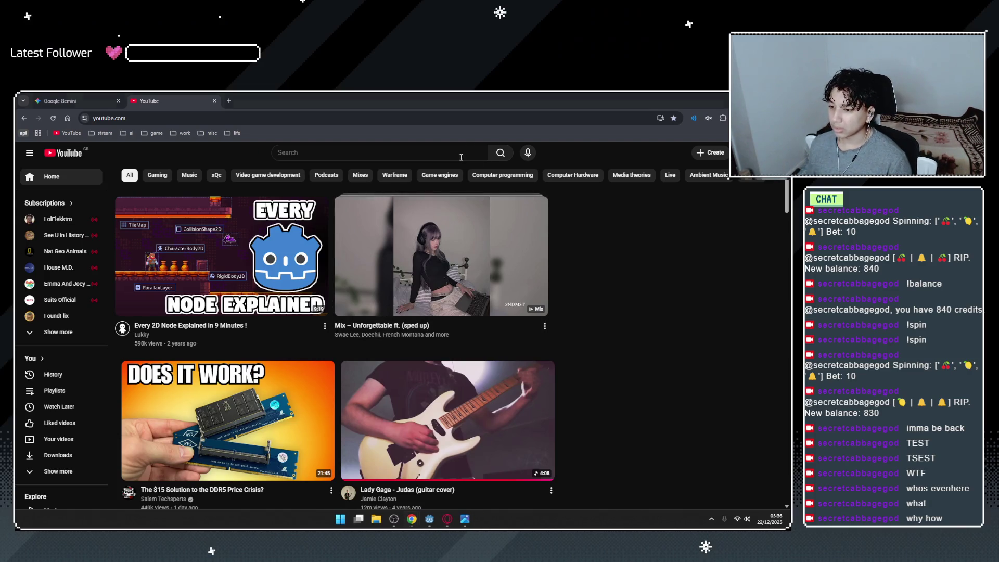
scroll(630, 339, "down", 5)
scroll(625, 338, "up", 5)
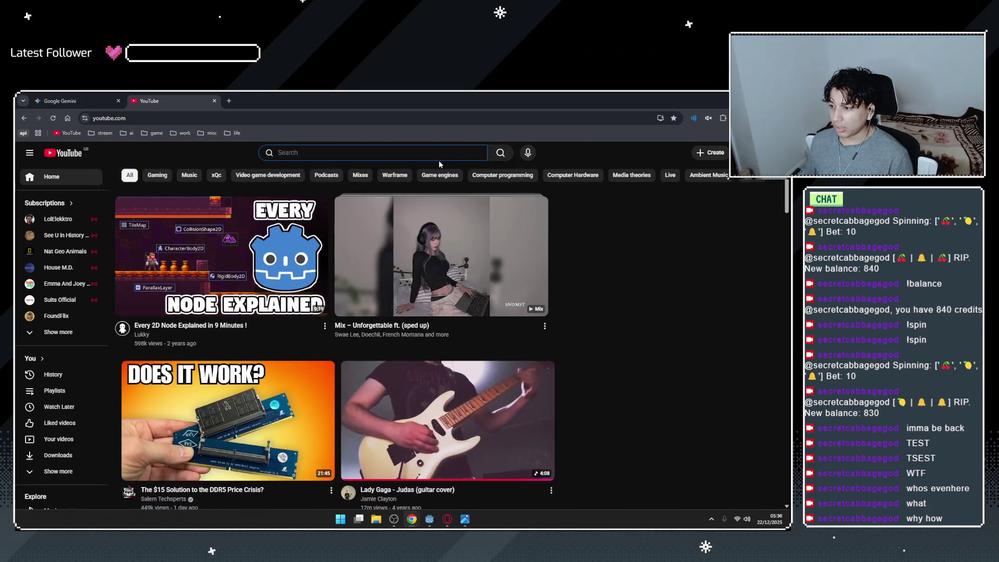
Replace the YouTube search text with 'GODOT simple'.
type("war")
key("Escape")
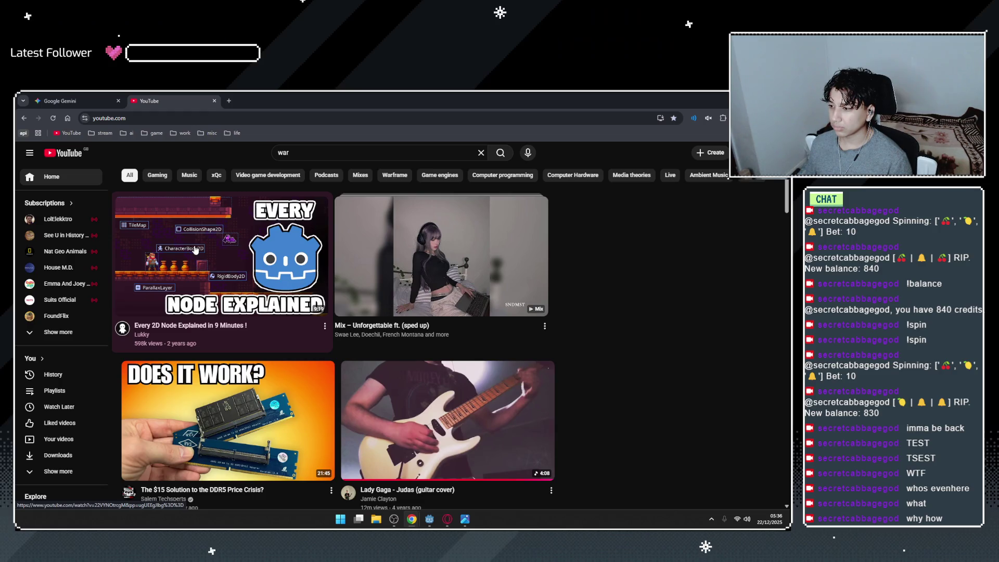
left_click(334, 154)
key("ctrl+a")
type("GODOT simple")
Switch to the Google Gemini tab and start a new chat.
key("alt+Tab")
left_click(113, 99)
scroll(386, 321, "up", 3)
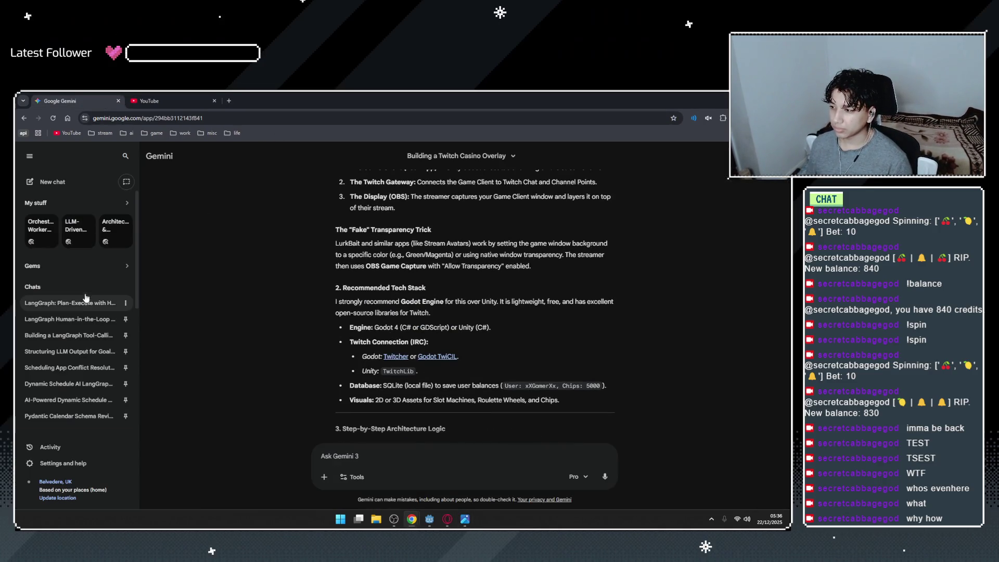
left_click(72, 188)
Reopen and scroll through the 'Building a Twitch Casino Overlay' Gemini chat.
type("g")
scroll(104, 319, "down", 2)
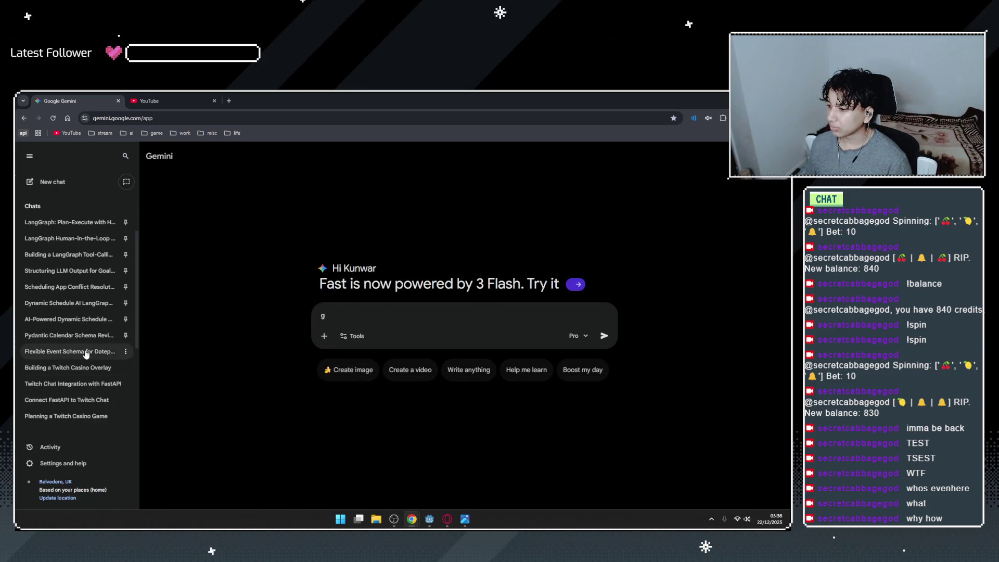
left_click(91, 368)
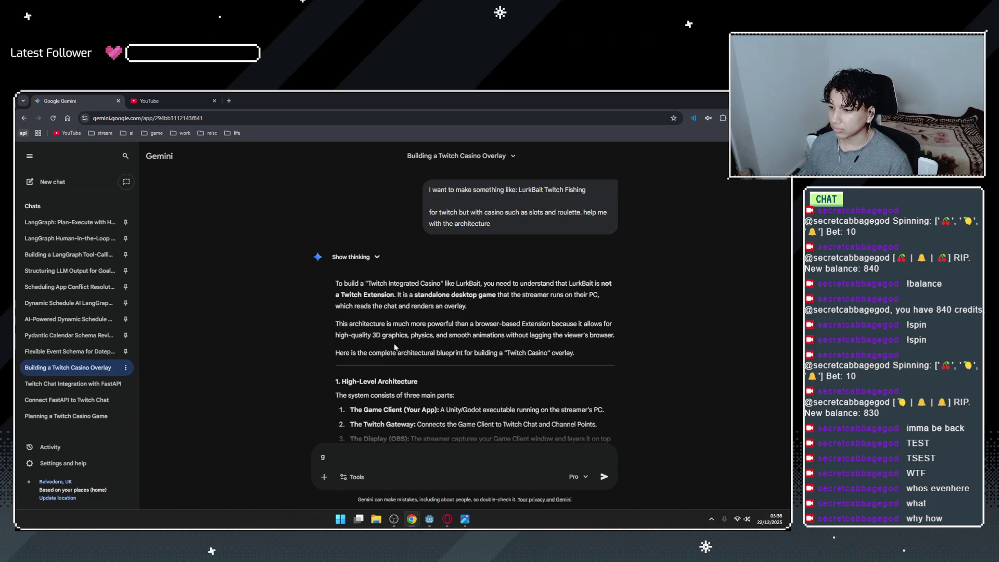
scroll(548, 282, "down", 10)
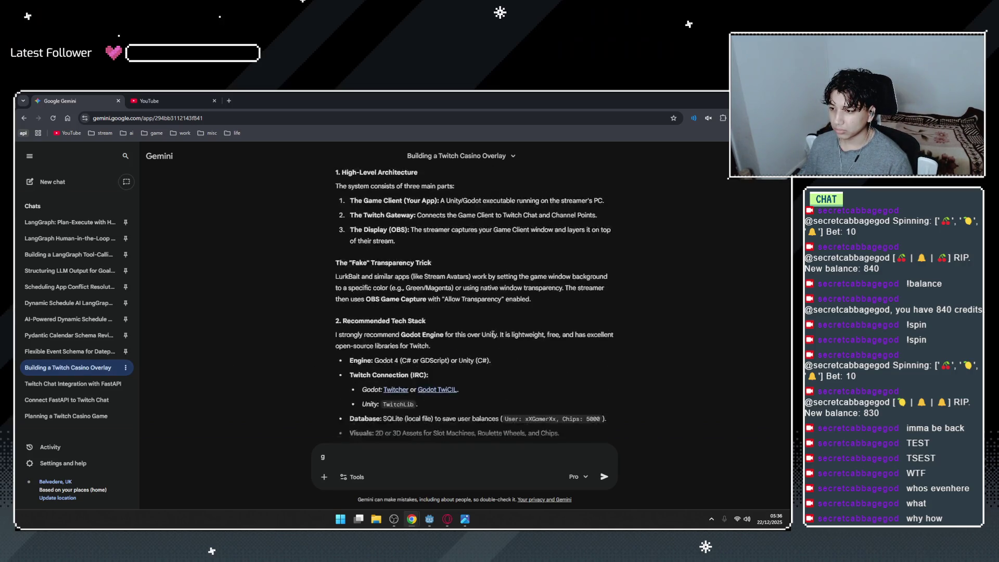
scroll(494, 339, "up", 1)
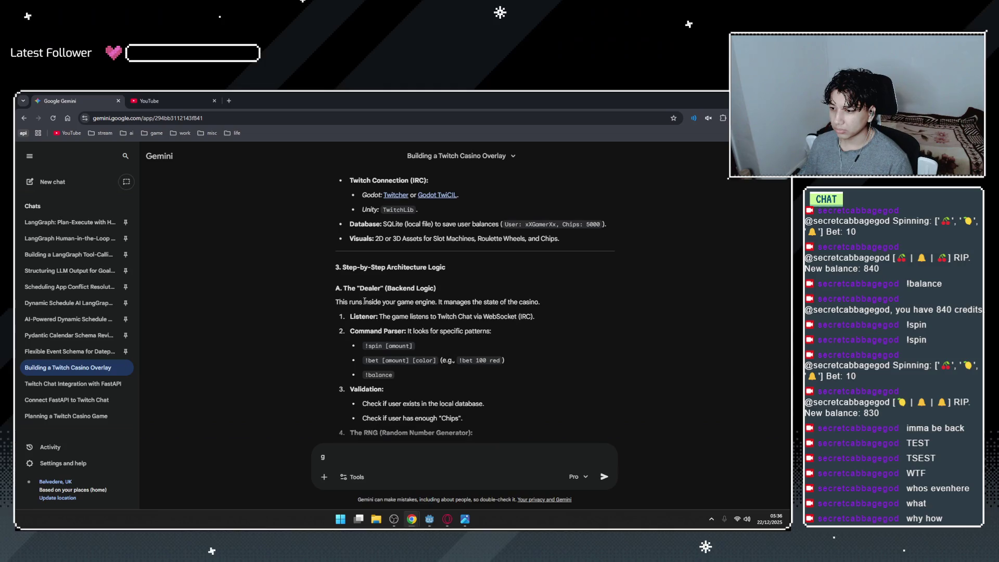
scroll(439, 376, "down", 6)
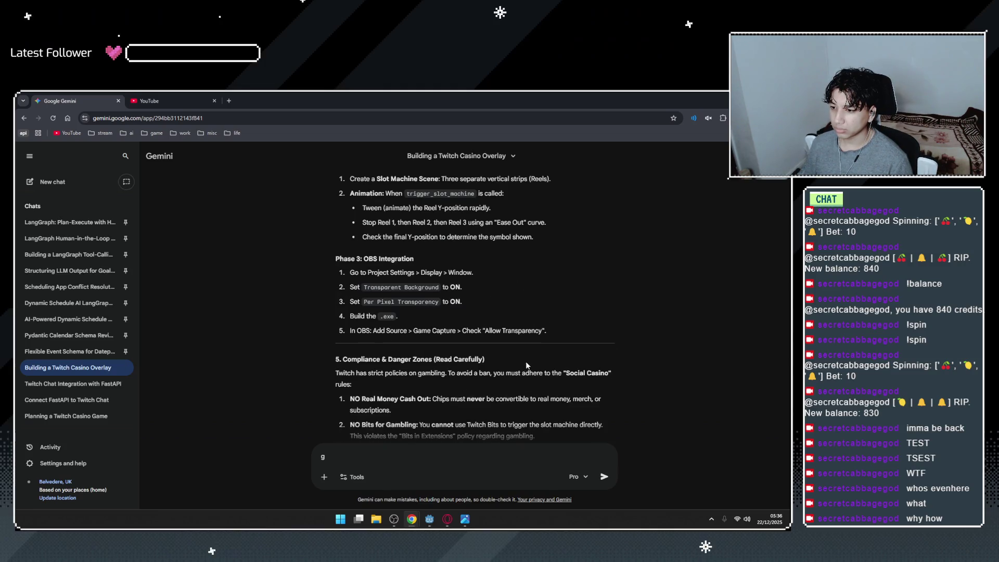
scroll(526, 361, "down", 5)
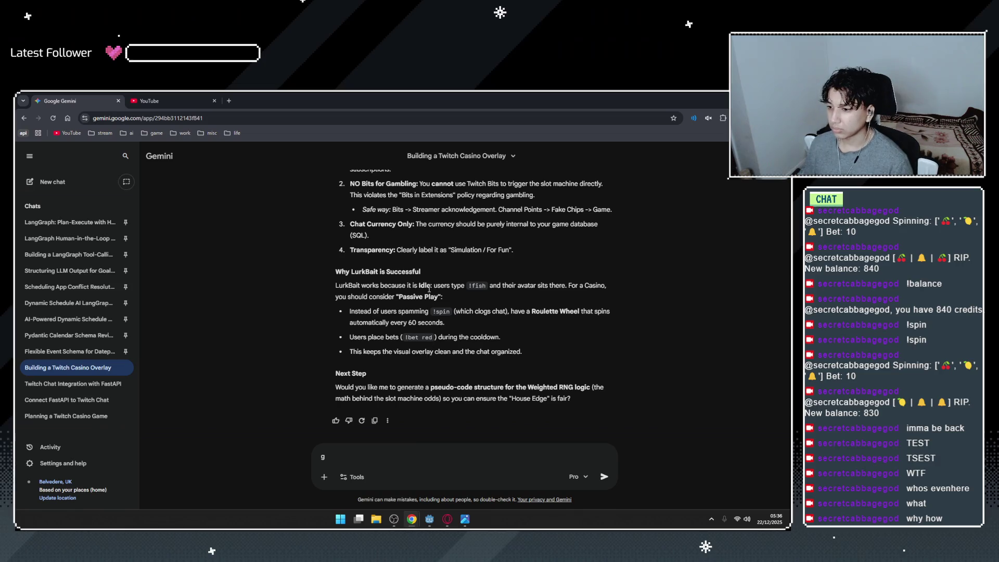
Send a new chat: 'Godot. I want to make a simple 2d slot game. help me'.
left_click(52, 181)
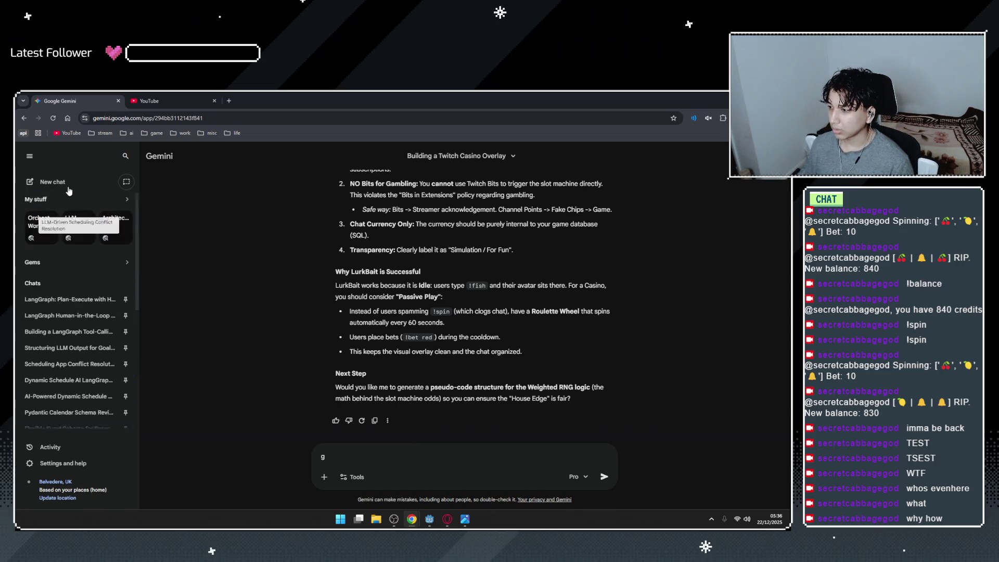
type("God")
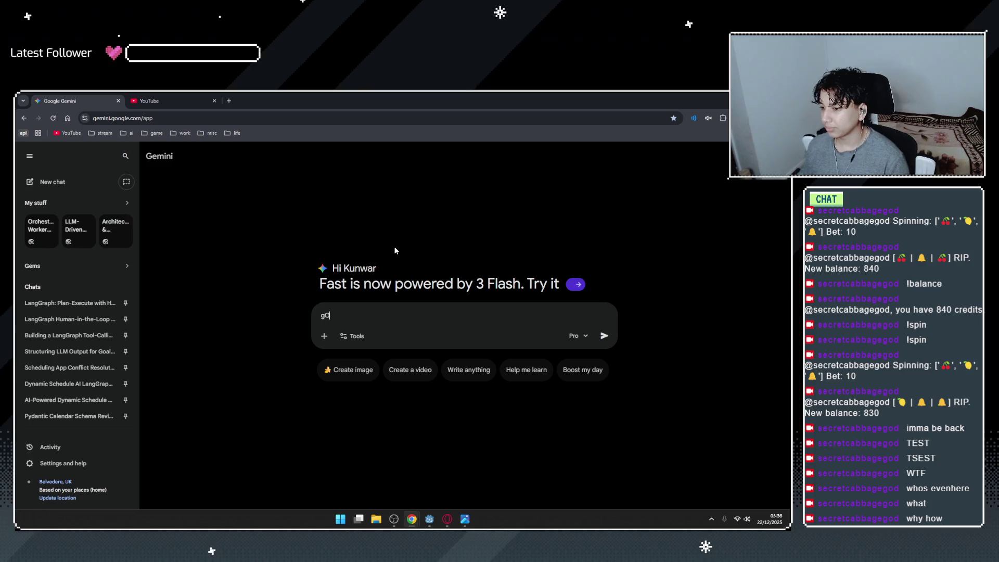
type("ot. ")
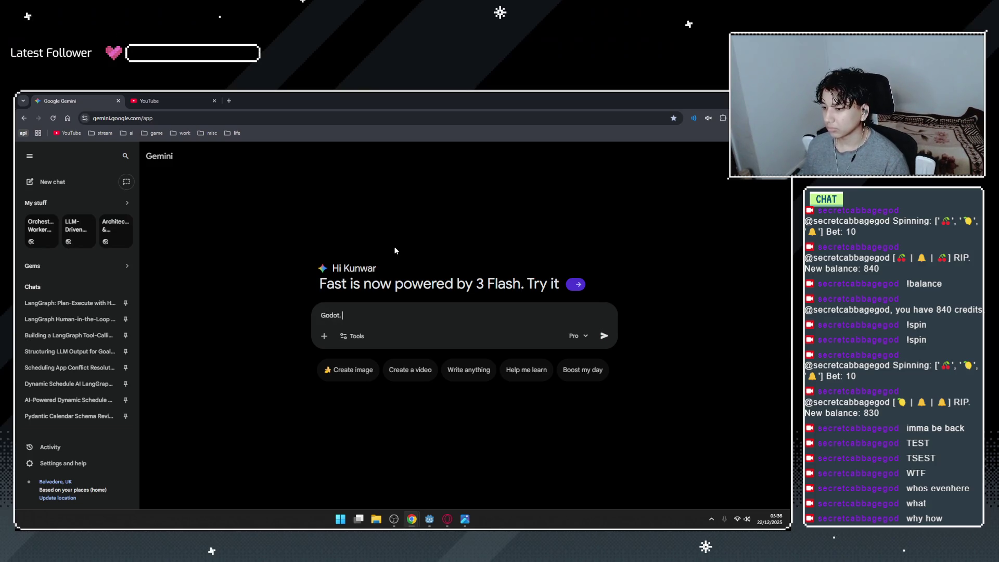
type("I want to make a ")
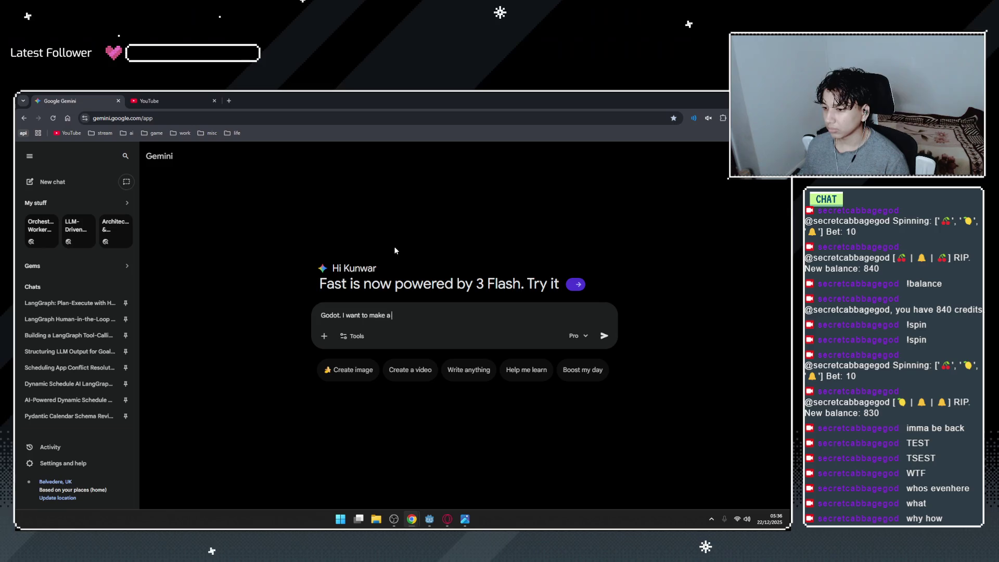
type("simple 2d slot game. ")
type("help me")
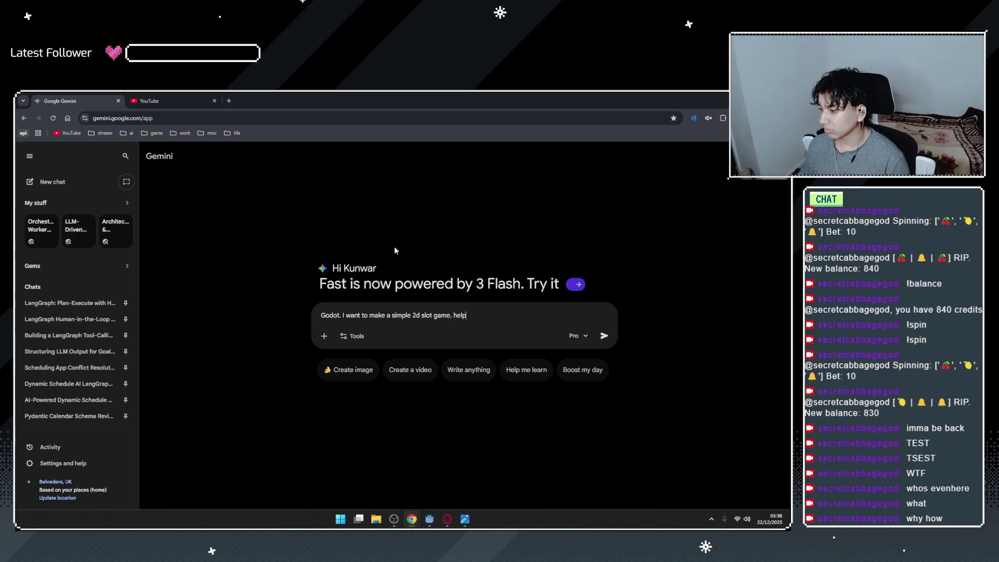
key("Return")
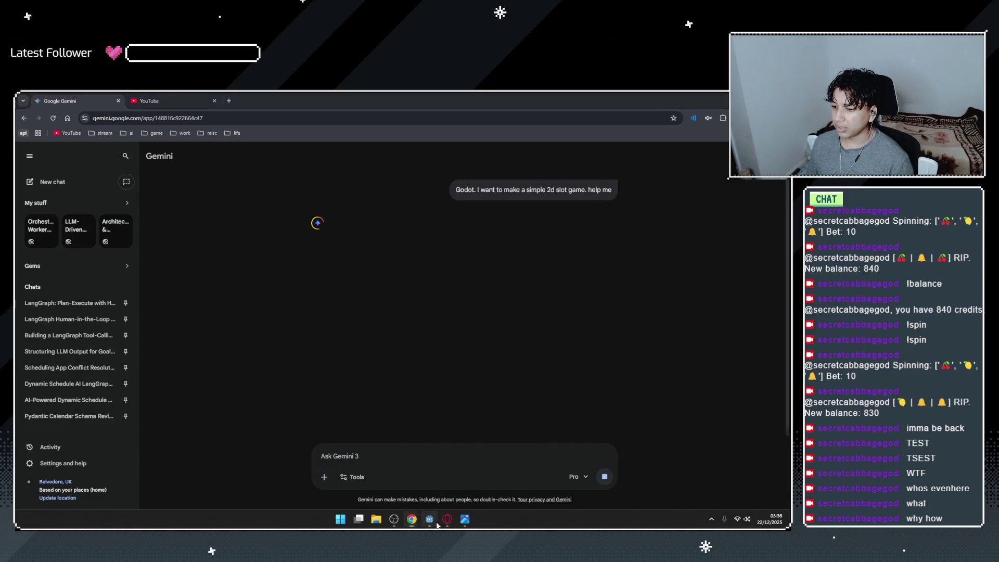
left_click(435, 522)
left_click(469, 523)
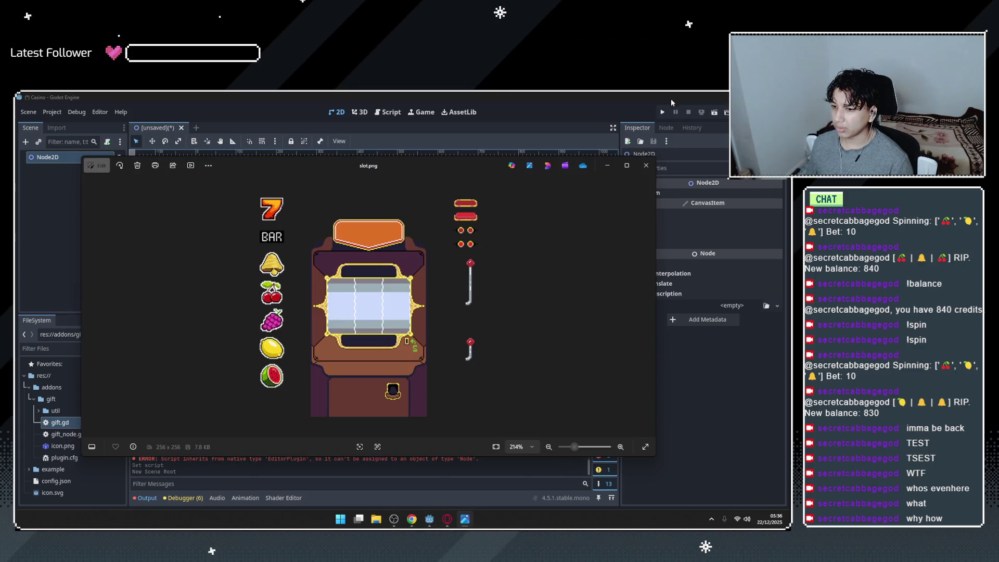
Add a Control child under Node2D and resize its rectangle to 577x348.
left_click(646, 166)
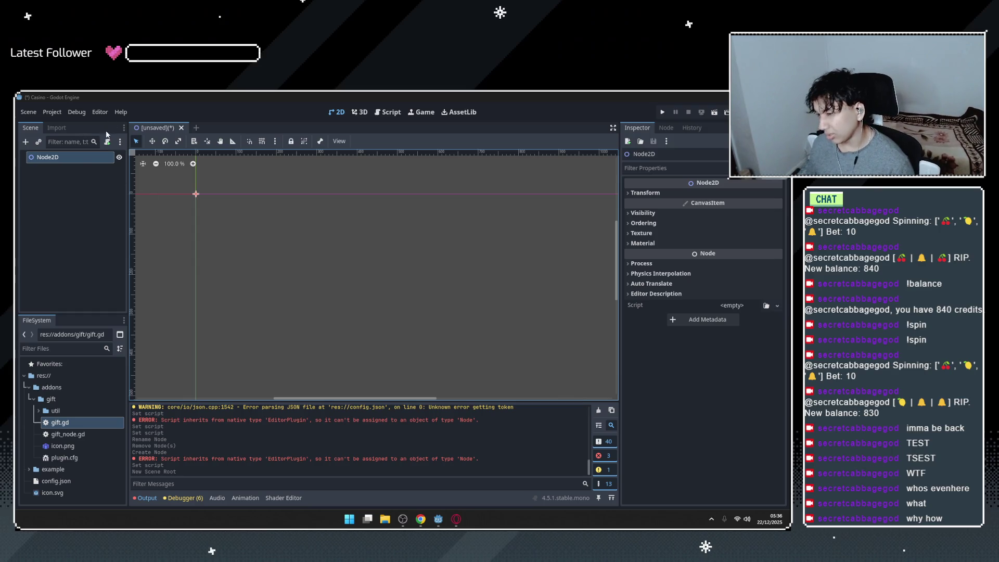
right_click(71, 159)
left_click(107, 166)
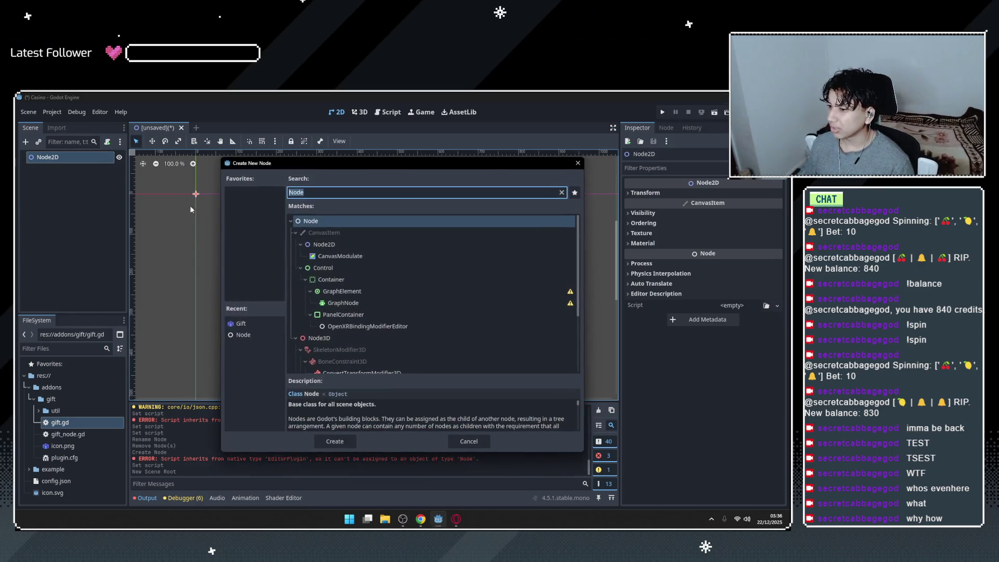
left_click(330, 256)
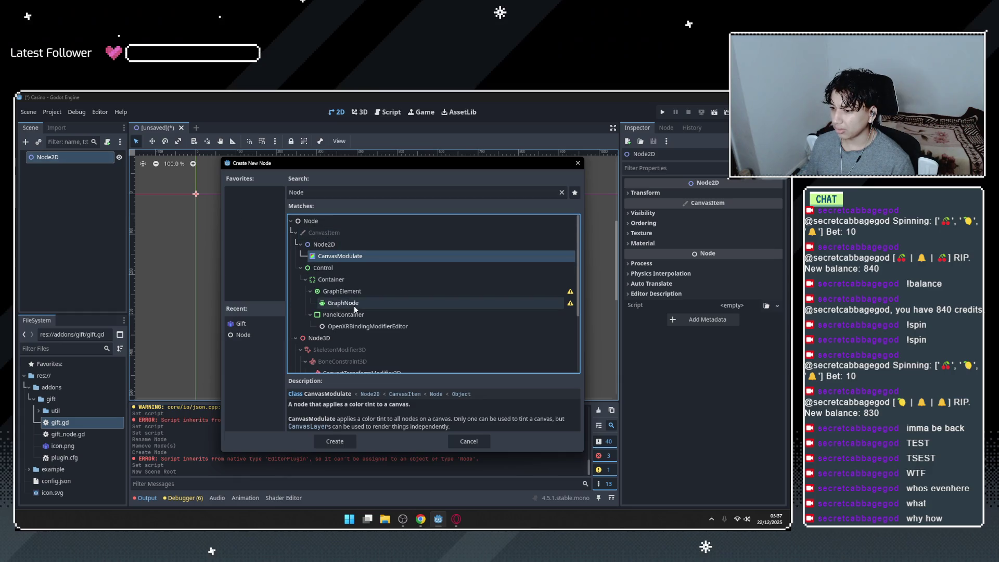
scroll(362, 289, "down", 2)
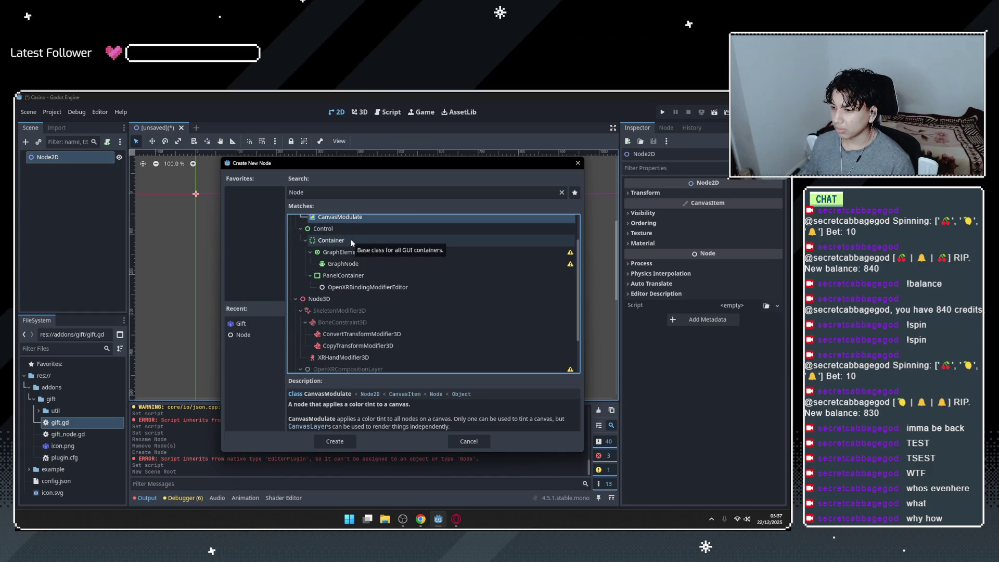
left_click(348, 233)
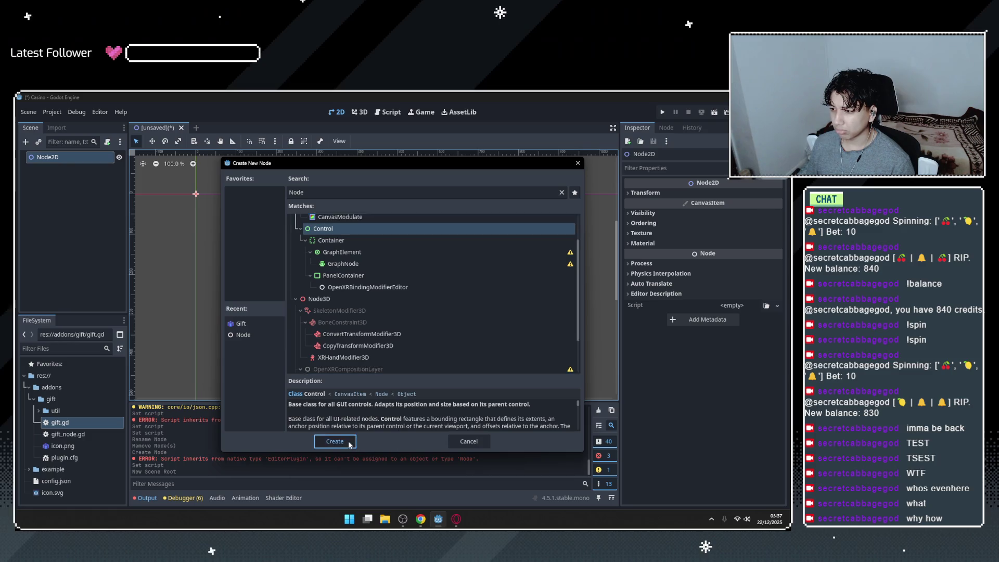
left_click(333, 441)
left_click_drag(218, 212, 431, 336)
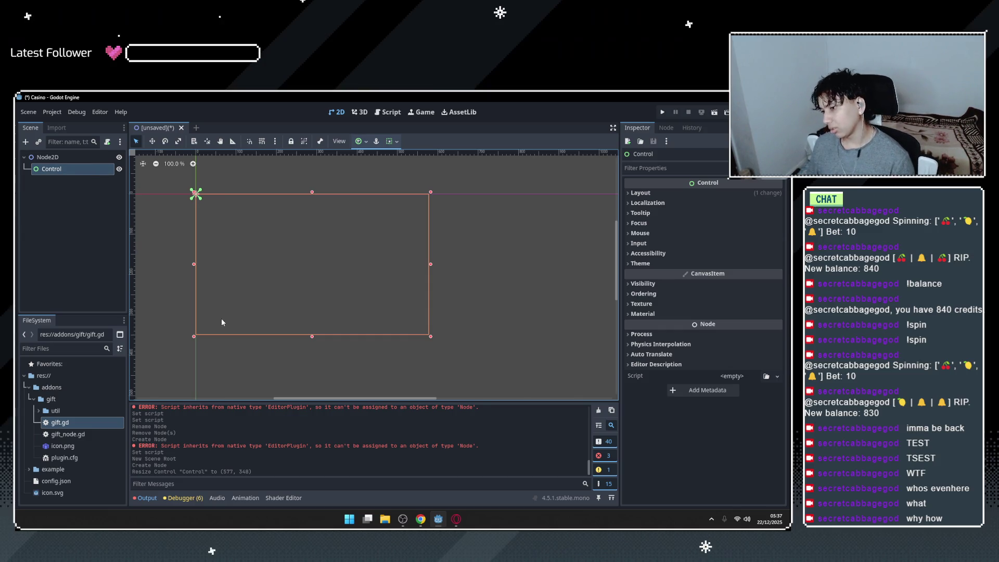
Begin adding a child node under Control, then switch to the Gemini chat.
right_click(79, 172)
left_click(120, 178)
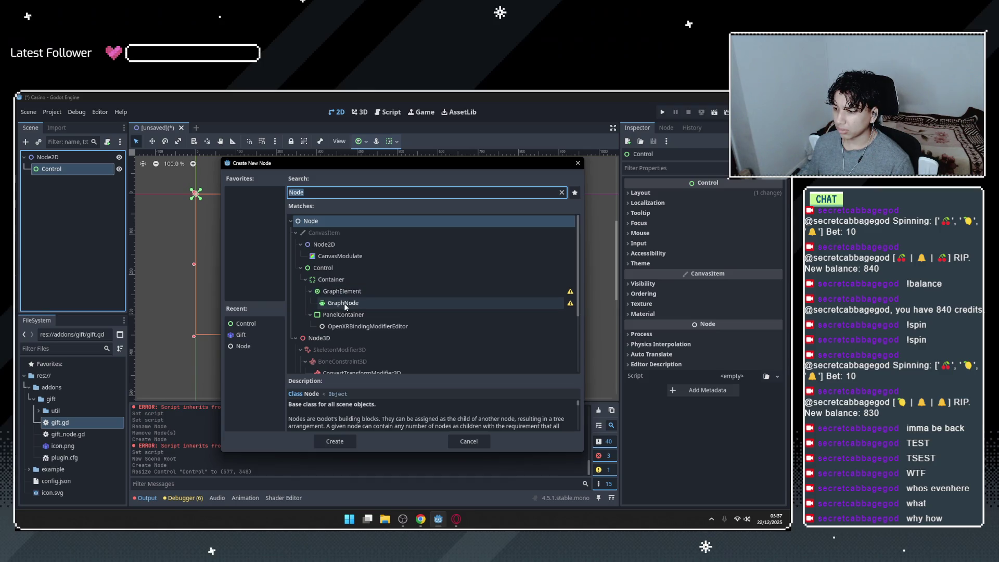
scroll(352, 315, "down", 2)
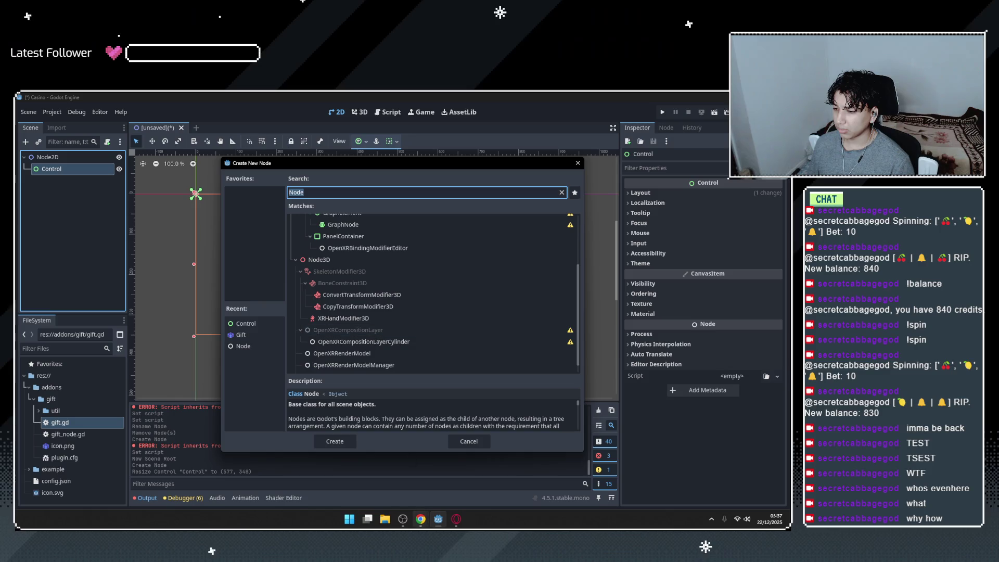
left_click(420, 519)
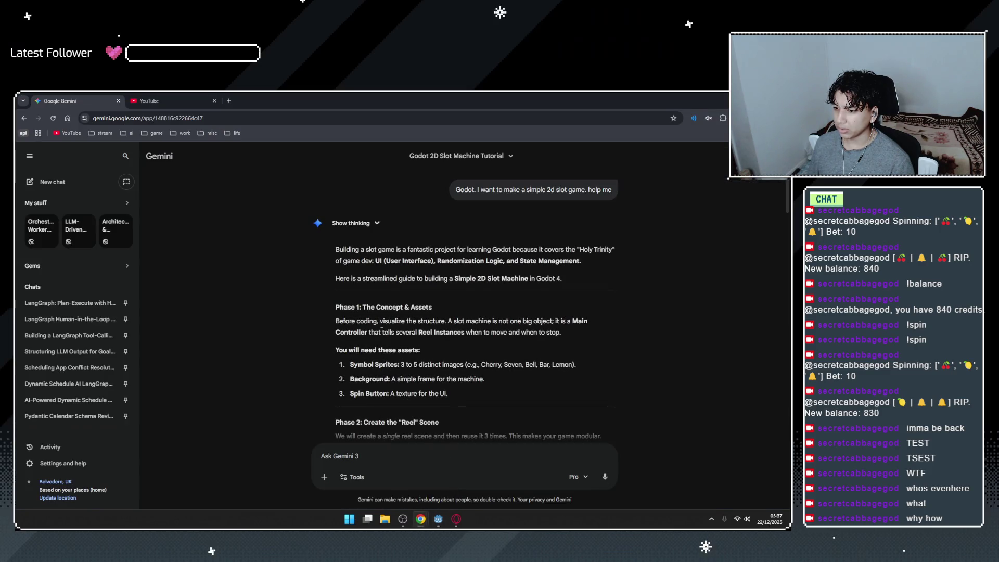
Search YouTube for 'GODOT simple 2d game' and watch the 20-second platformer video.
key("ctrl+Tab")
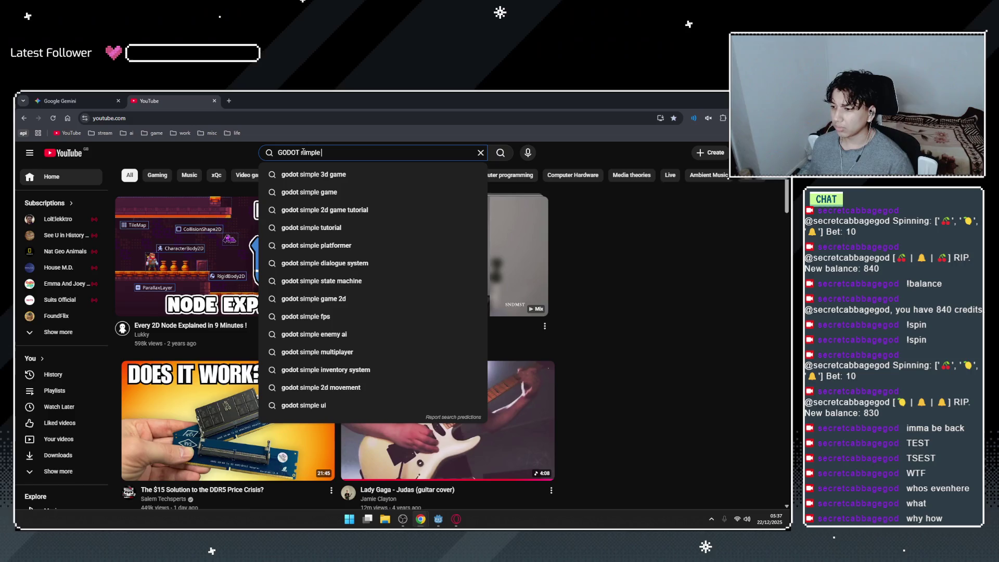
type("2d gam")
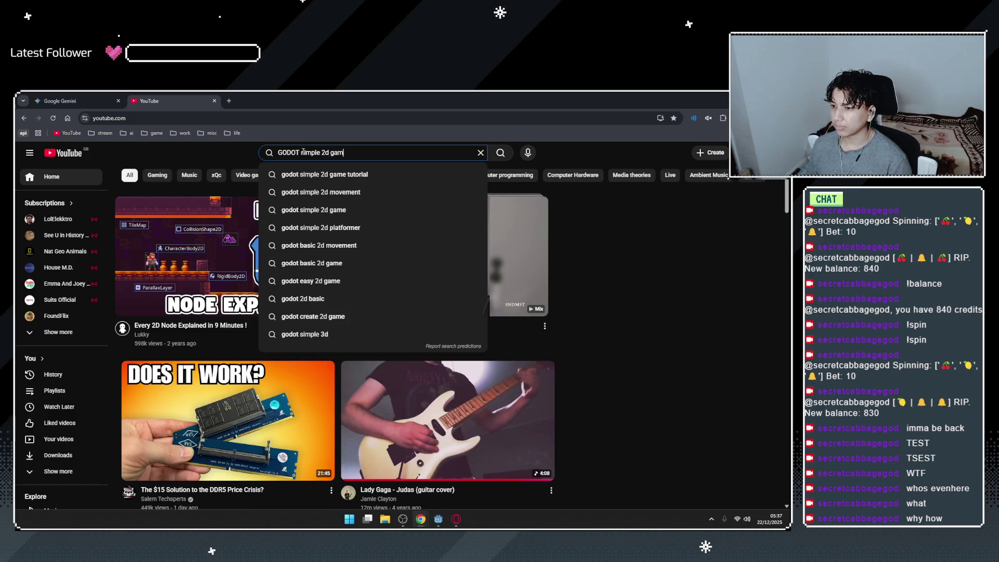
type("e")
key("Return")
left_click(306, 258)
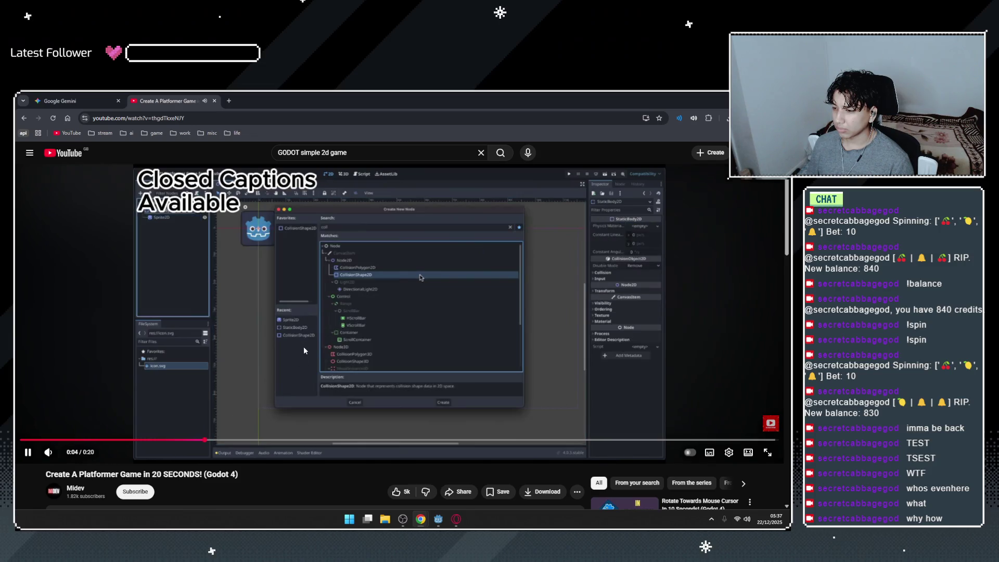
key("space")
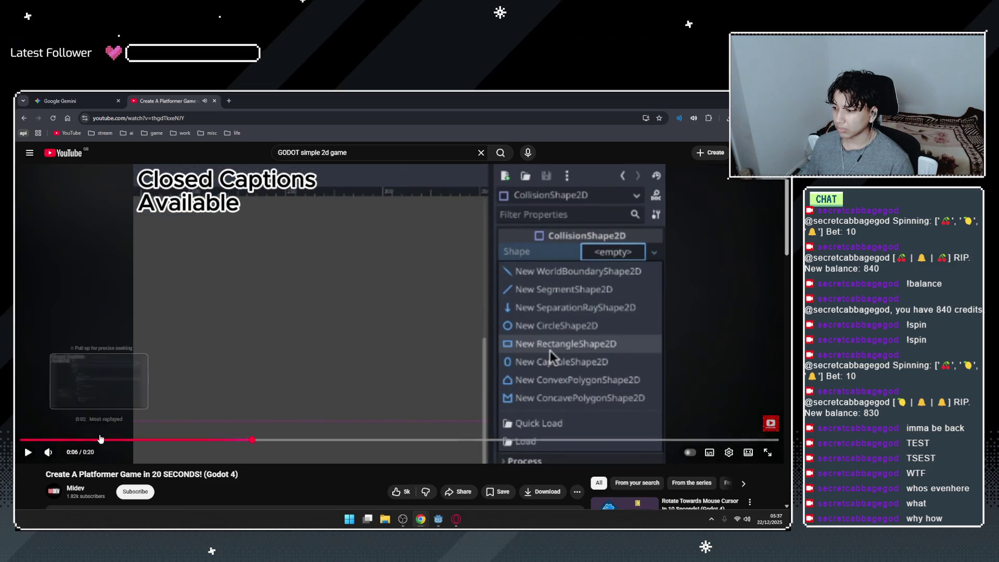
left_click(41, 440)
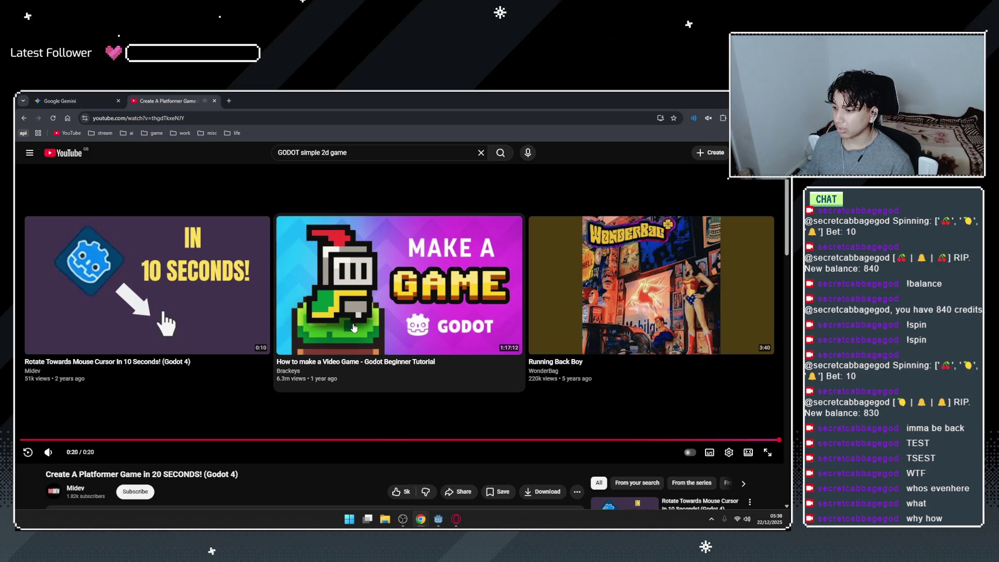
Go back to the search results, scroll through them, and open a new tab.
key("alt+Left")
scroll(291, 229, "down", 3)
scroll(290, 229, "up", 2)
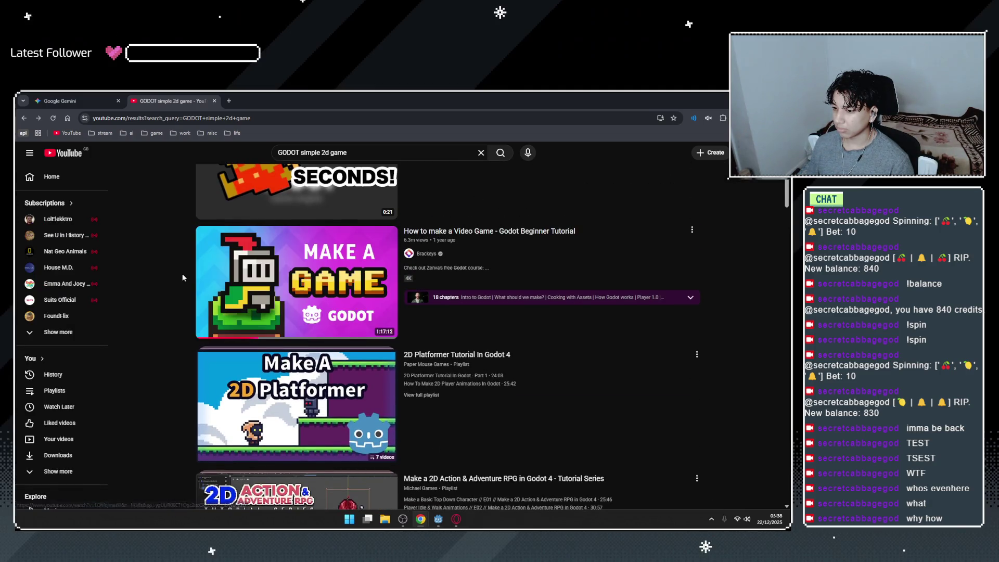
scroll(182, 279, "down", 2)
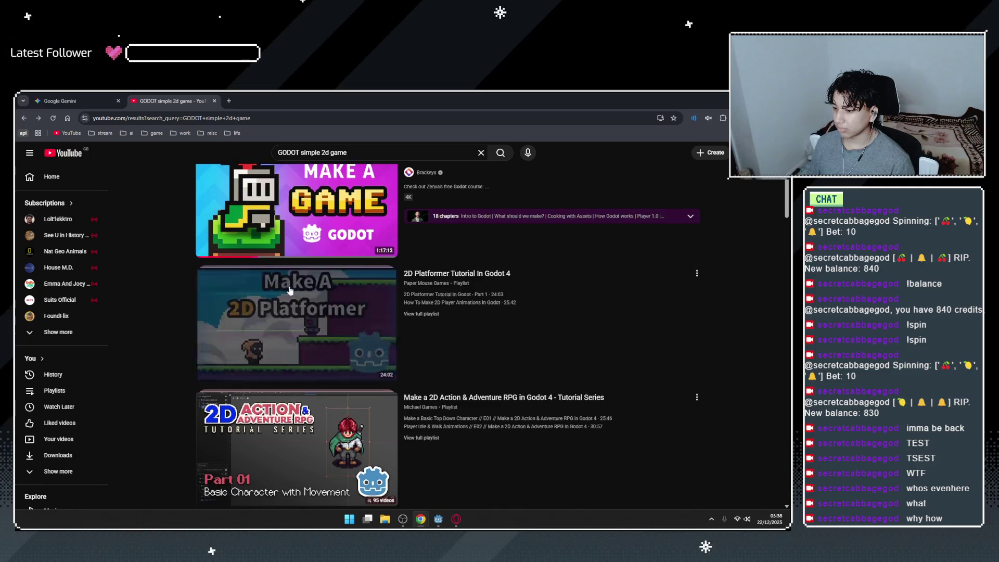
scroll(318, 340, "down", 5)
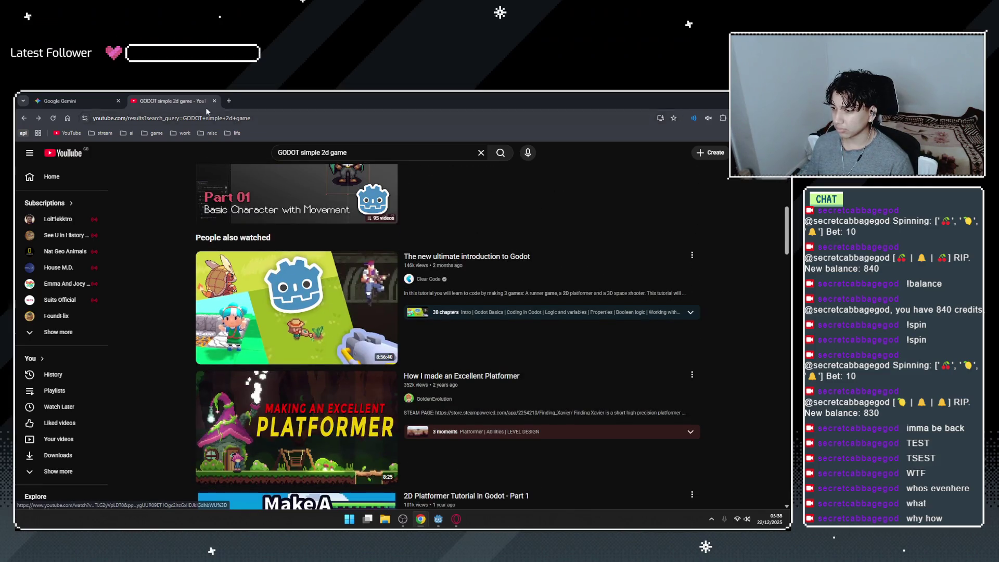
left_click(230, 100)
Search Google for 'godoto tutorial' and open the Godot Docs tutorials and resources page.
type("go")
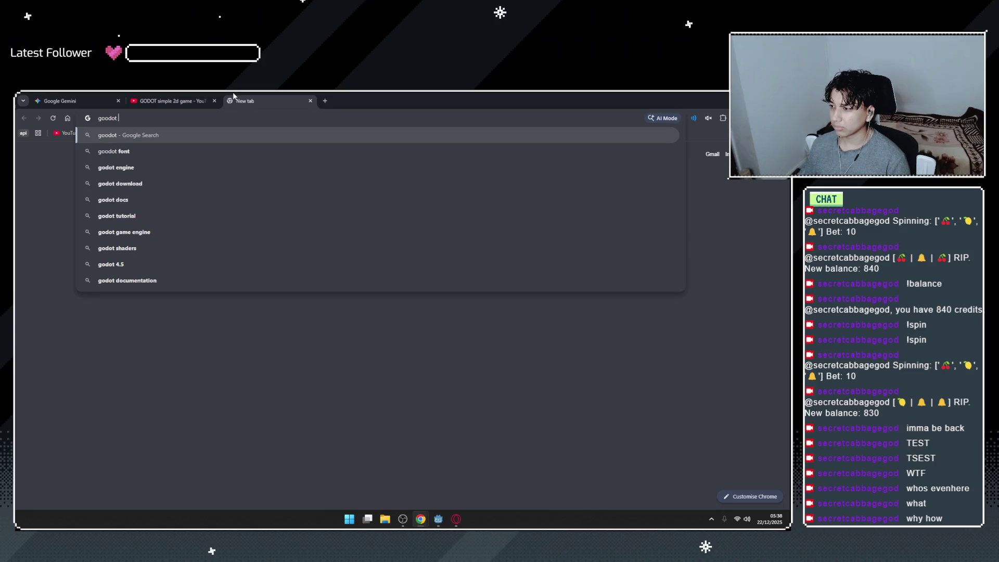
type("doto tutorial")
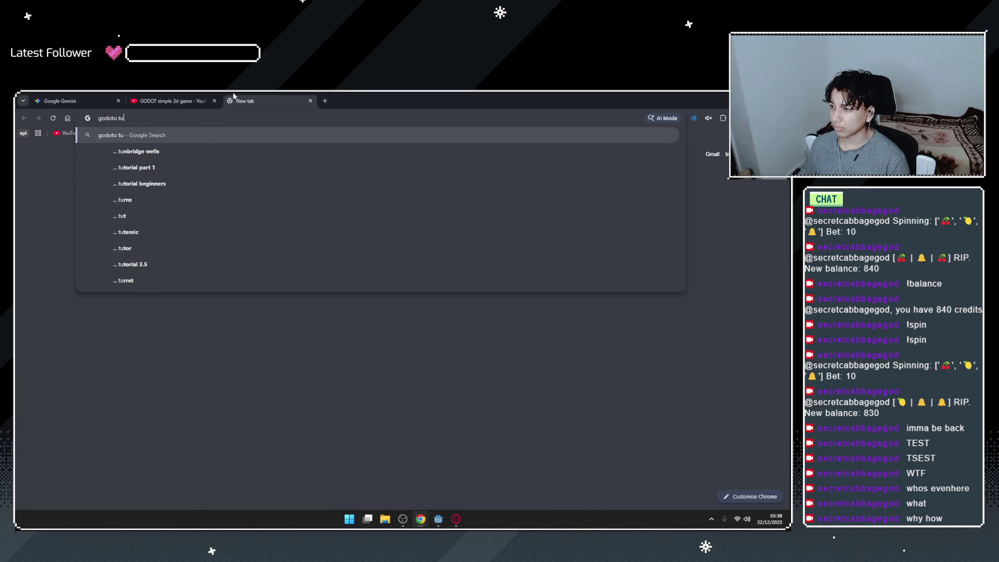
key("Return")
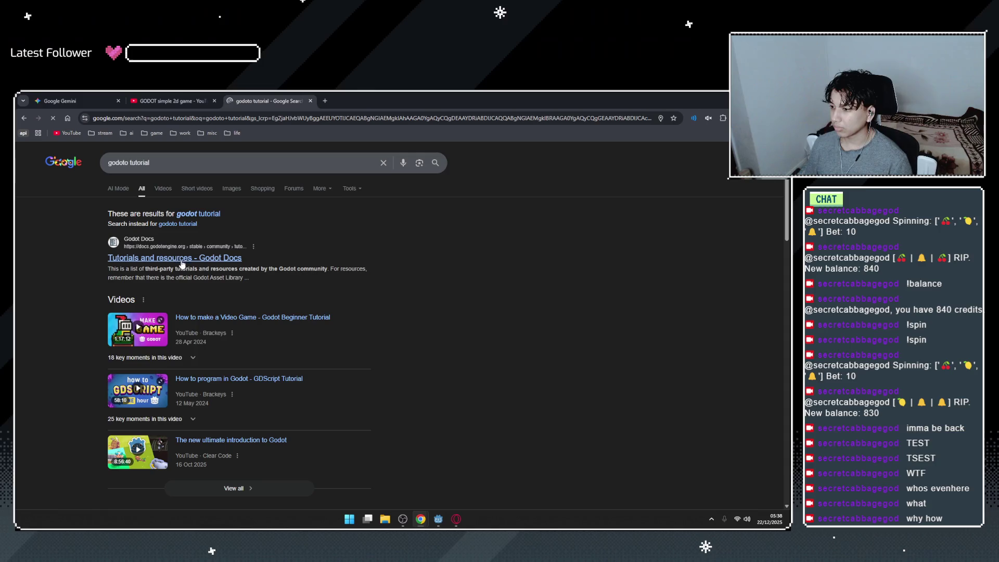
key("ctrl+Tab")
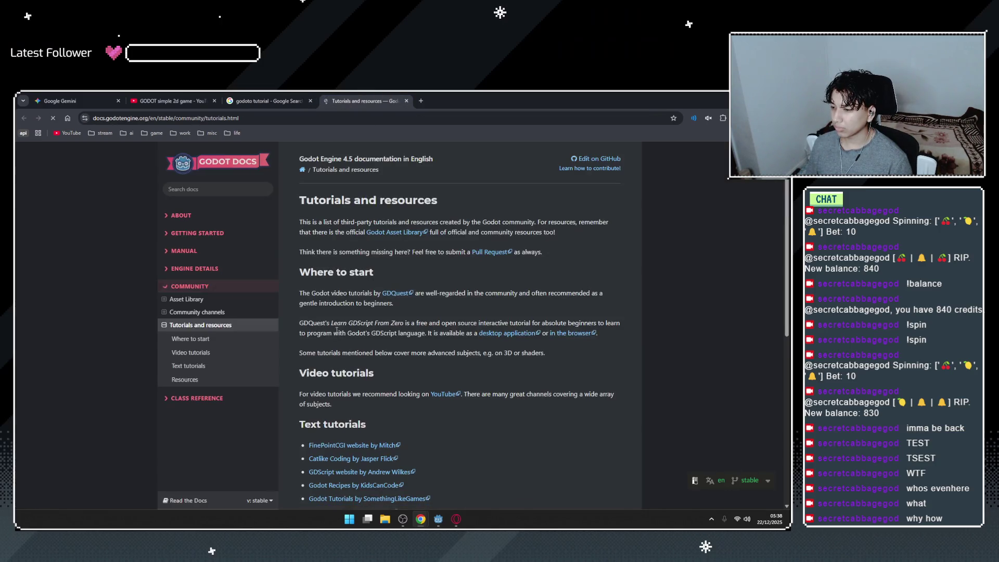
scroll(369, 281, "down", 2)
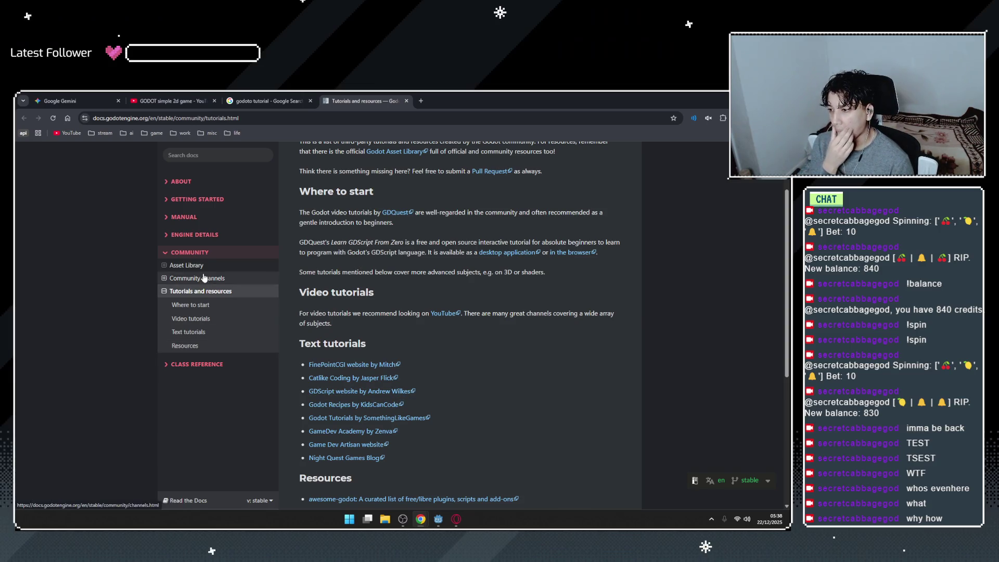
Open the About the Asset Library page in a new tab and view its index.
right_click(370, 221)
left_click(389, 231)
left_click(471, 99)
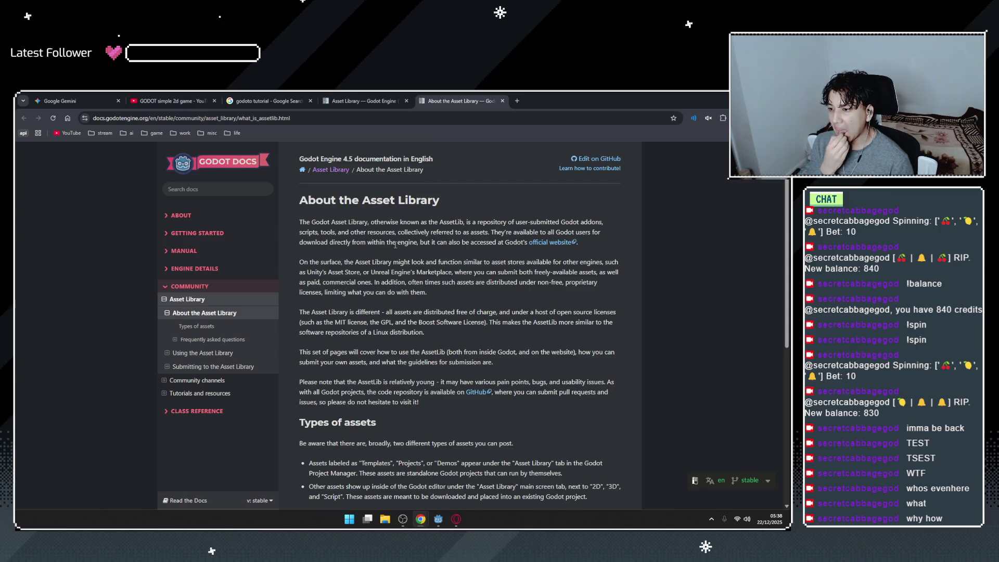
left_click(335, 96)
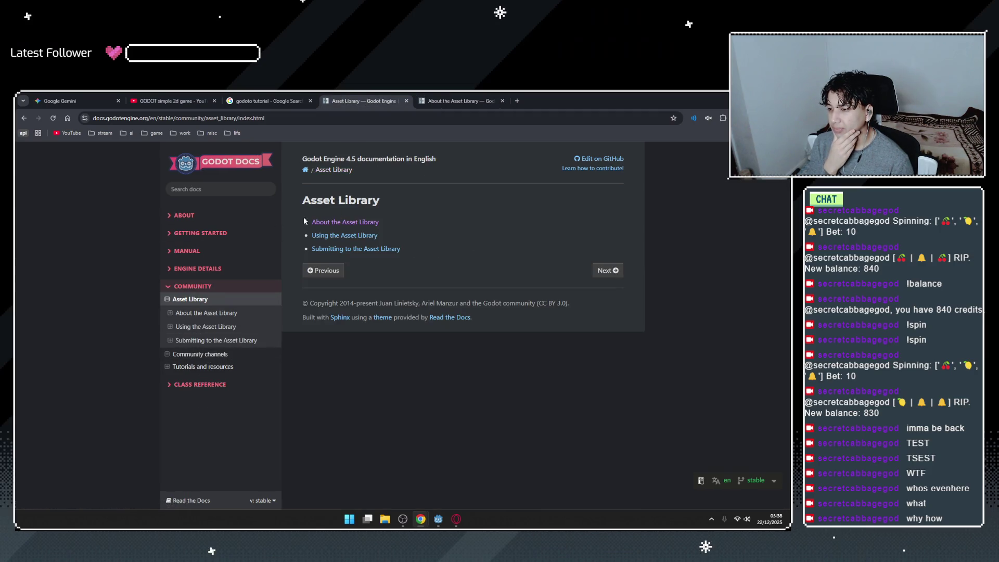
Expand Getting Started in the docs sidebar and open the Your first 2D game tutorial.
left_click(238, 217)
left_click(236, 216)
left_click(231, 233)
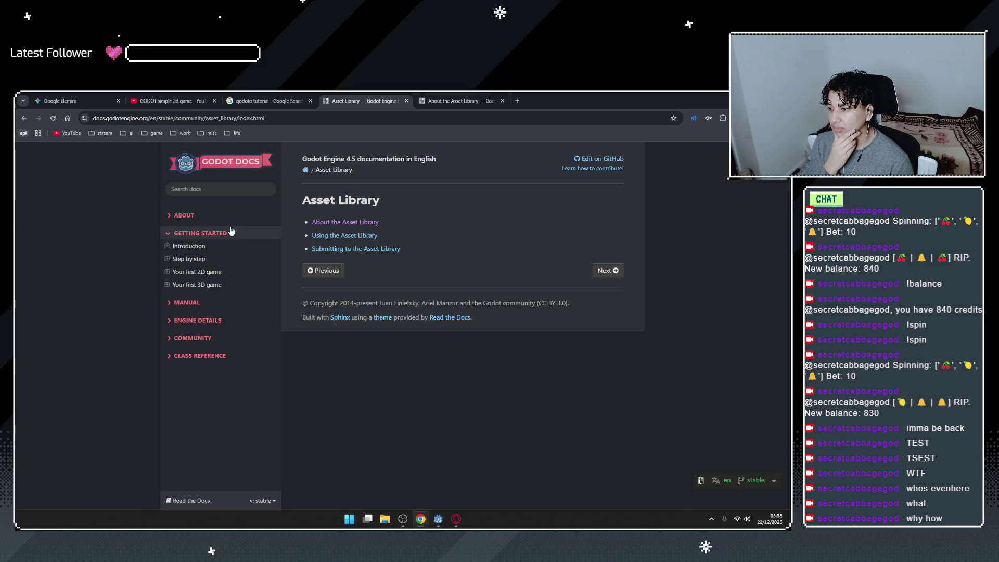
left_click(197, 271)
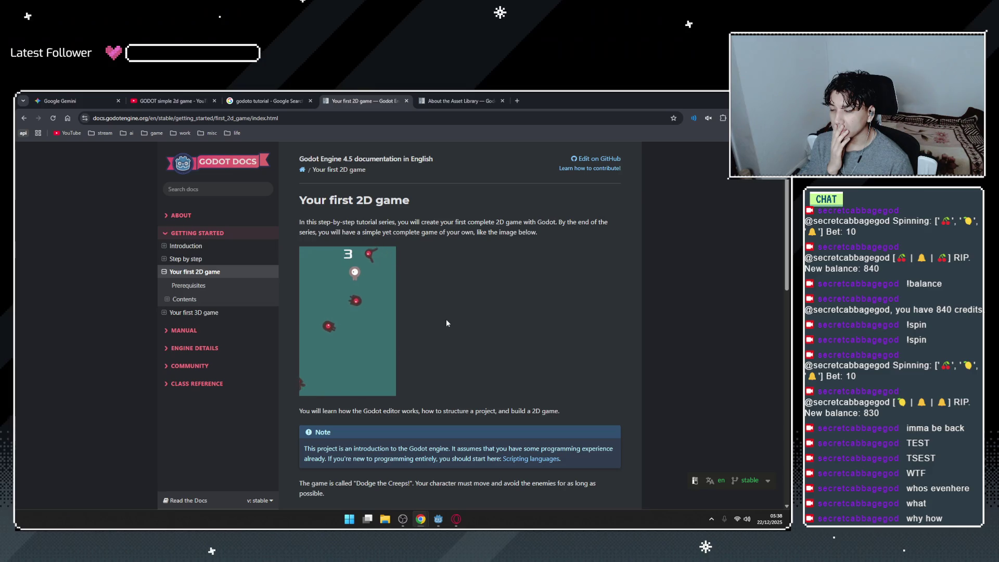
Scroll the docs sidebar and open the Step by step page in a new tab.
scroll(447, 323, "down", 1)
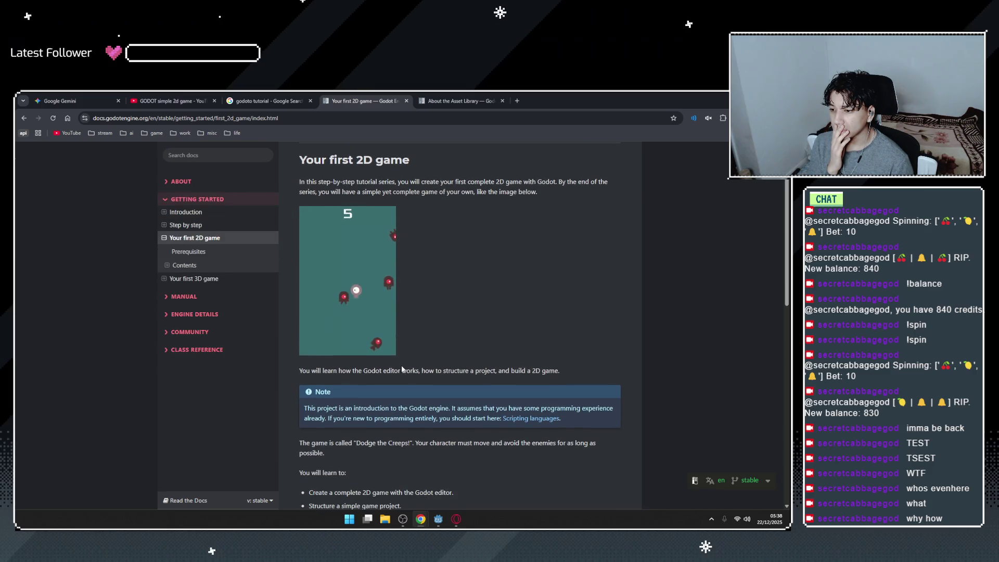
left_click_drag(436, 371, 555, 366)
left_click(549, 371)
scroll(470, 374, "down", 2)
left_click(534, 366)
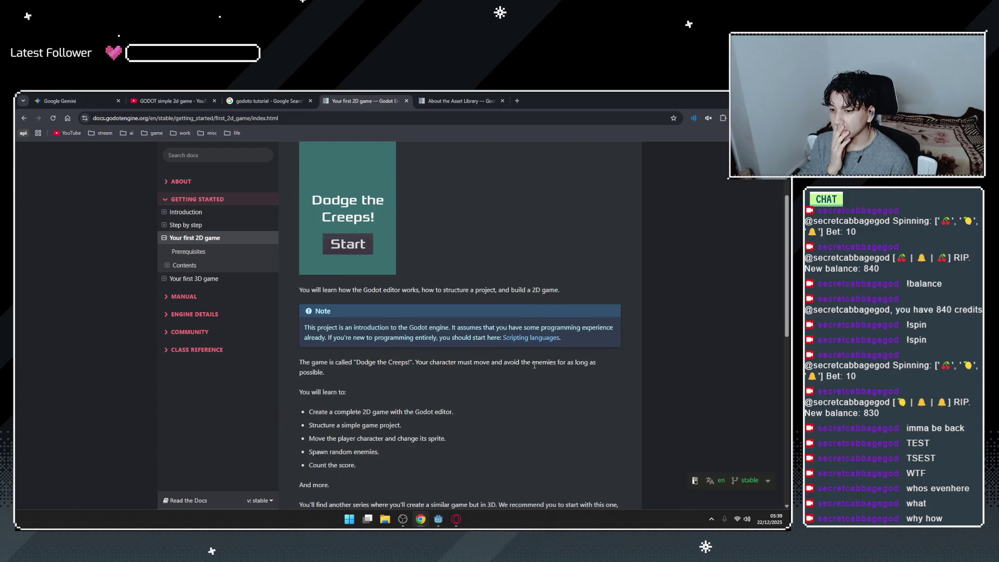
scroll(521, 362, "down", 3)
scroll(516, 361, "down", 2)
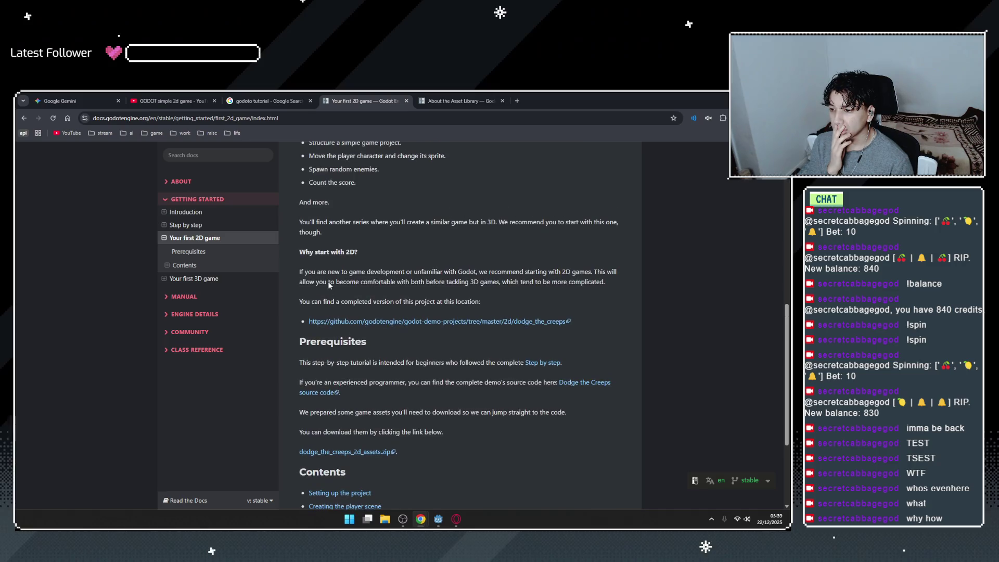
left_click(488, 300)
scroll(488, 299, "down", 1)
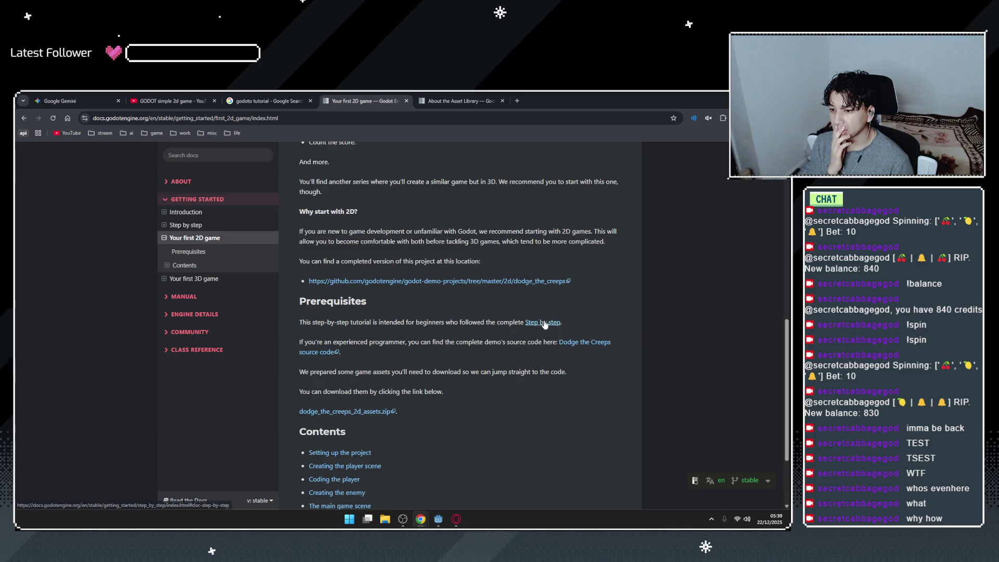
right_click(553, 323)
left_click(583, 335)
left_click(557, 101)
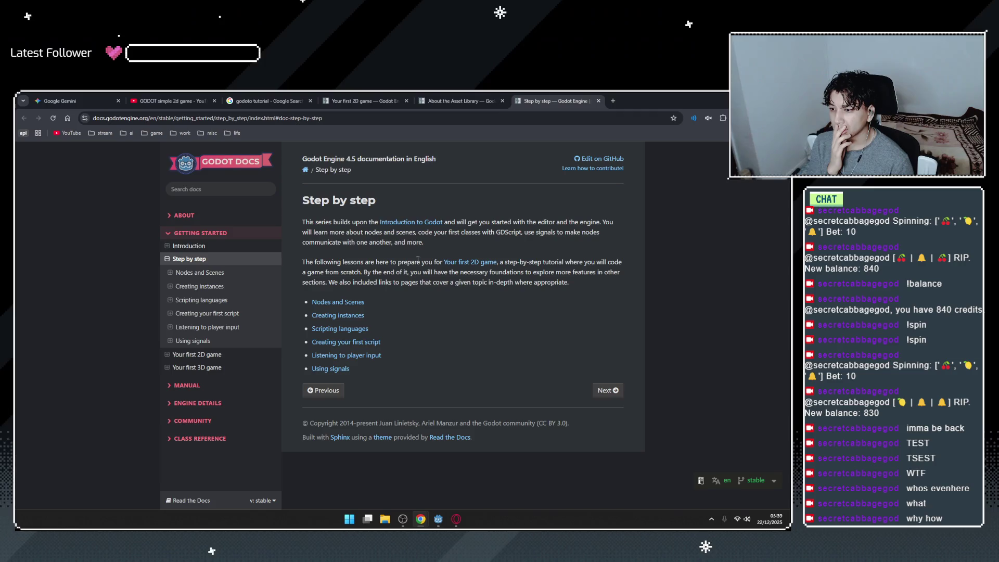
Bring the YouTube window forward and play the LurkBait Twitch fishing game trailer.
left_click_drag(479, 229, 531, 232)
left_click(584, 230)
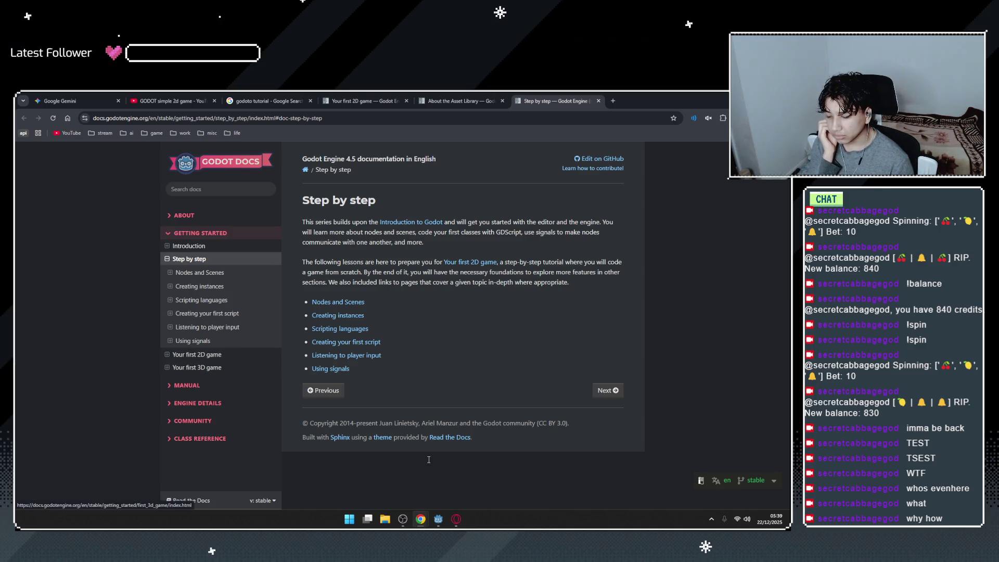
left_click(456, 519)
left_click(255, 302)
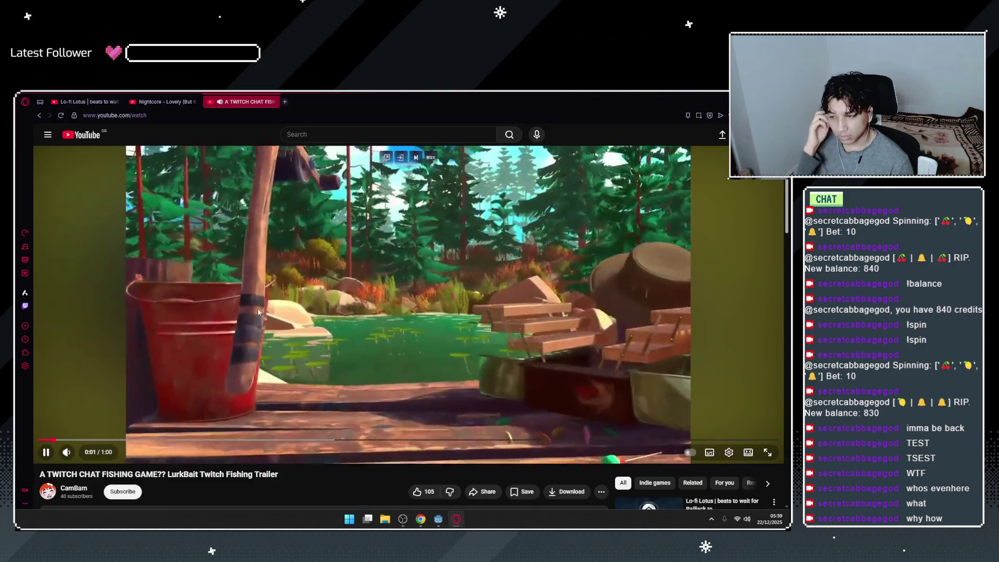
Open the YouTube logo link in a new background tab.
right_click(102, 143)
left_click(107, 147)
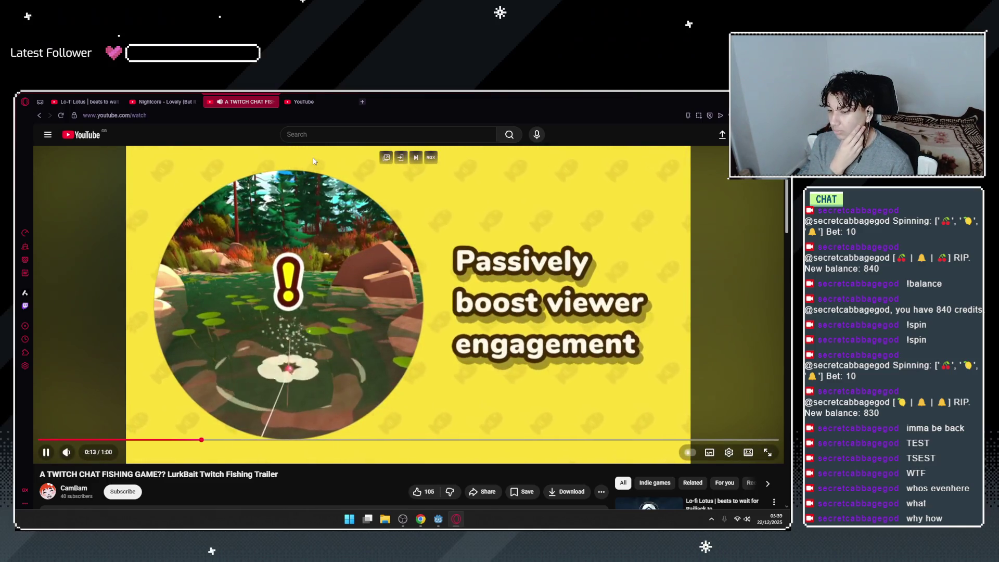
Pause the trailer and open the instant ramen Short from the YouTube home feed.
key("space")
left_click(302, 104)
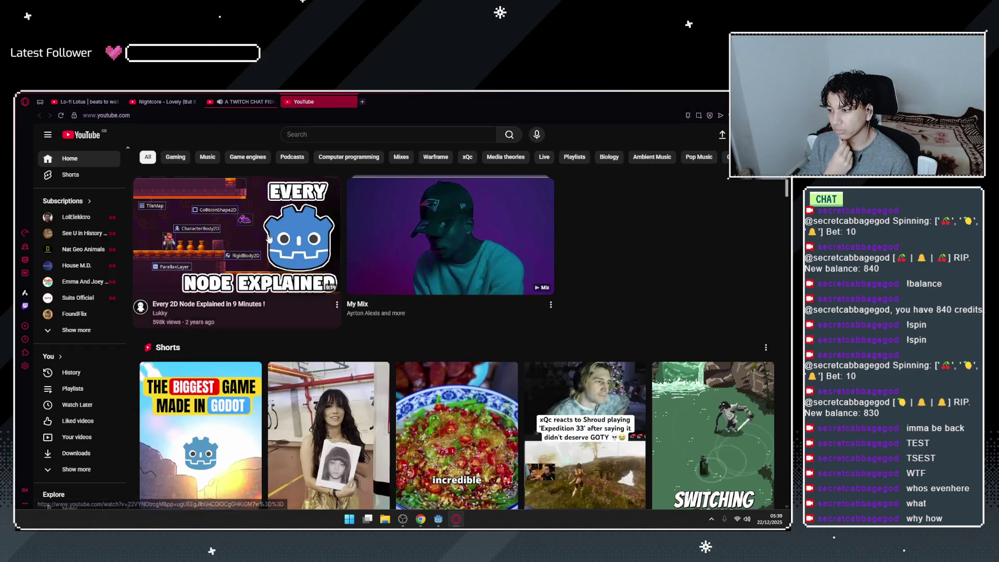
scroll(608, 379, "down", 1)
scroll(608, 378, "down", 3)
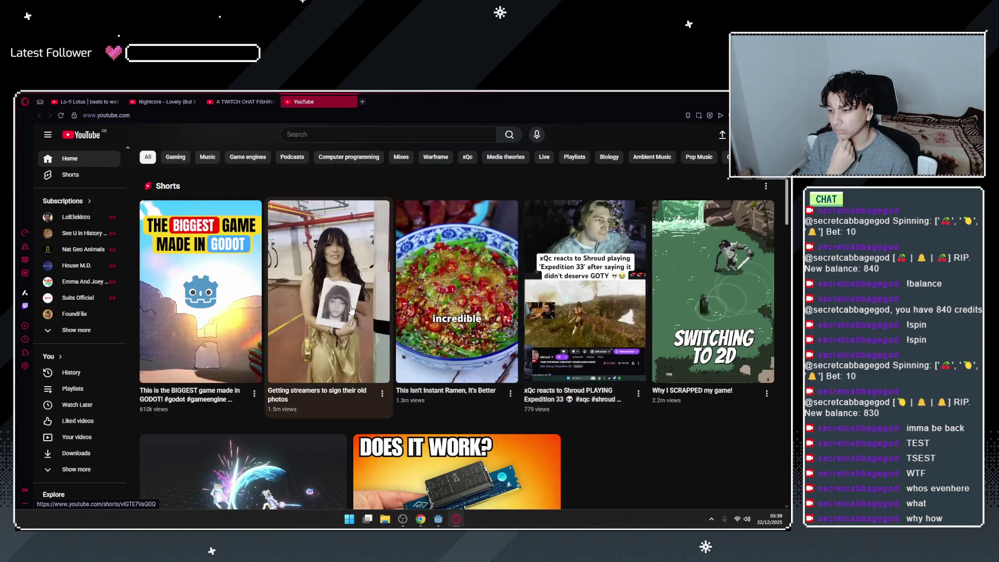
left_click(352, 311)
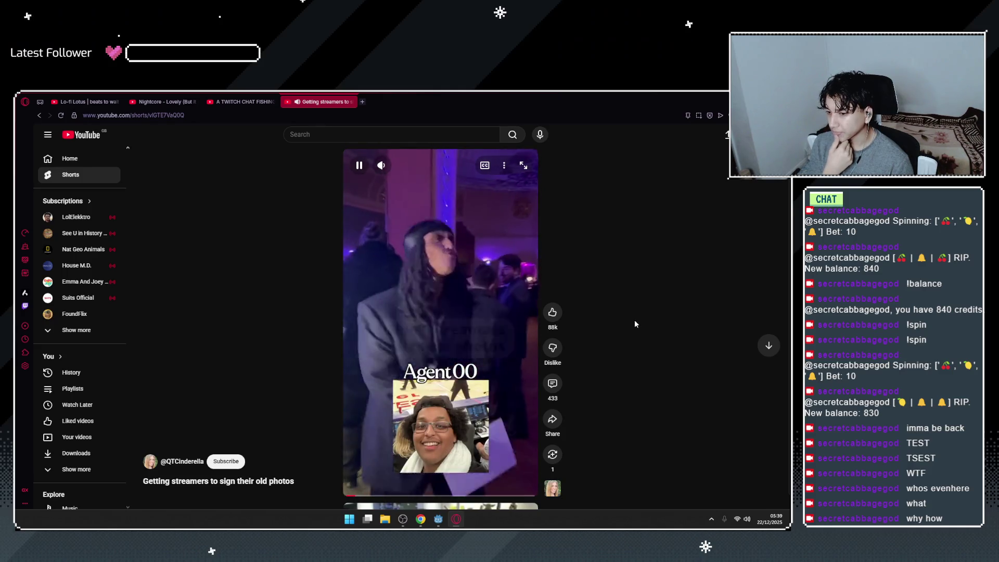
key("alt+Left")
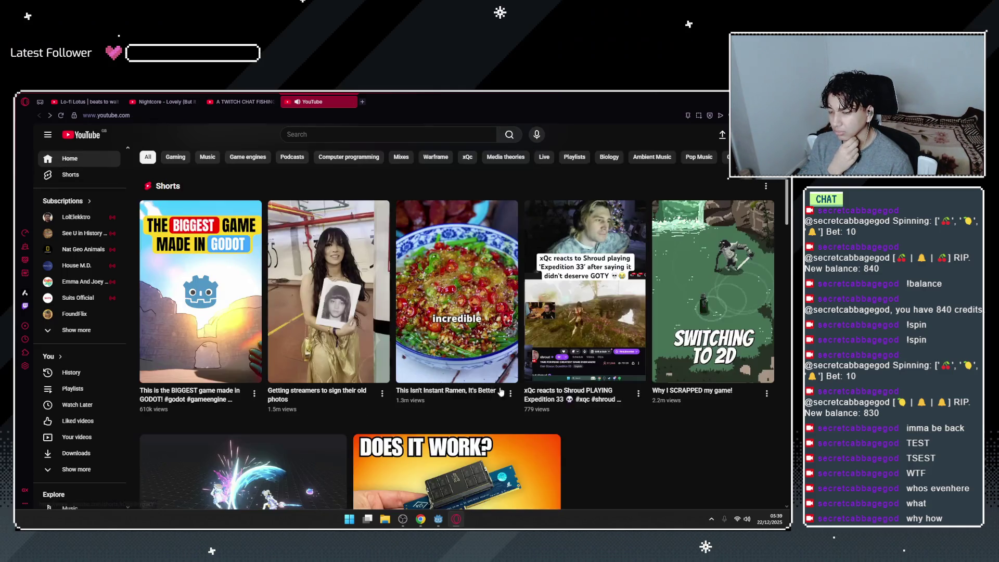
mouse_move(467, 337)
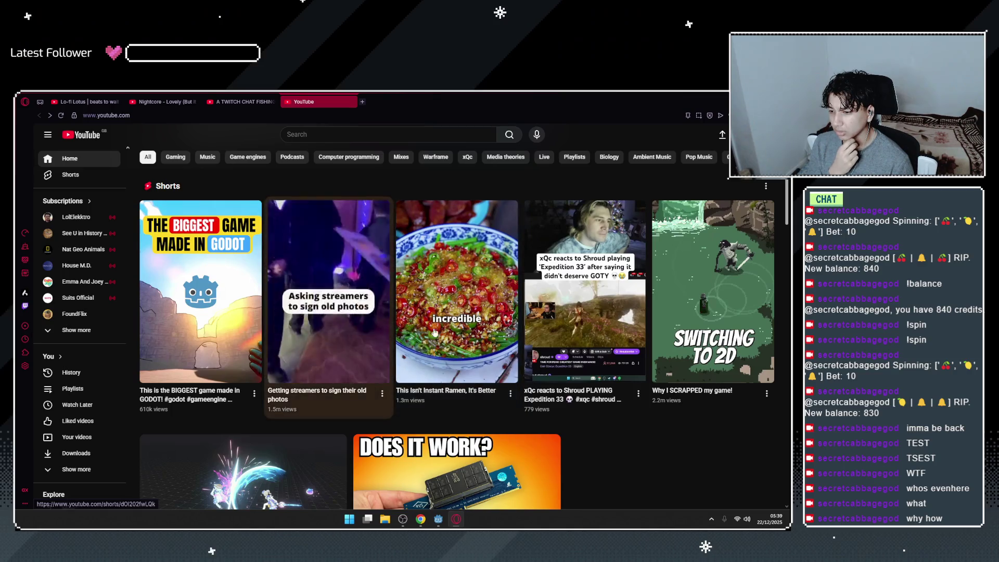
left_click(467, 338)
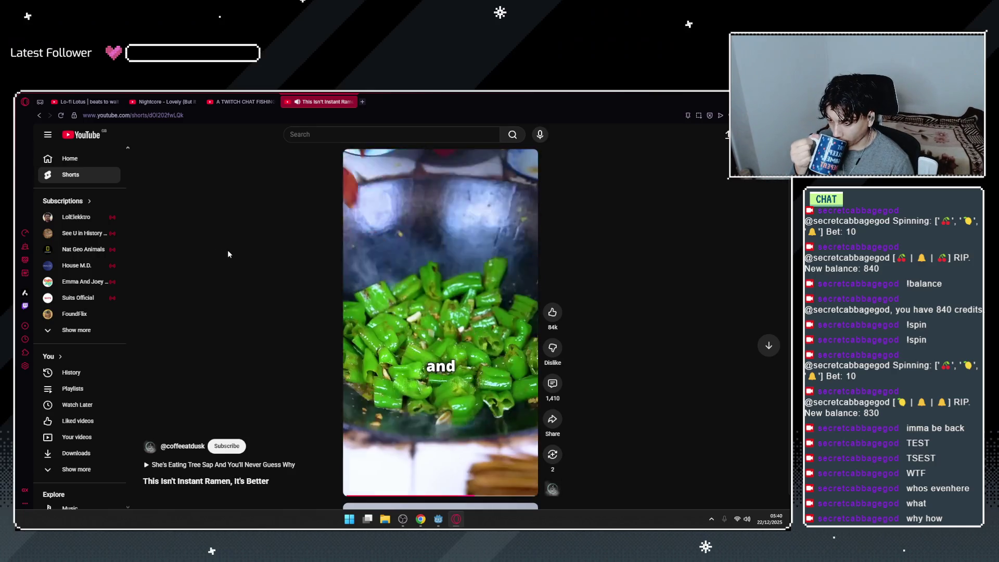
Like the ramen Short's top comment, close its tab, and play the Nightcore 'Lovely' video.
left_click(553, 386)
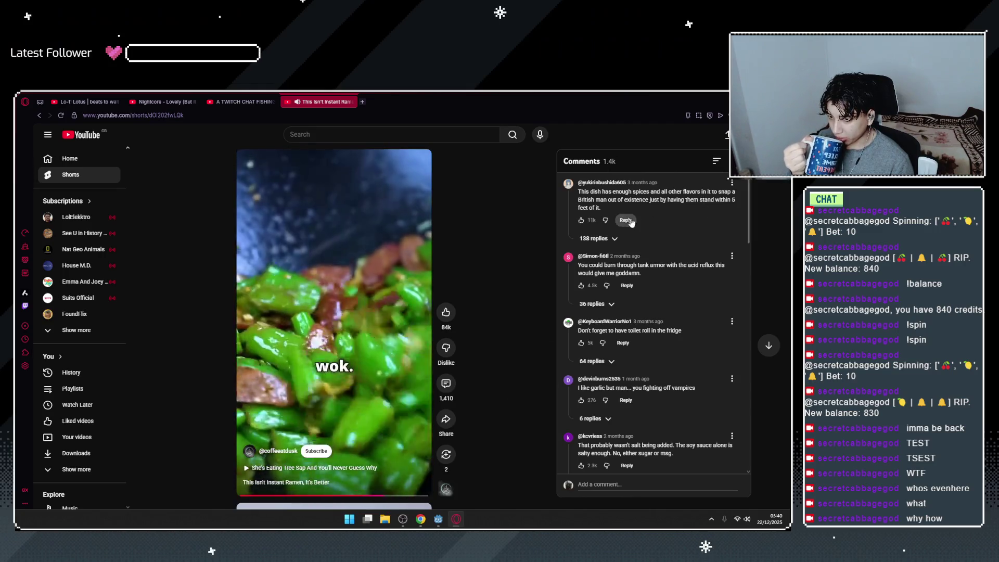
left_click(581, 220)
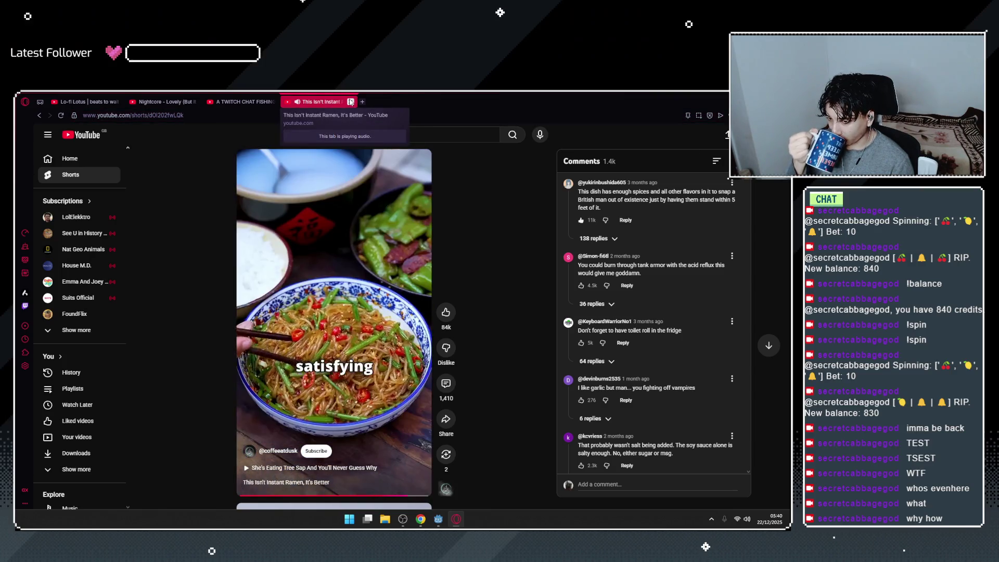
left_click(351, 101)
key("ctrl+Tab")
left_click(602, 249)
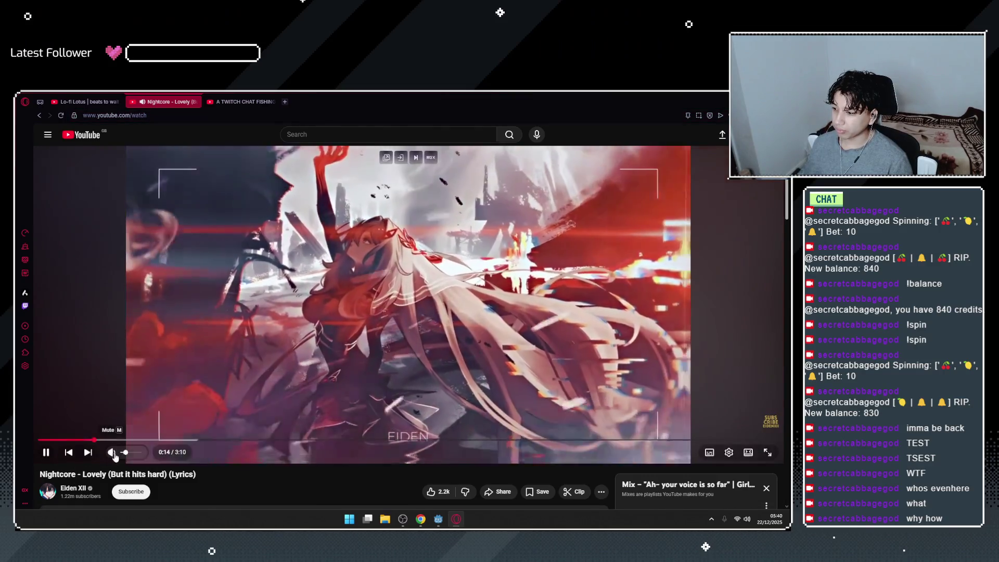
Pause and close the Nightcore tab, keep Lo-fi Lotus playing, and switch back to Chrome.
scroll(400, 310, "down", 4)
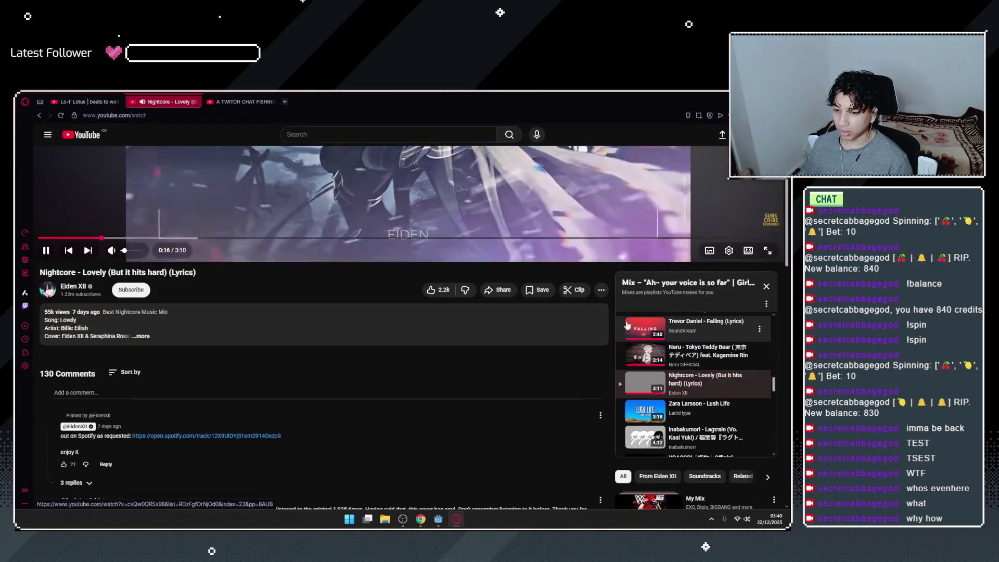
scroll(622, 455, "down", 5)
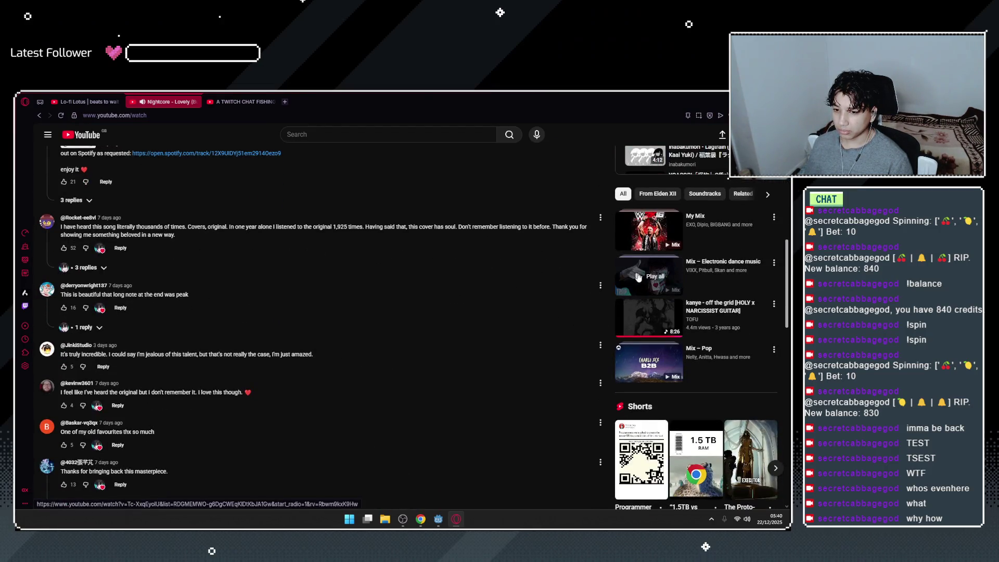
scroll(308, 197, "up", 9)
left_click(248, 243)
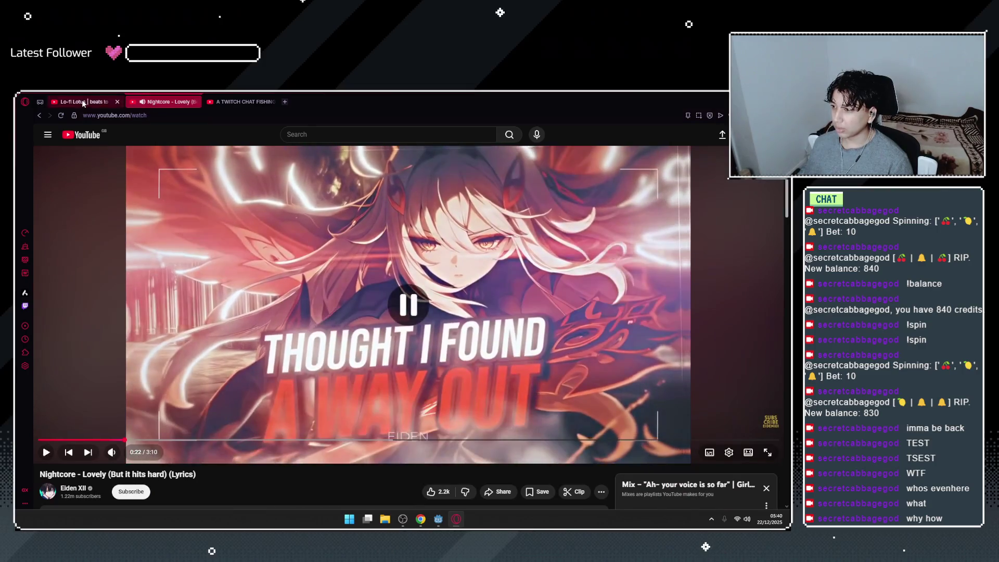
left_click(82, 100)
left_click(194, 102)
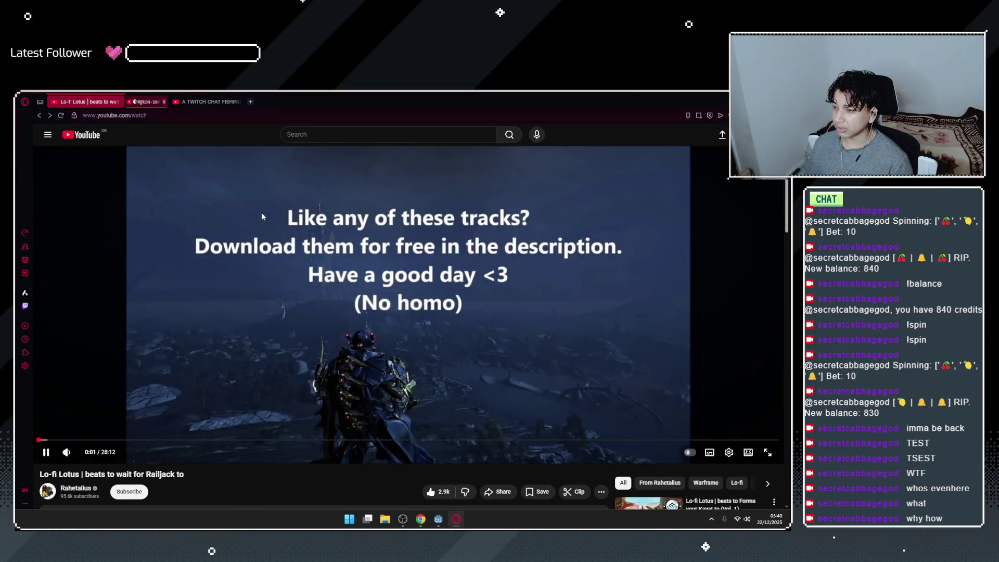
left_click(527, 299)
key("alt+Tab")
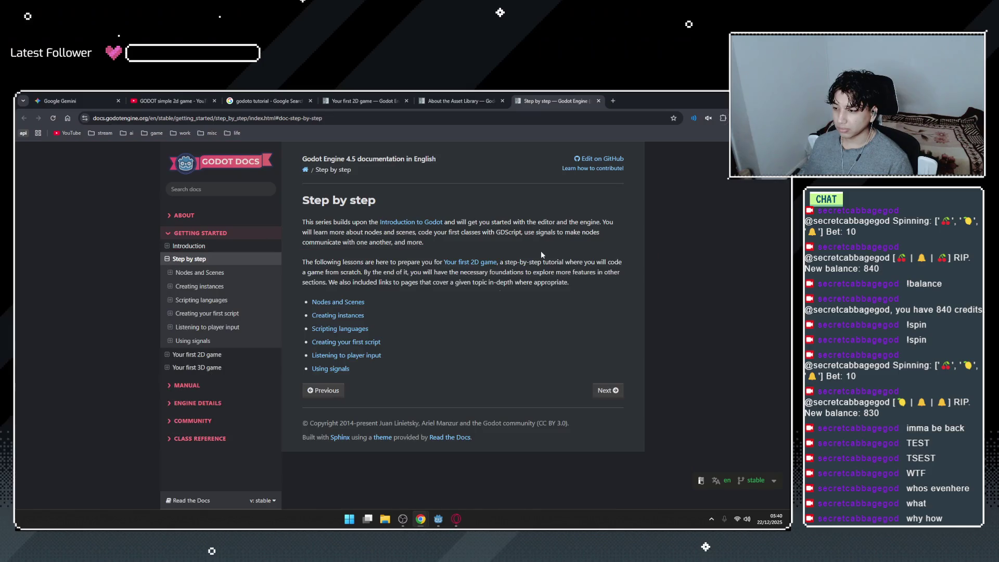
Open the Nodes and Scenes lesson and the key concepts overview in a new tab.
left_click(610, 392)
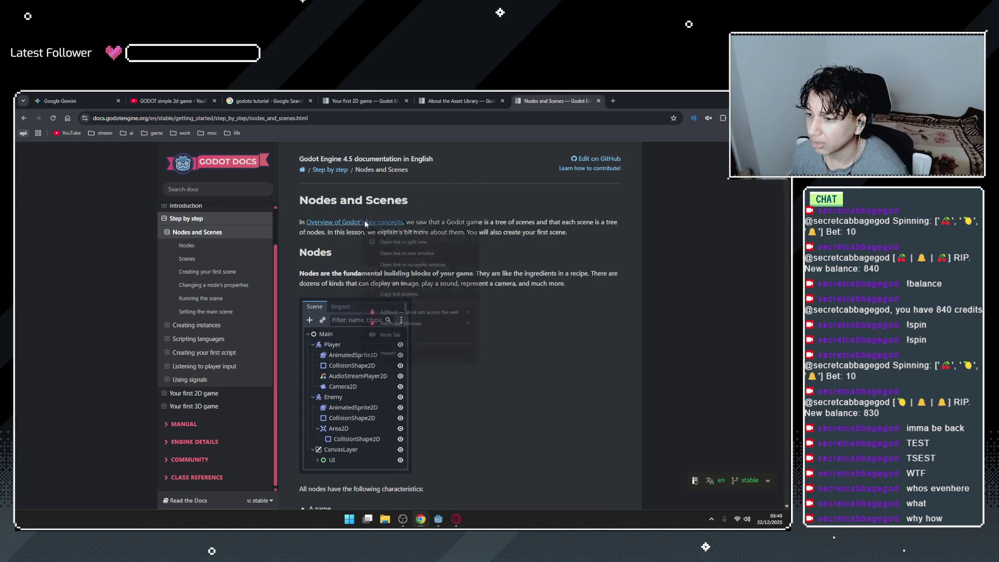
right_click(400, 232)
right_click(392, 223)
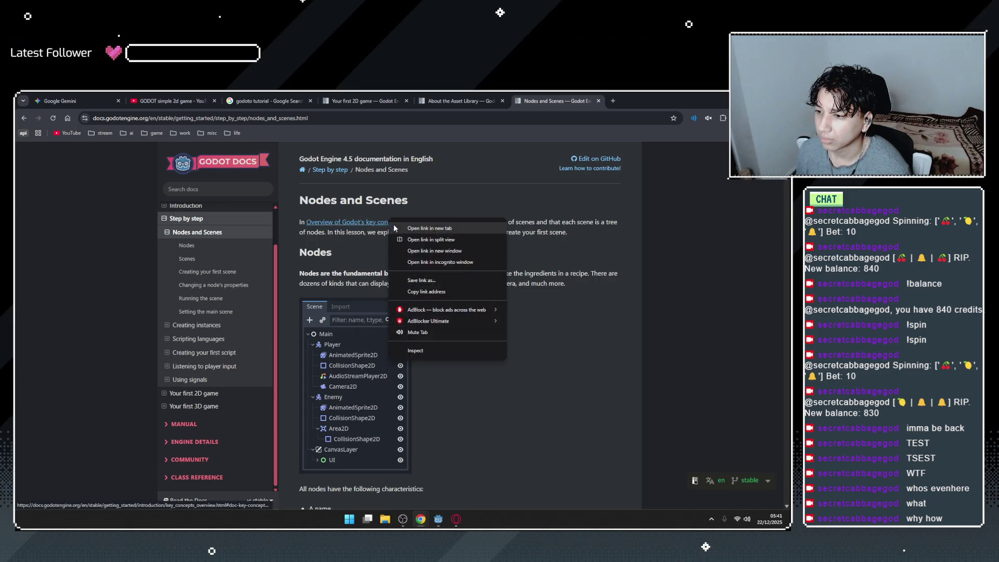
left_click(417, 231)
key("ctrl+Tab")
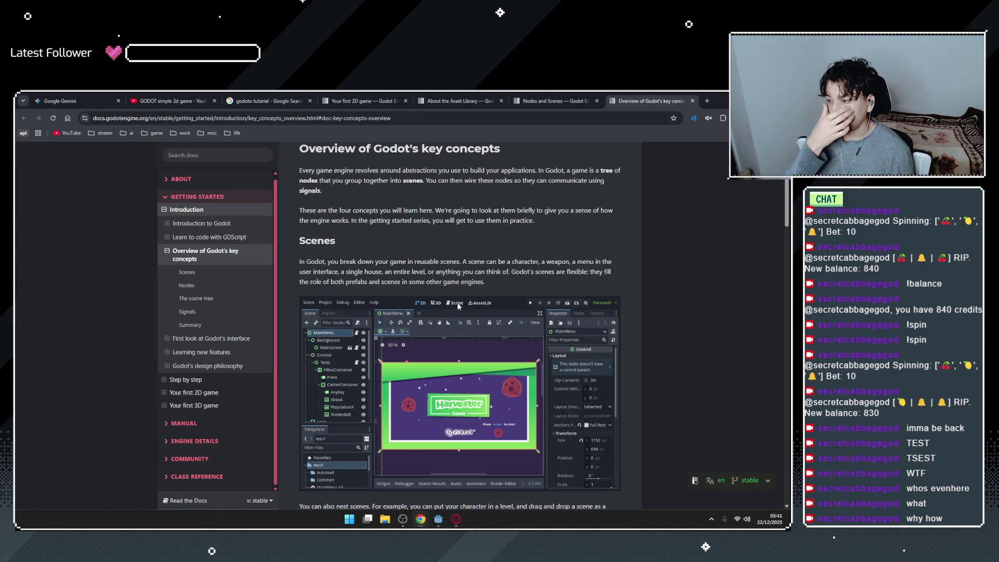
Browse the Introduction to Godot and Learn to code with GDScript sidebar entries.
left_click(206, 223)
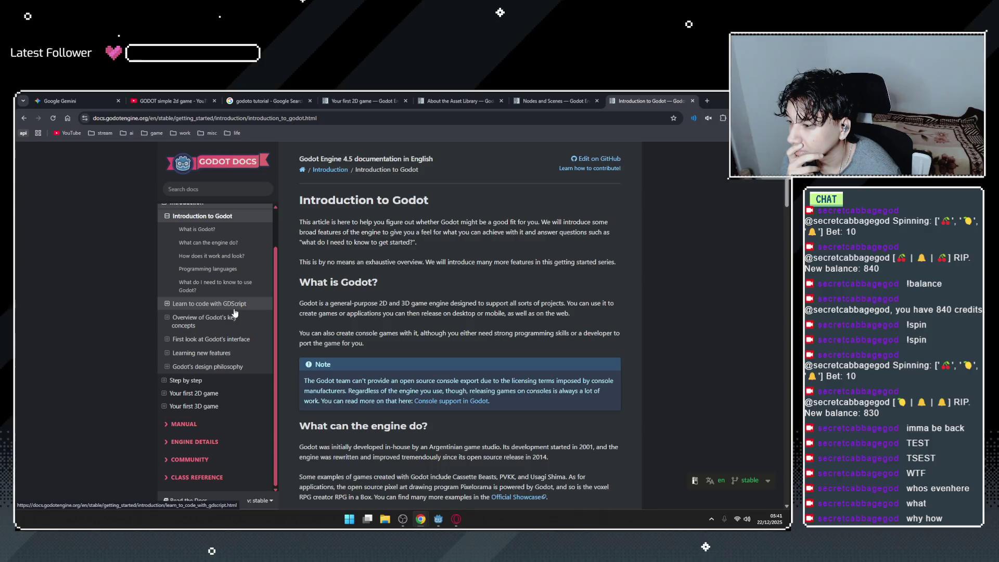
left_click(215, 284)
scroll(347, 307, "down", 3)
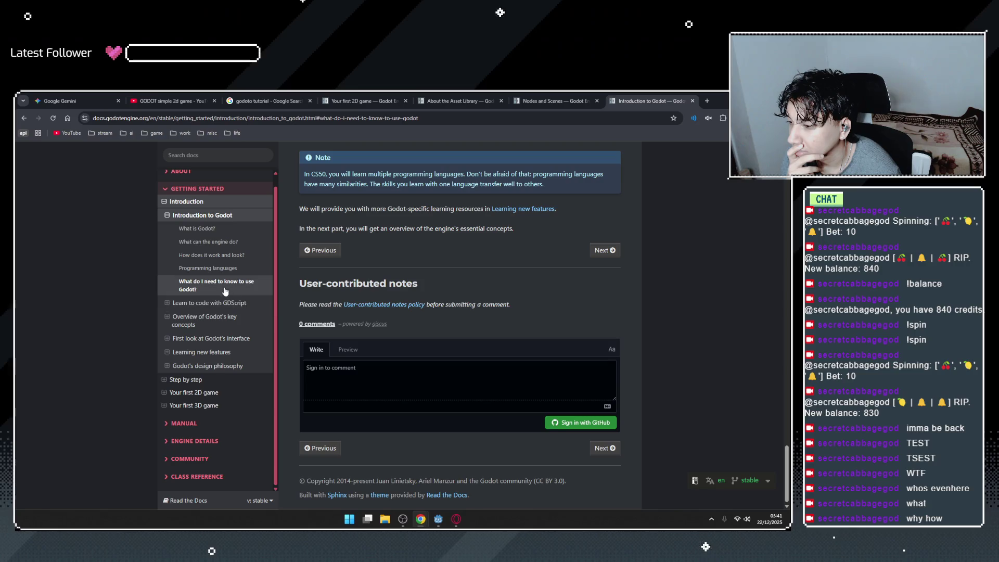
left_click(181, 219)
left_click(167, 218)
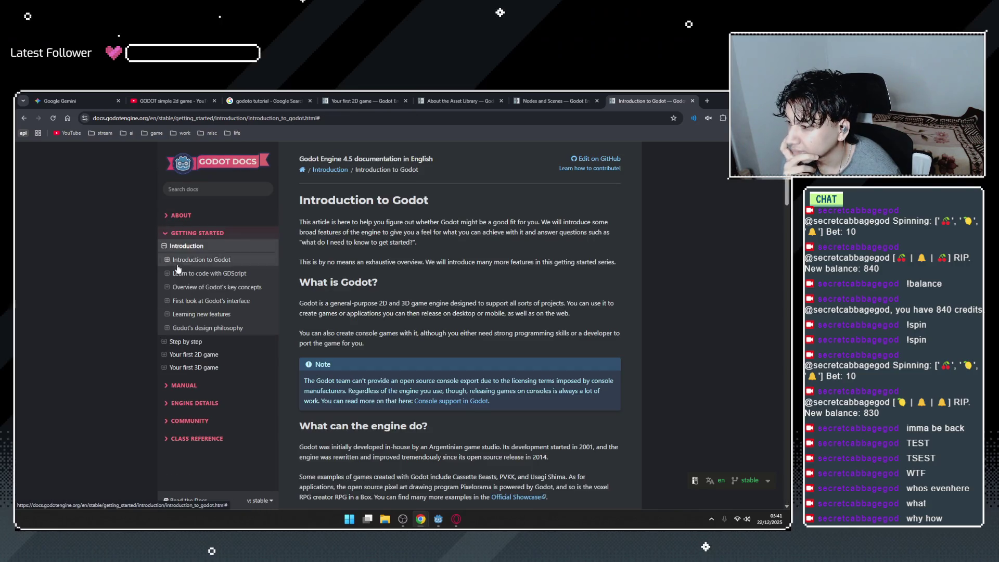
left_click(171, 276)
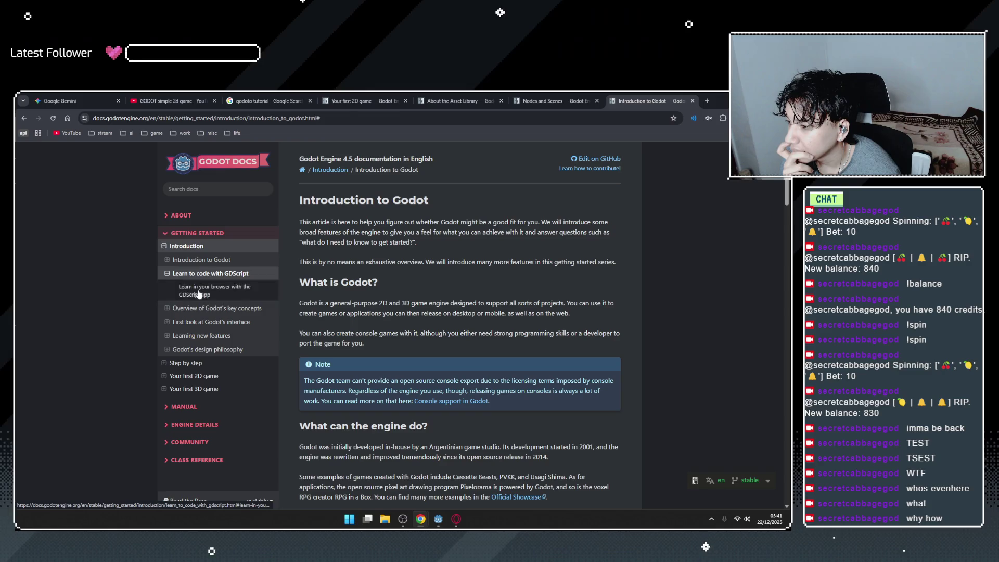
left_click(224, 293)
scroll(440, 259, "up", 2)
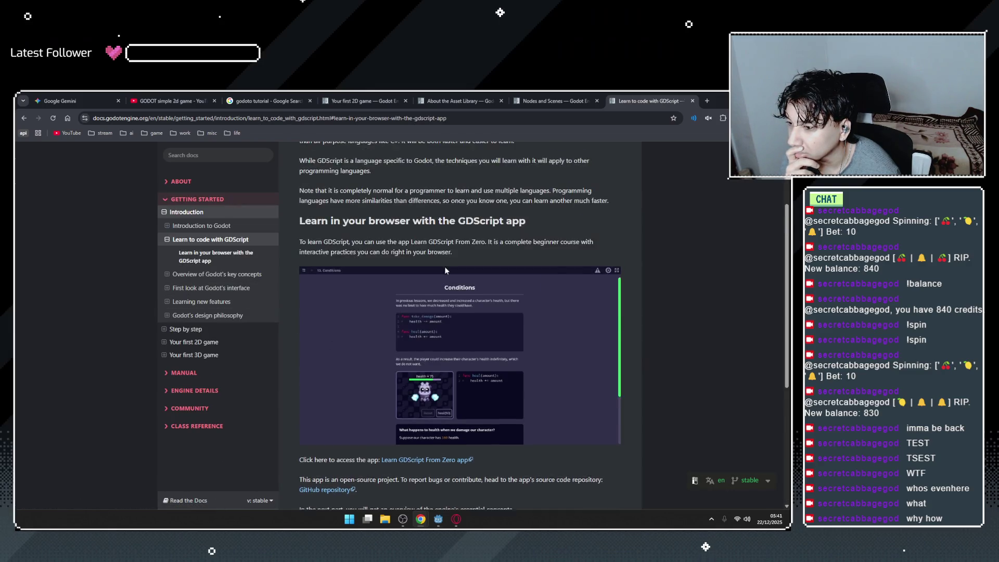
scroll(404, 216, "down", 1)
left_click(519, 210)
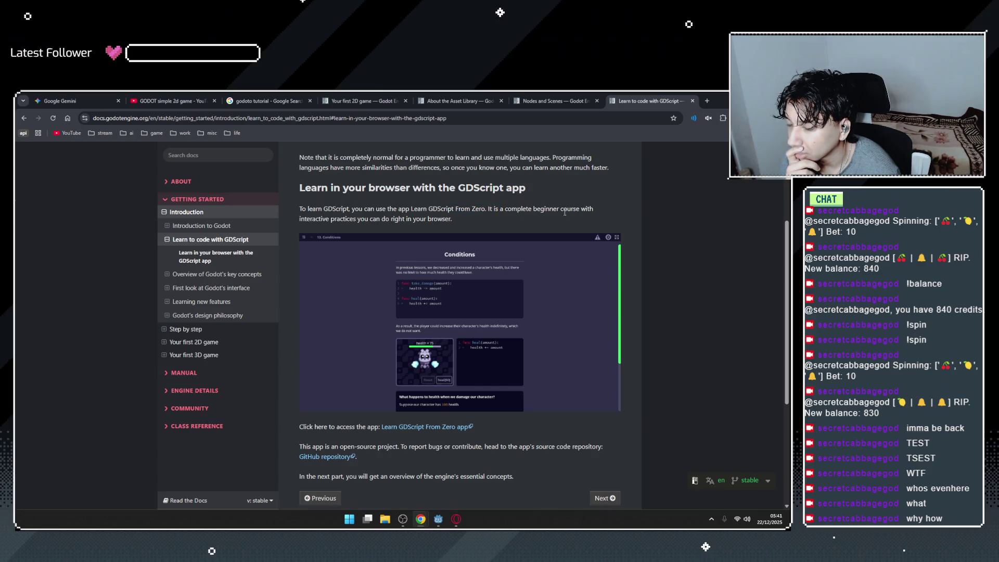
Open the Overview of Godot's key concepts page and scroll to its Scenes section.
left_click(193, 242)
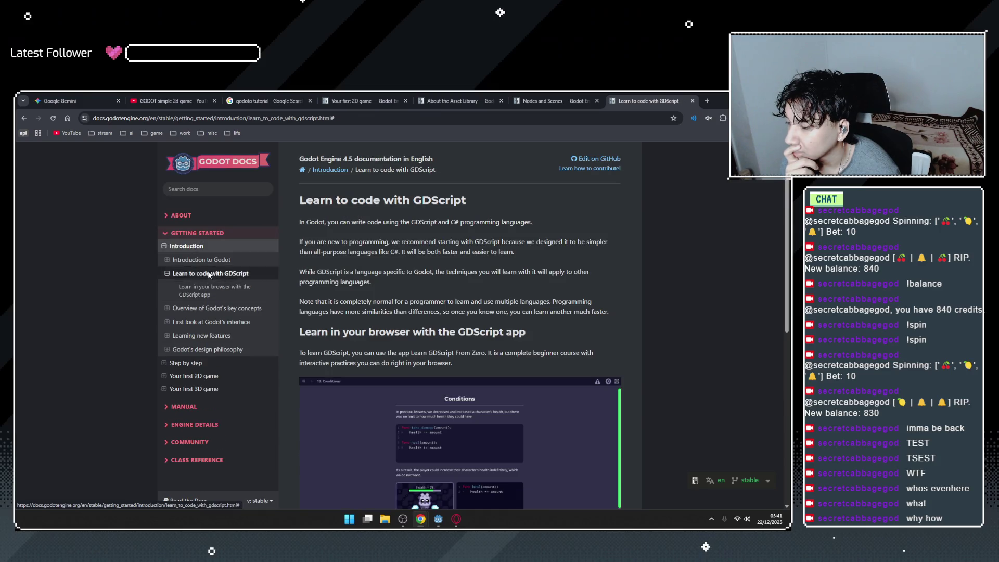
left_click(193, 274)
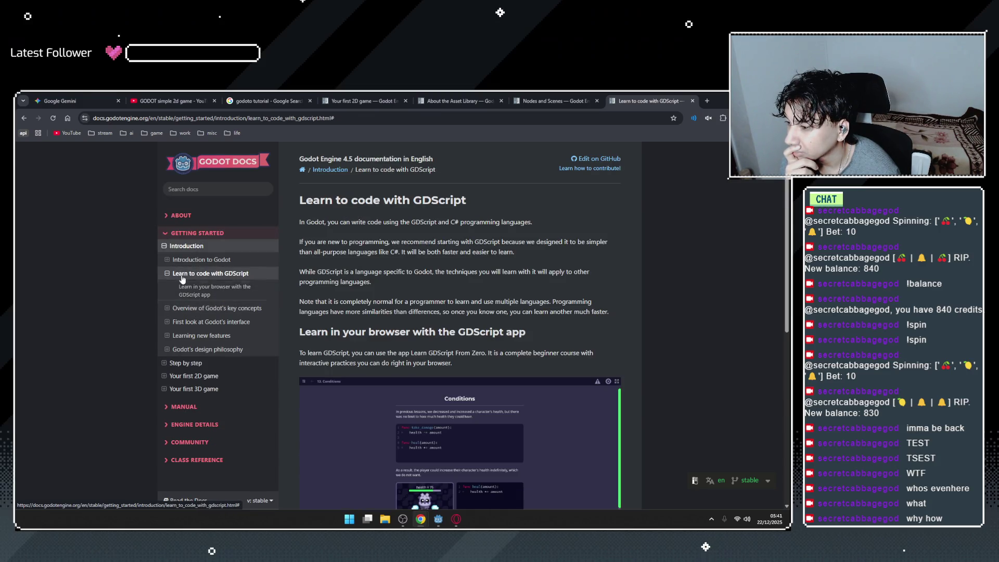
left_click(193, 273)
left_click(200, 287)
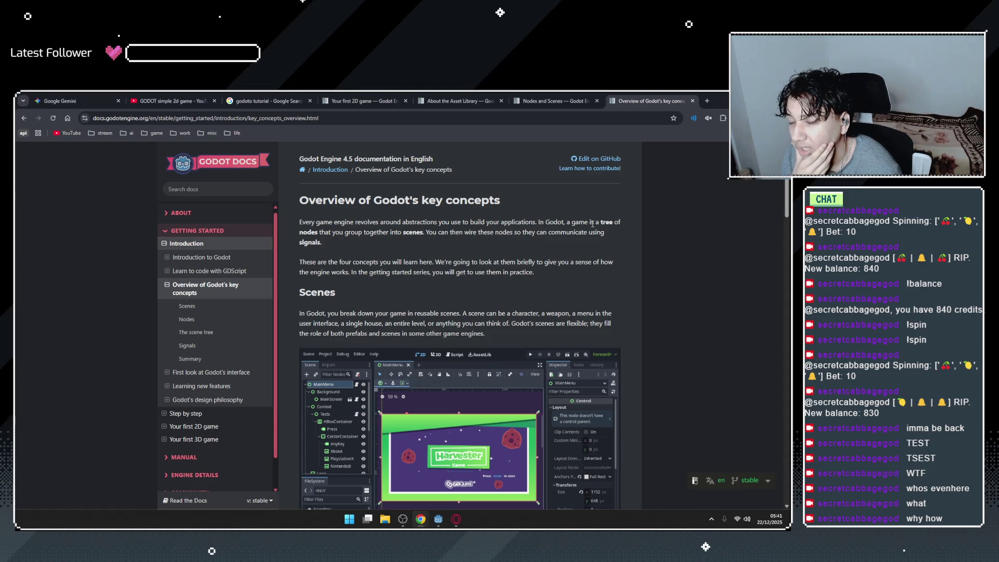
scroll(435, 201, "down", 1)
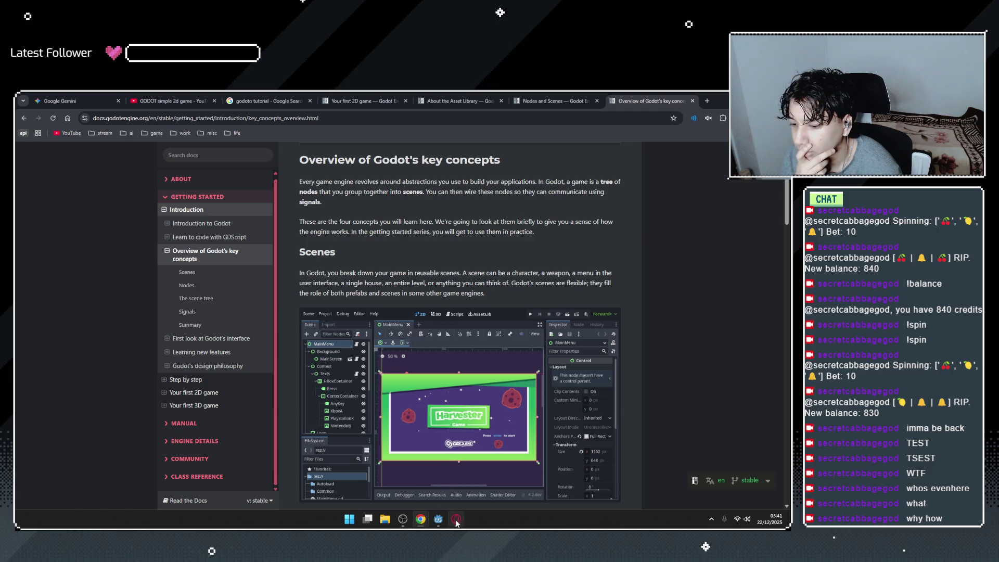
left_click(439, 518)
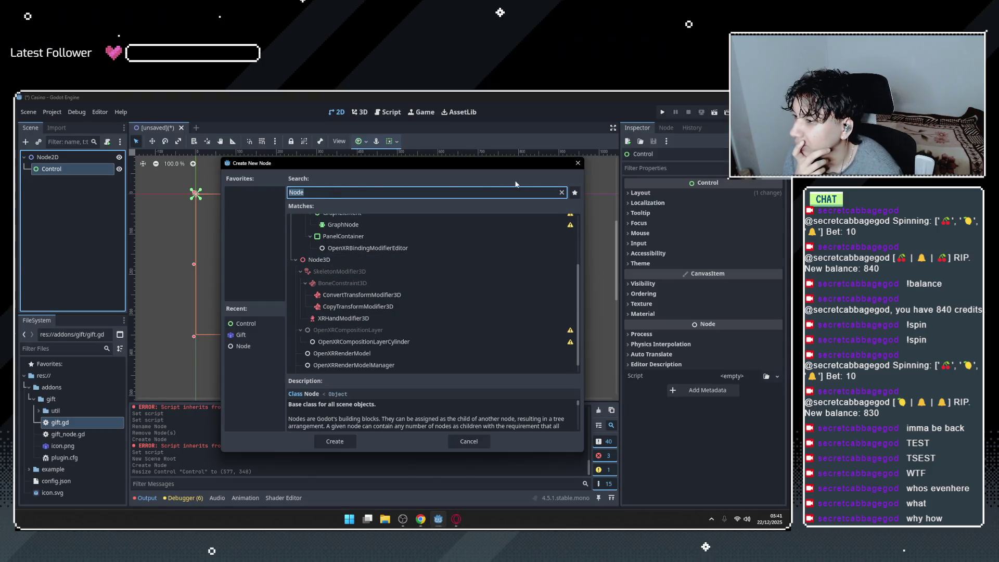
Cancel the Create New Node dialog and start a new scene with a Node2D root.
left_click(577, 163)
left_click(25, 142)
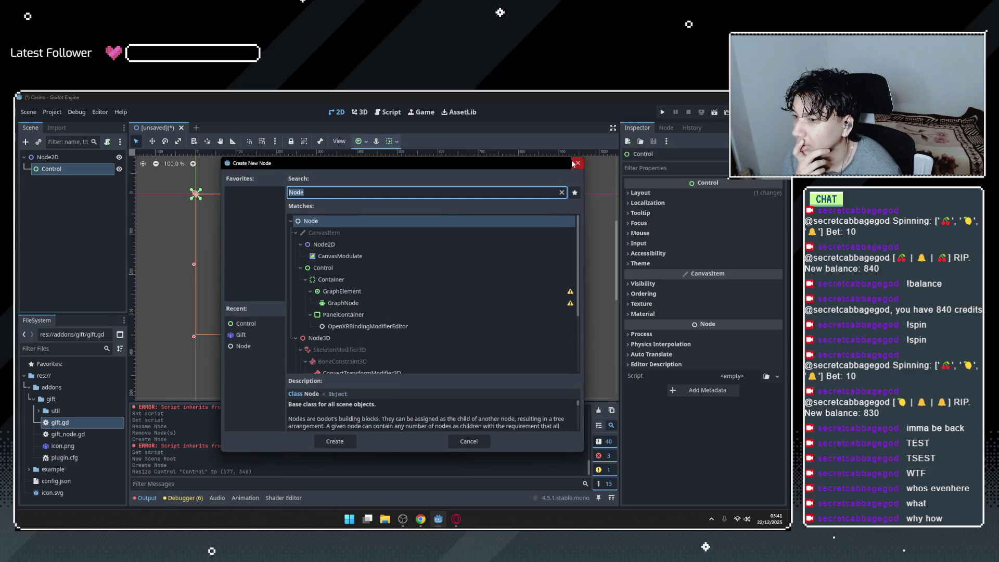
left_click(572, 165)
left_click(225, 127)
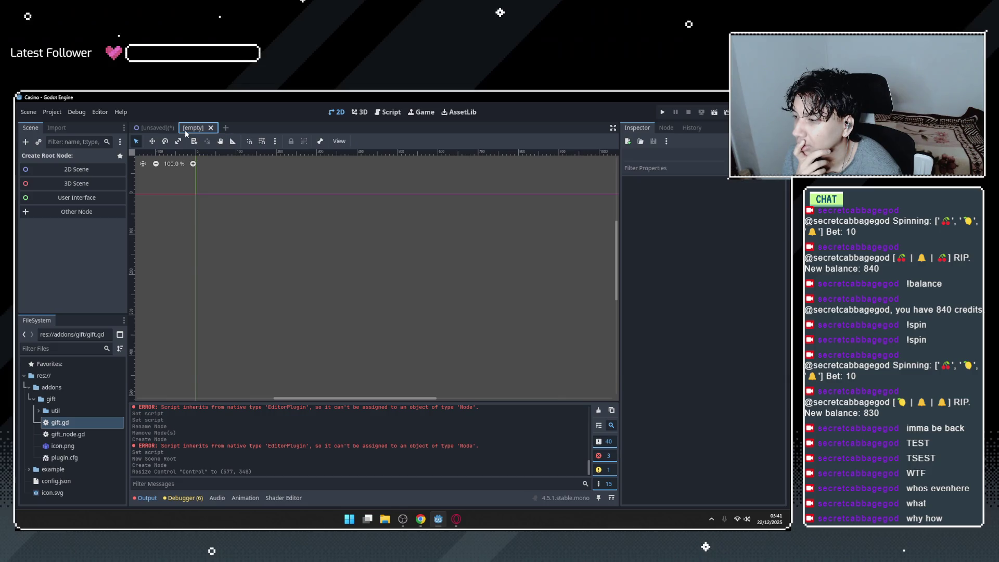
left_click(149, 129)
left_click(193, 128)
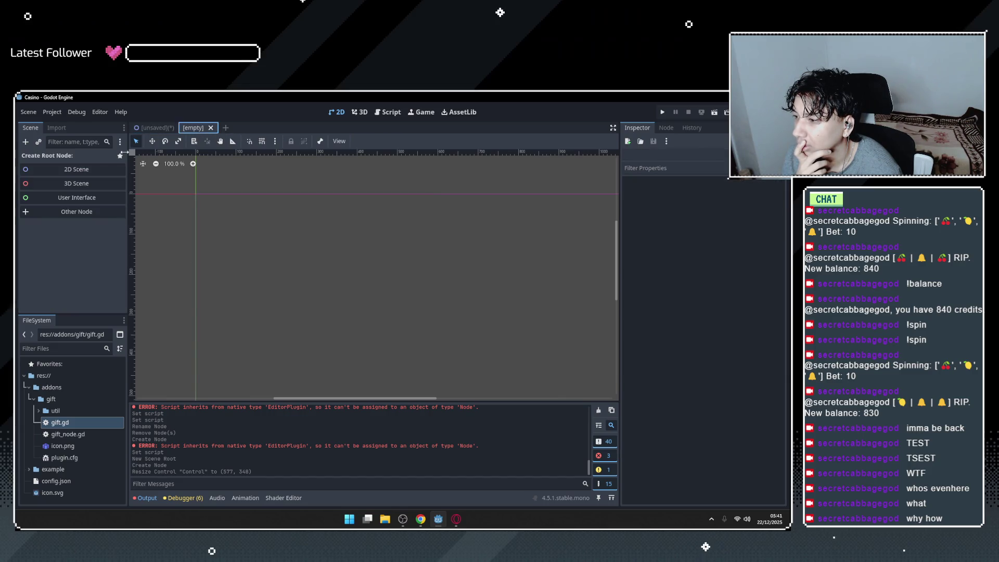
left_click(69, 169)
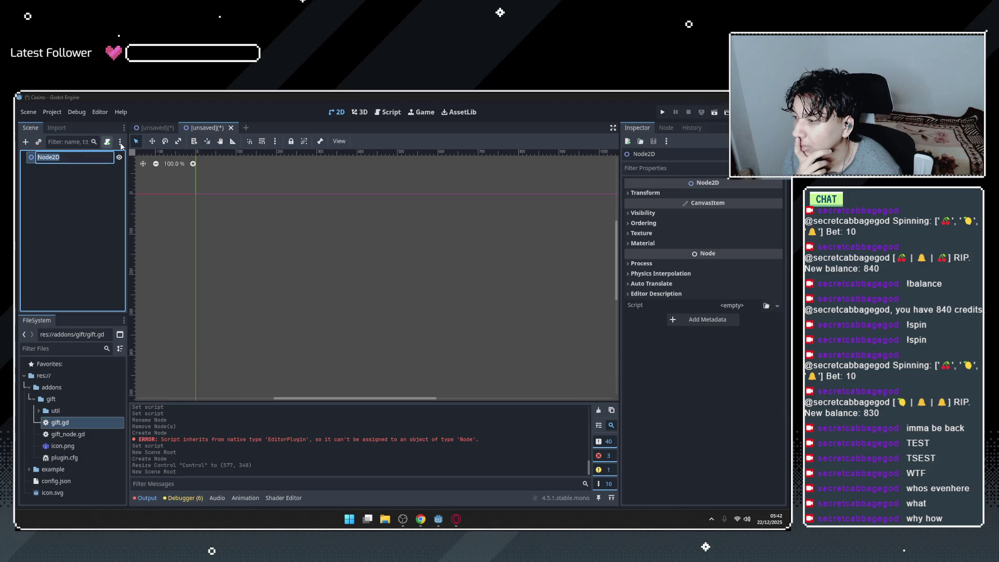
Compare the Control and Node2D scene tabs, trying to drag the Node2D scene into the tree.
left_click(154, 130)
left_click(204, 127)
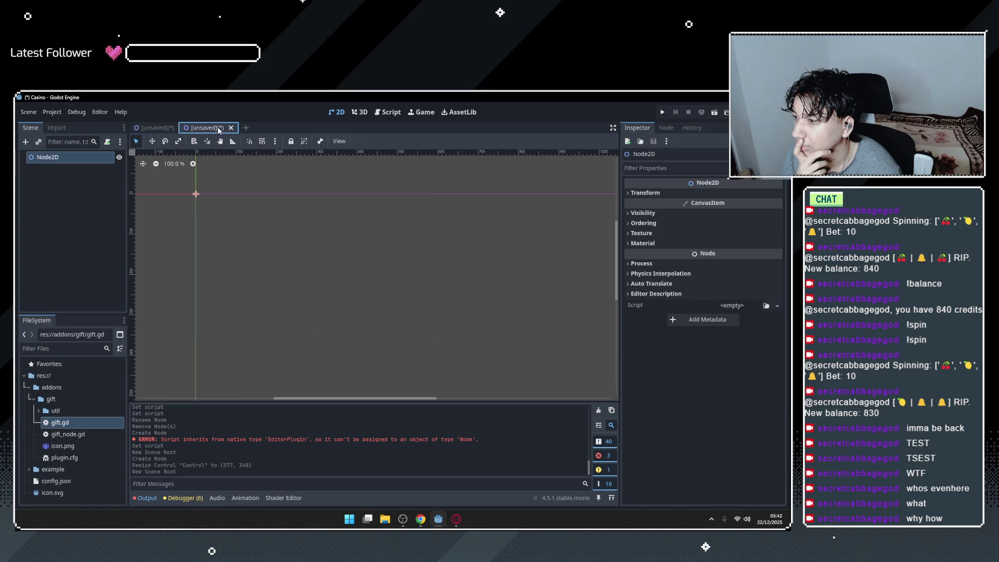
left_click(162, 129)
left_click(217, 127)
left_click(156, 129)
left_click_drag(204, 130, 79, 183)
left_click(157, 129)
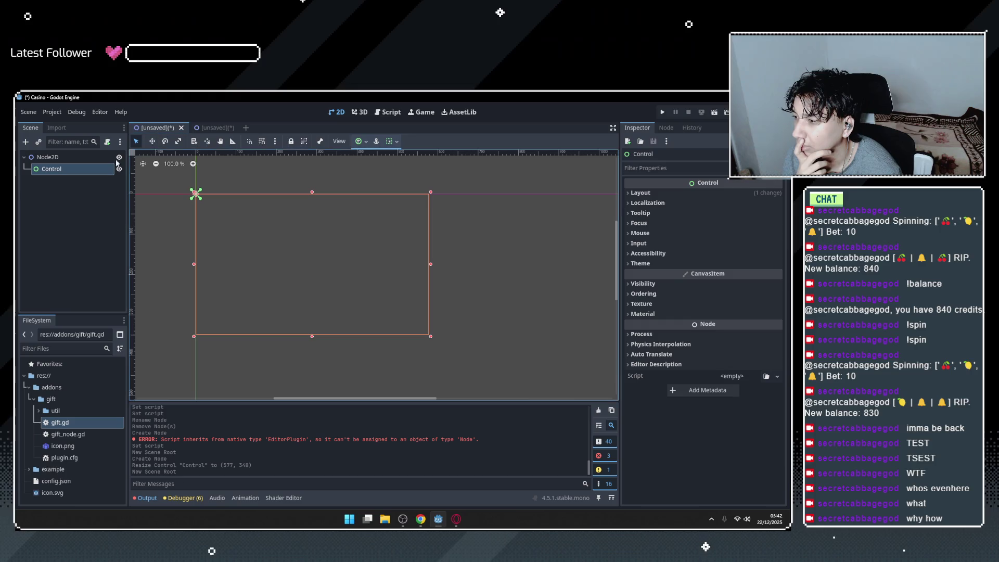
left_click_drag(204, 129, 80, 181)
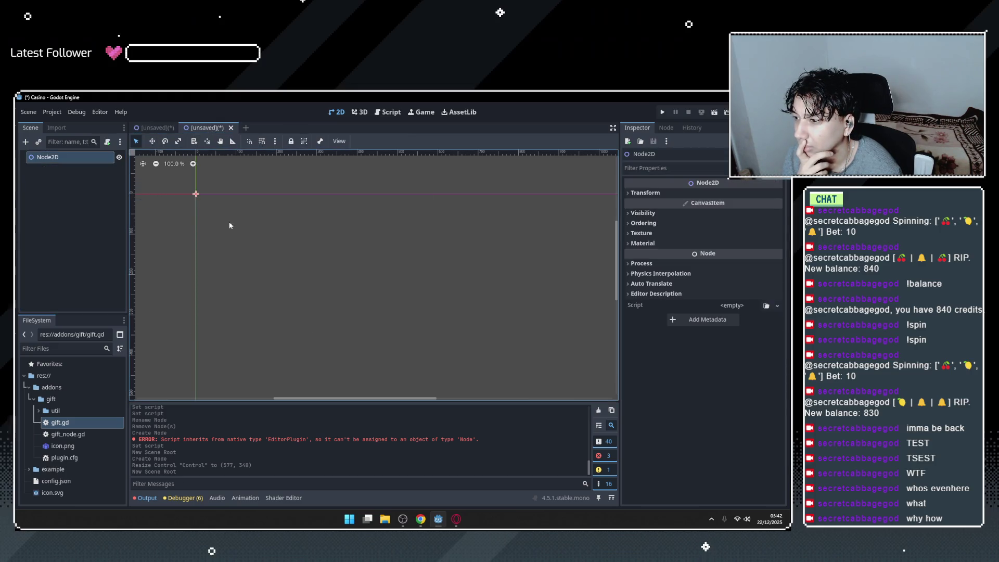
key("alt+Tab")
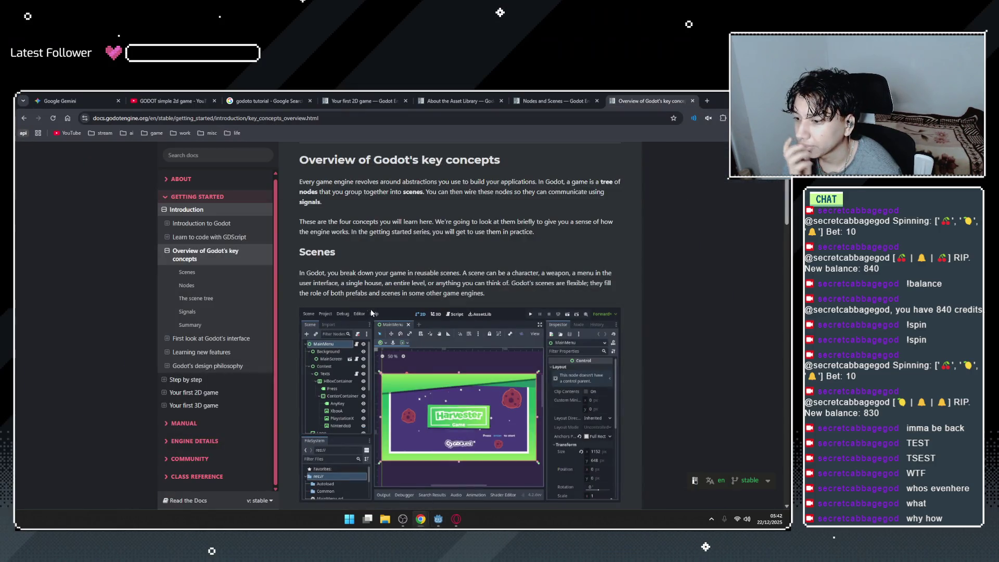
Scroll through the Scenes section explaining reusable and nested scenes.
scroll(401, 273, "down", 2)
scroll(408, 238, "up", 1)
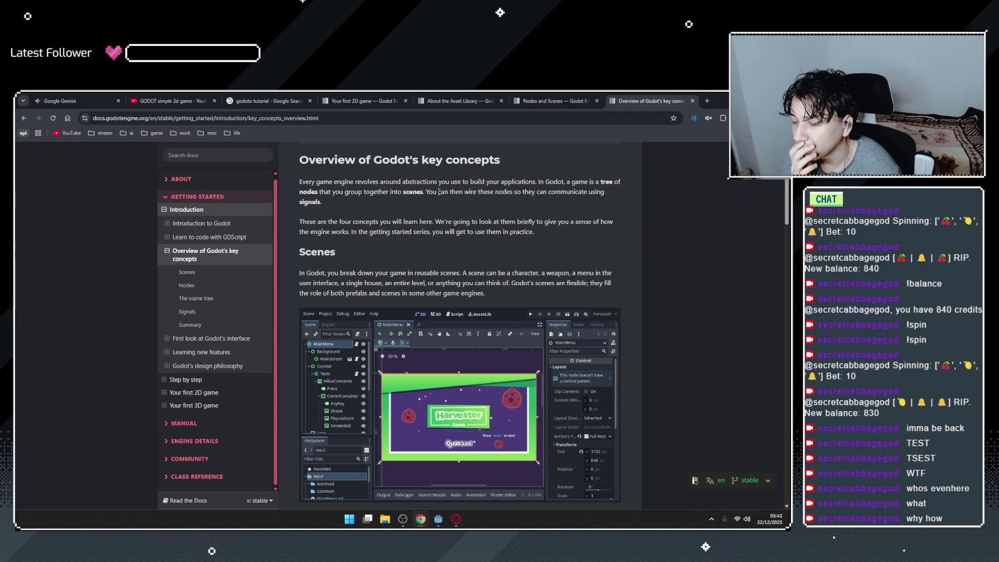
scroll(433, 193, "down", 1)
scroll(451, 198, "up", 1)
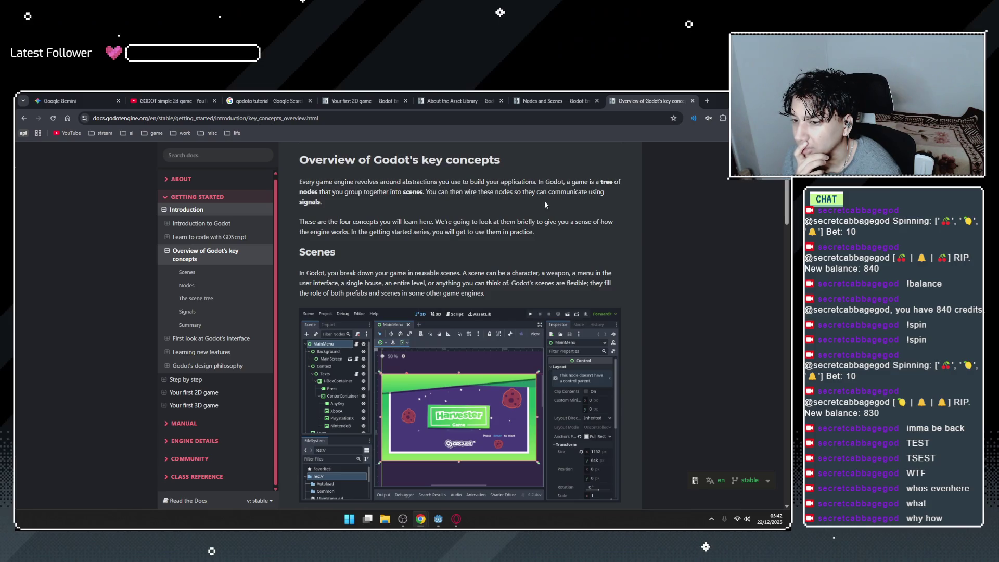
scroll(548, 204, "down", 1)
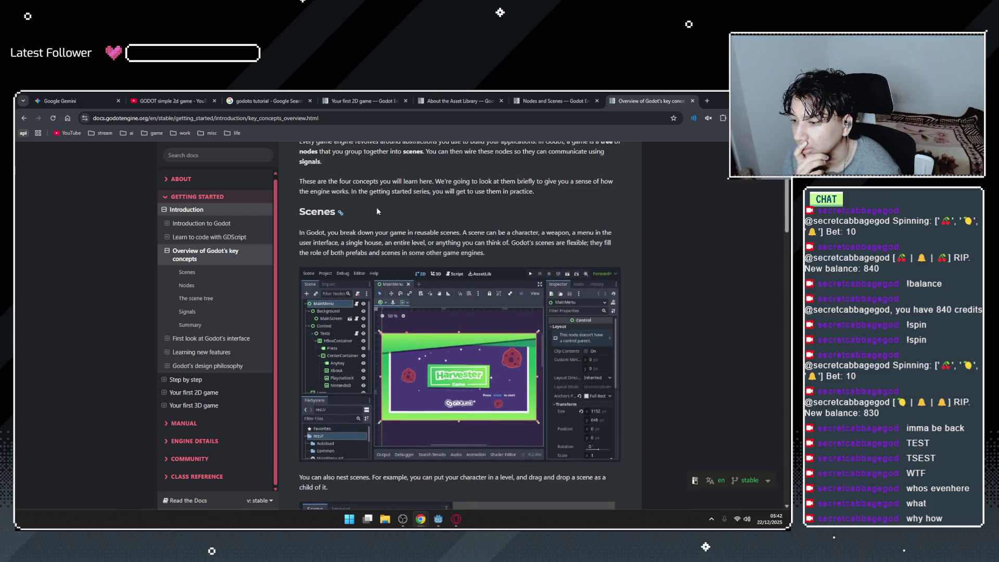
scroll(370, 208, "up", 1)
left_click_drag(302, 219, 443, 221)
left_click(442, 218)
scroll(372, 213, "down", 1)
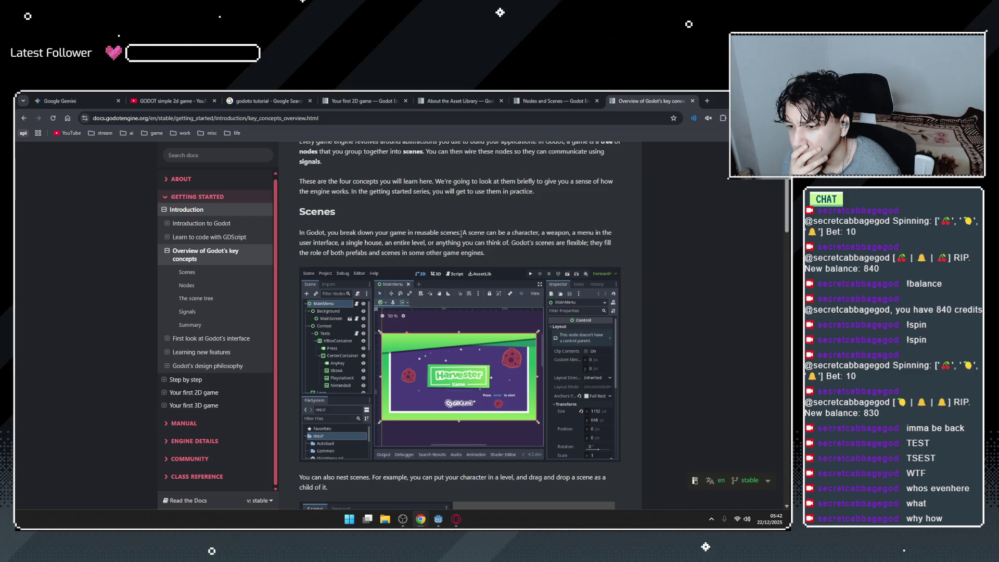
scroll(456, 228, "down", 1)
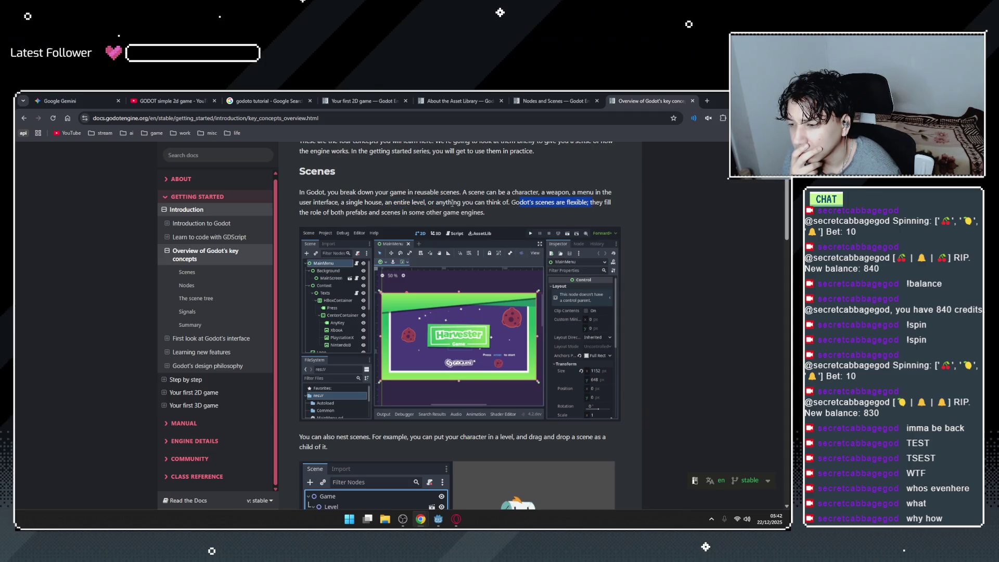
left_click(367, 209)
scroll(492, 213, "down", 1)
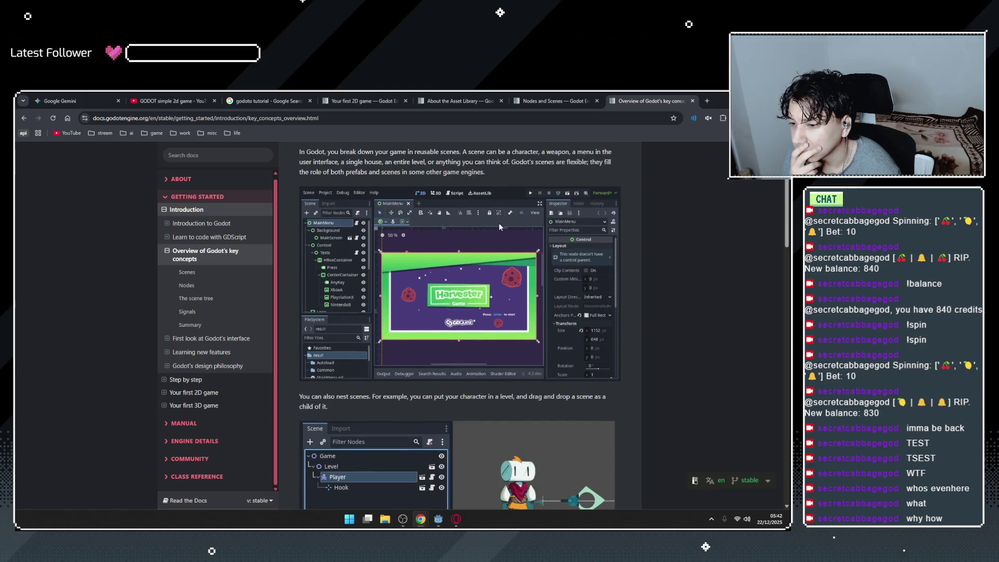
scroll(503, 232, "up", 1)
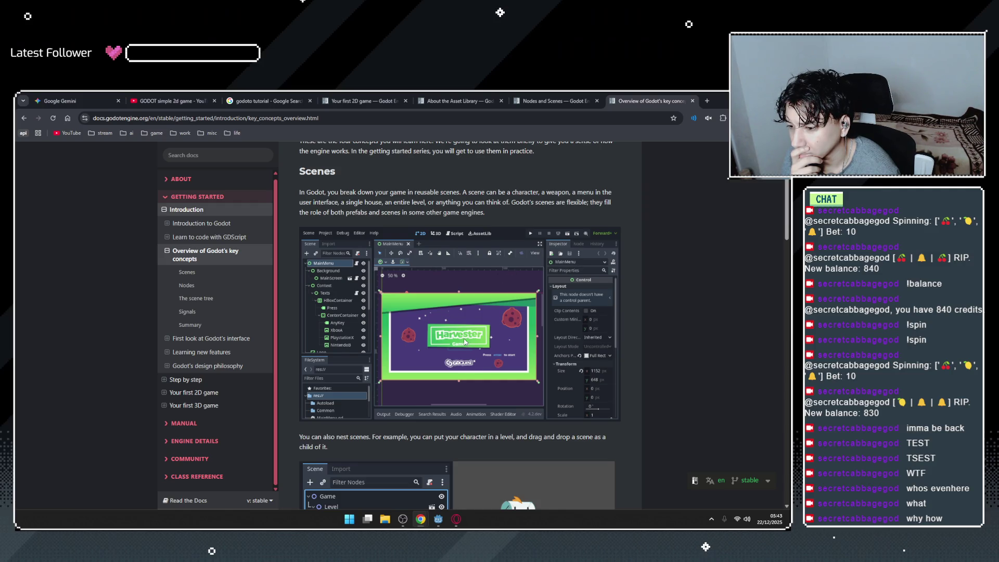
Read the sentence on what a scene can be, then return to the Godot editor.
scroll(337, 450, "down", 1)
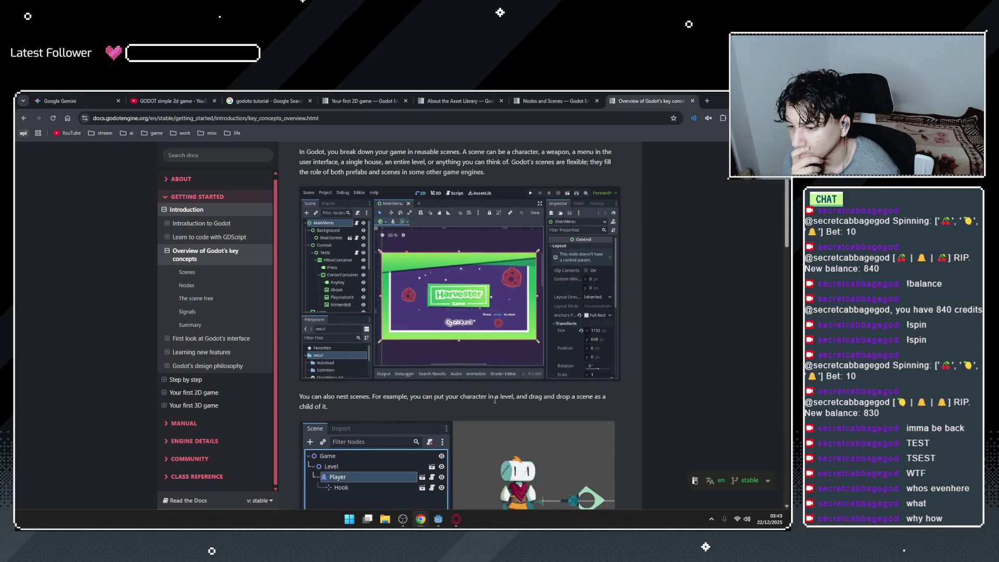
scroll(596, 396, "down", 1)
scroll(401, 288, "up", 2)
left_click_drag(462, 192, 567, 189)
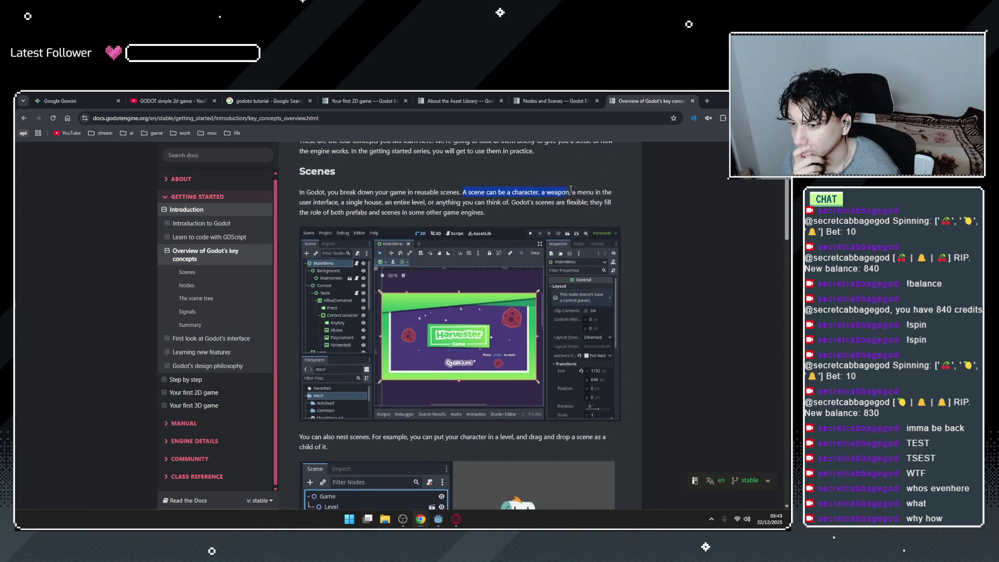
left_click(563, 201)
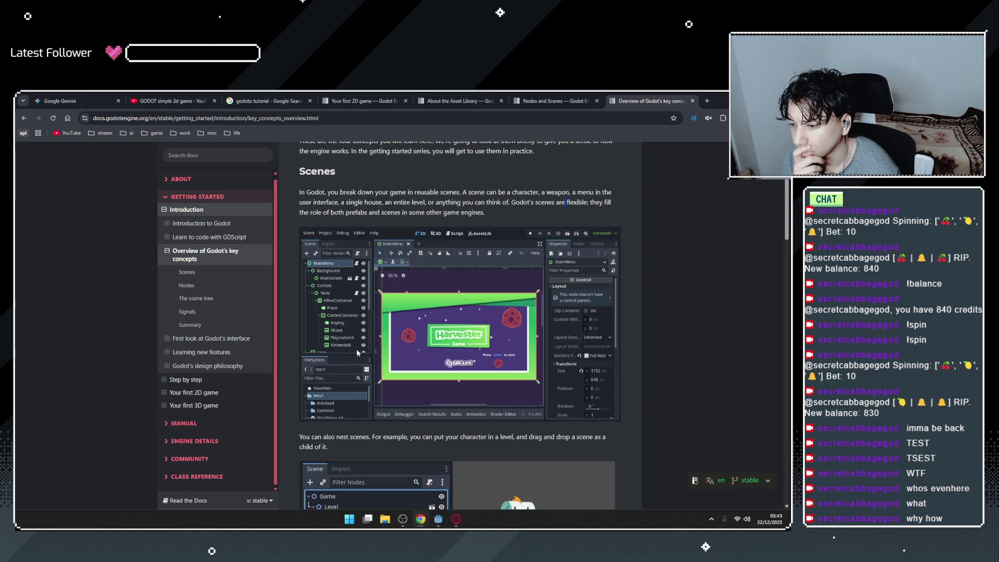
scroll(356, 352, "down", 2)
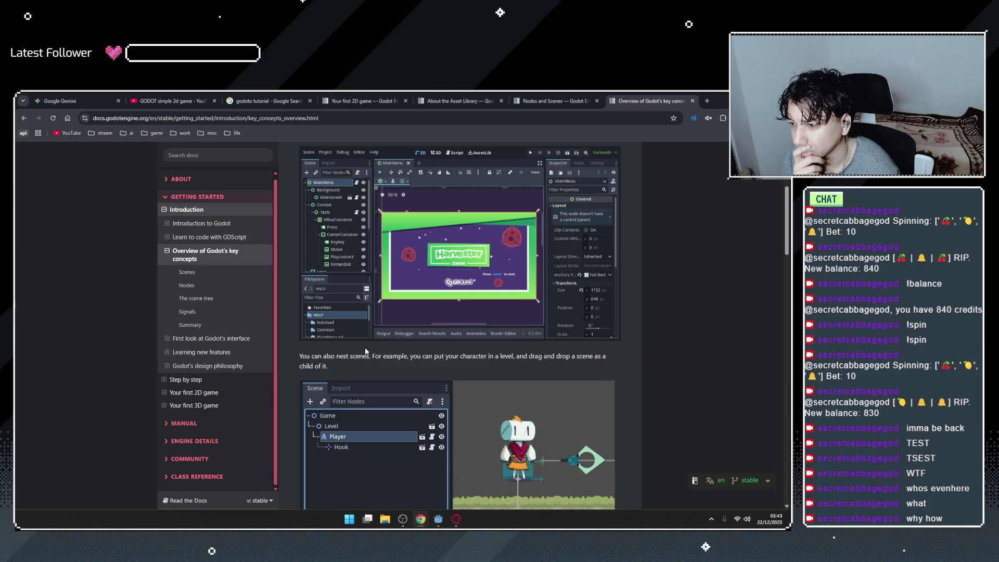
left_click(426, 504)
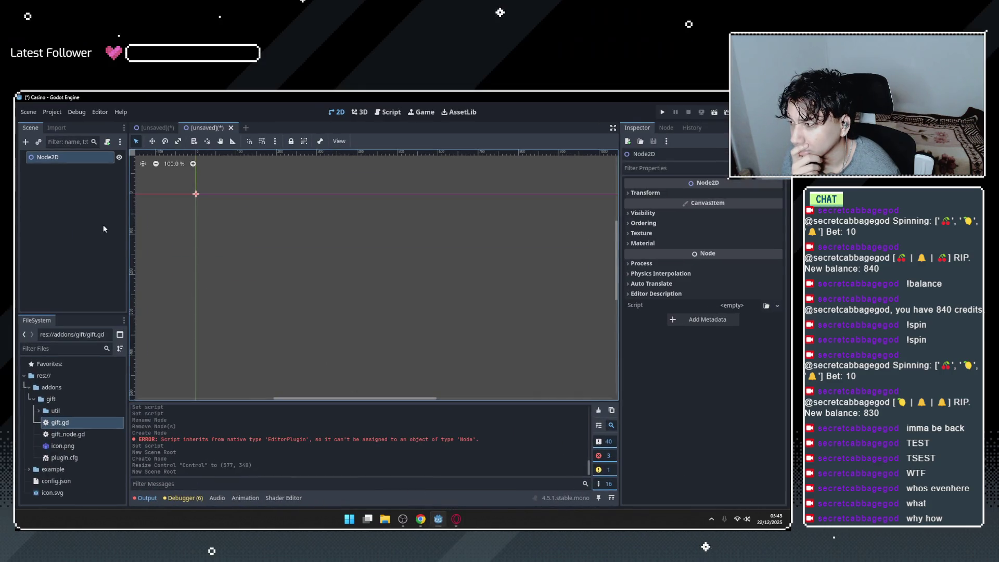
Add a plain Node child under Node2D, then delete it.
left_click(151, 127)
left_click(74, 189)
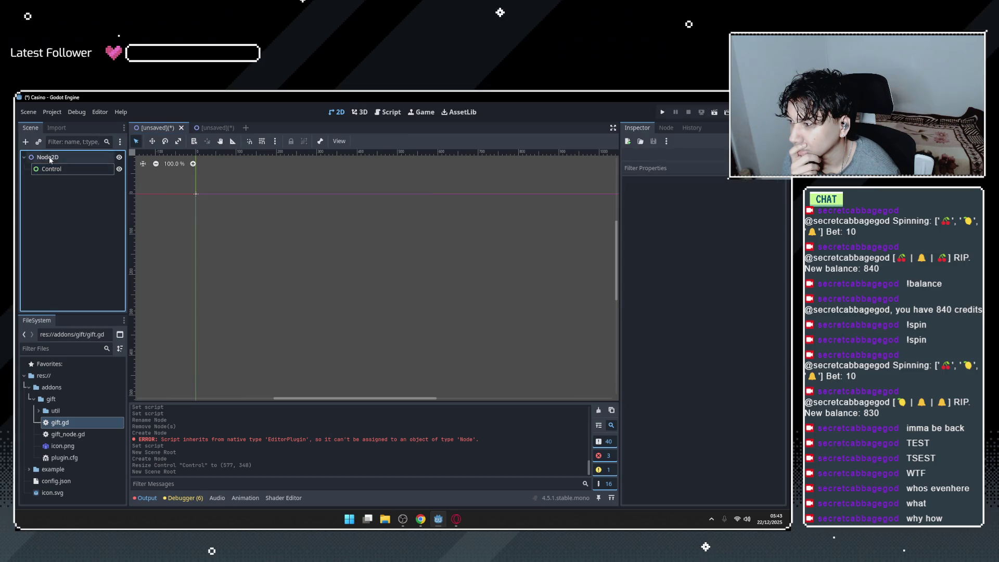
left_click(26, 141)
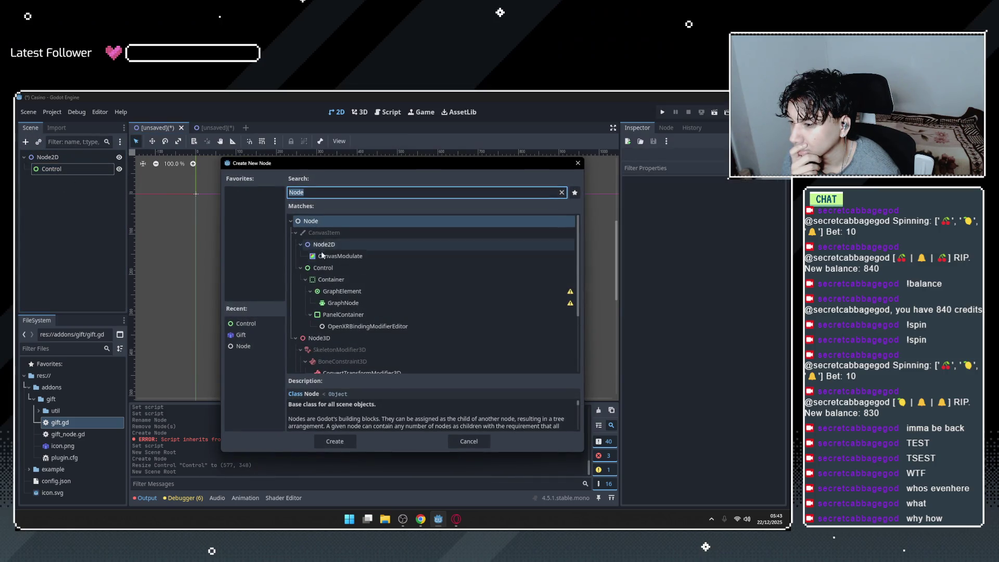
left_click(330, 439)
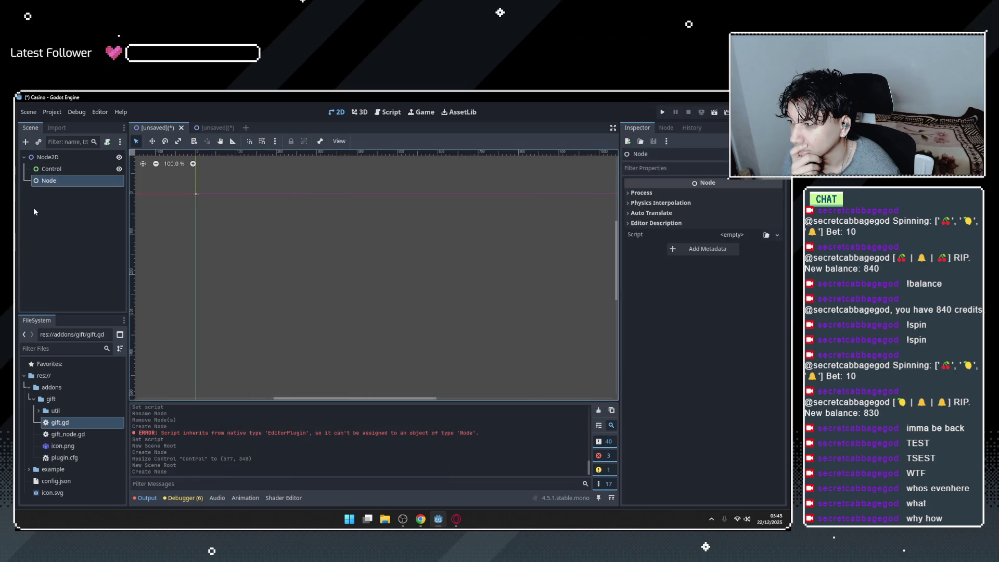
left_click(50, 158)
left_click(57, 181)
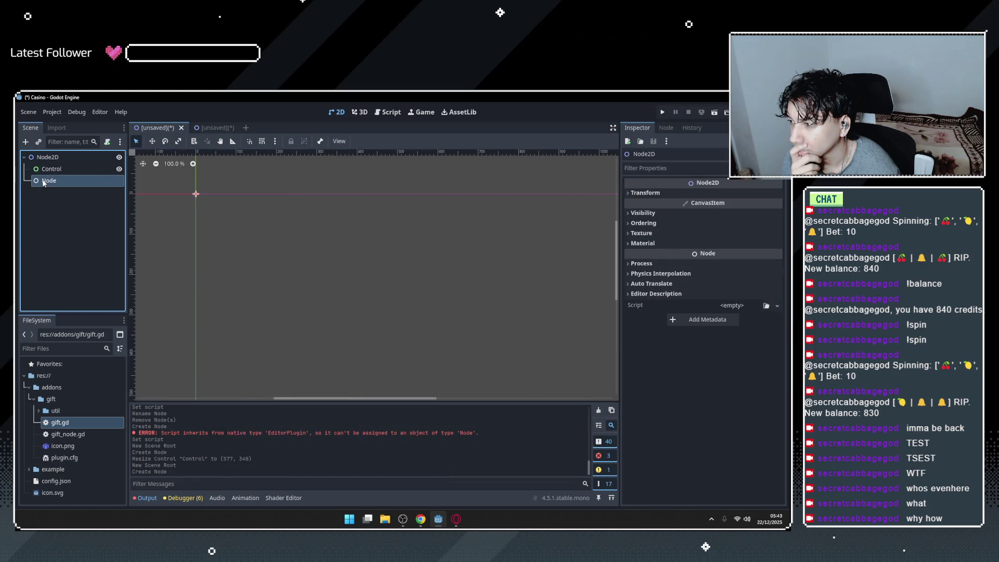
key("Delete")
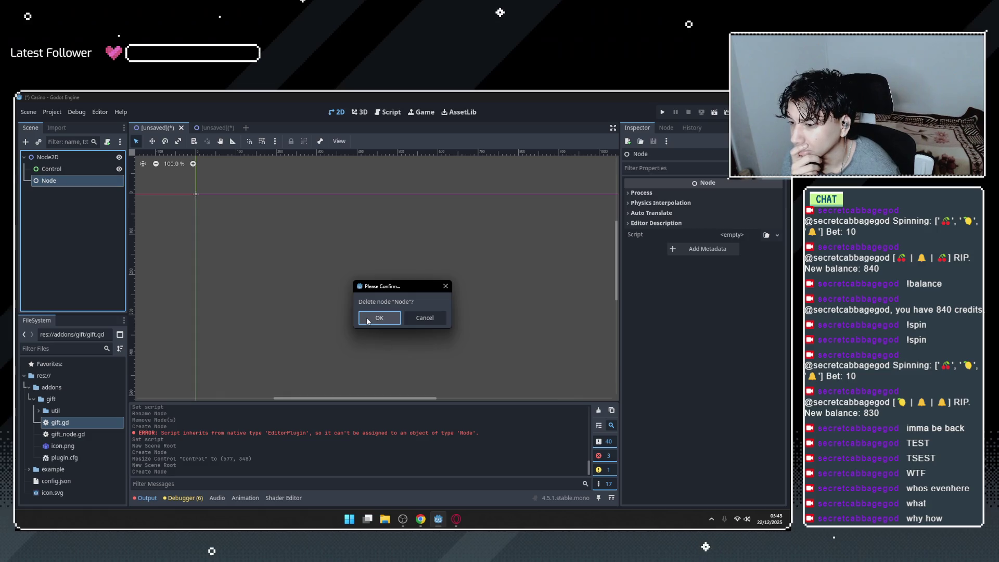
key("Return")
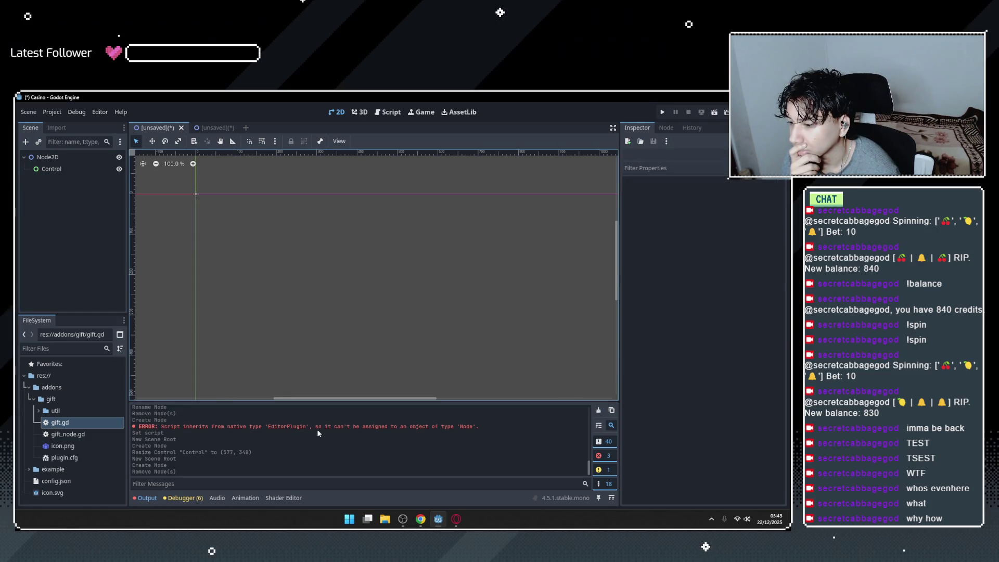
Select the Control node and browse the Add Child Node type list.
left_click(49, 170)
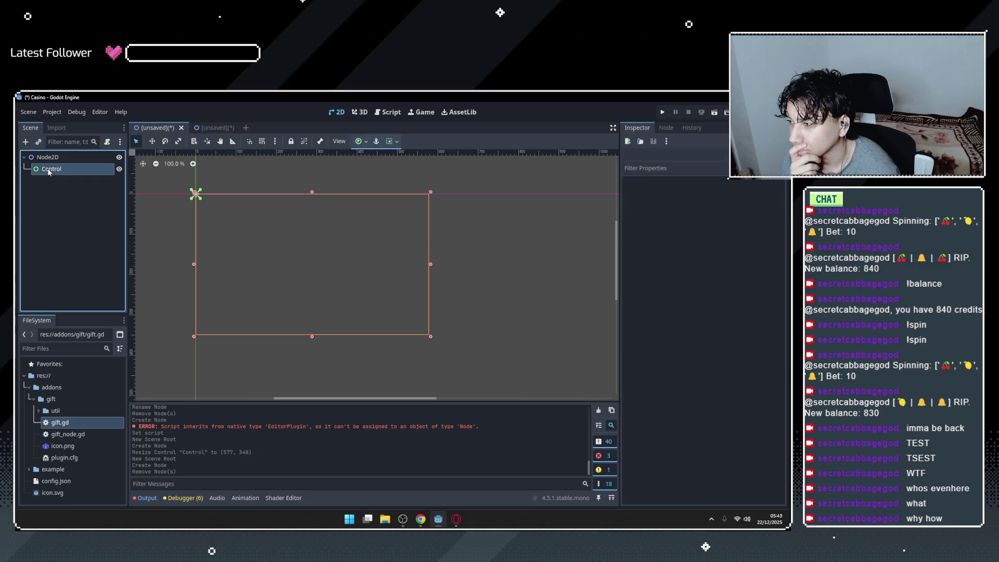
left_click(54, 157)
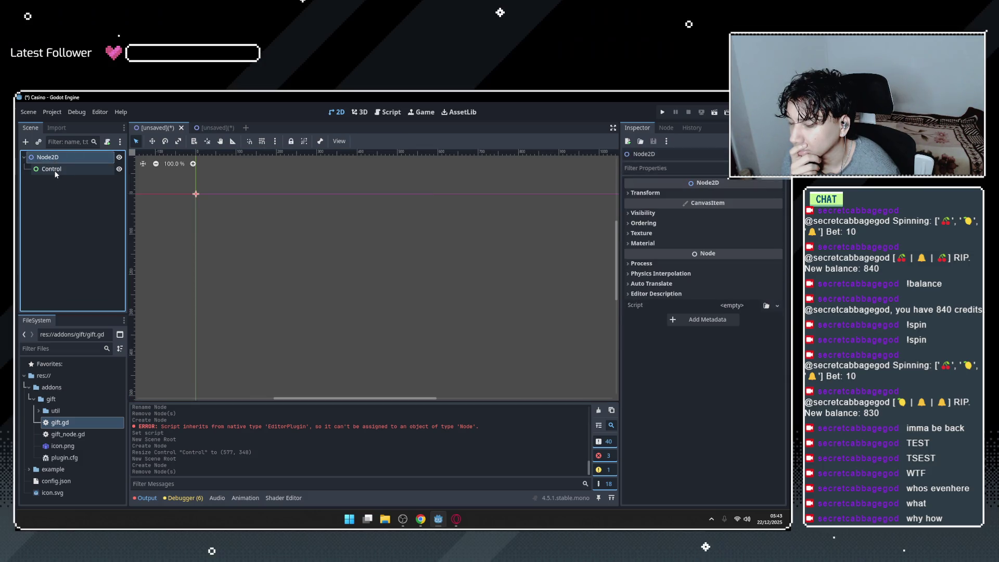
left_click(54, 170)
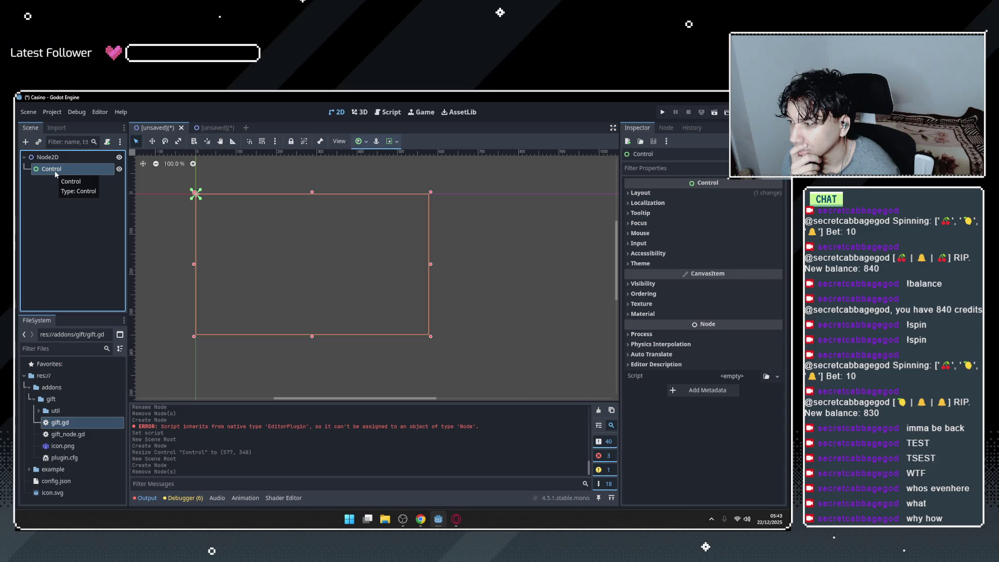
right_click(55, 174)
left_click(60, 177)
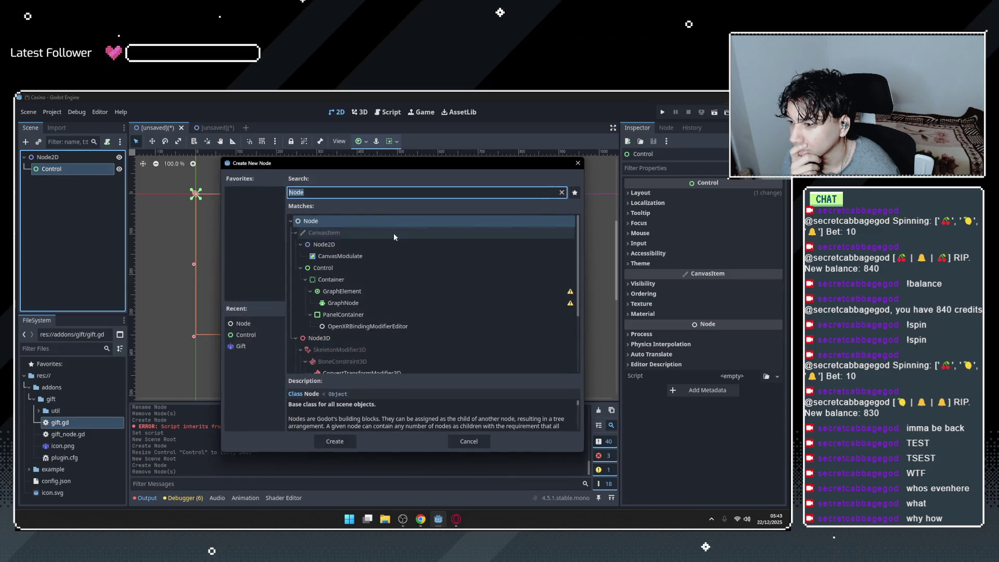
scroll(379, 302, "down", 2)
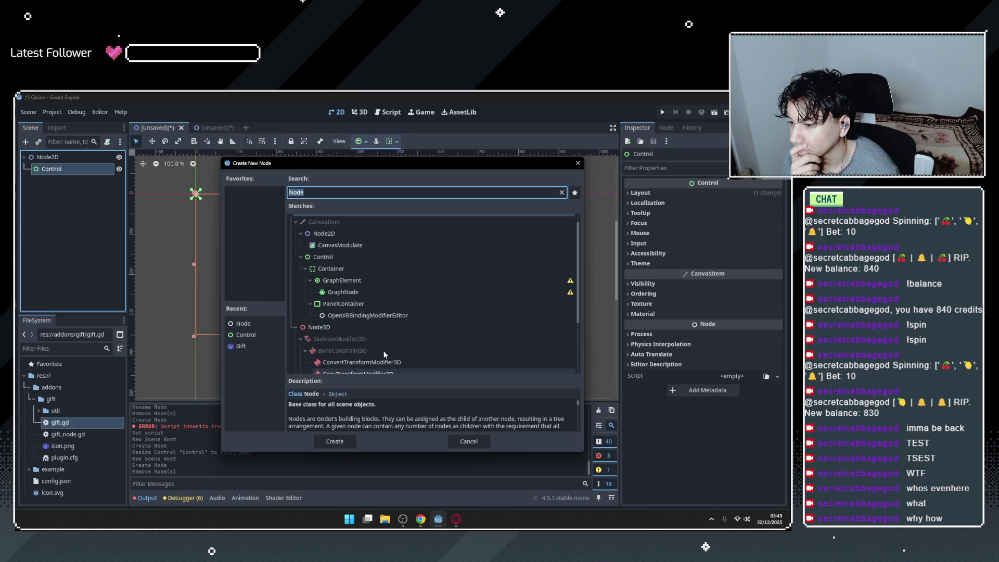
scroll(385, 355, "up", 2)
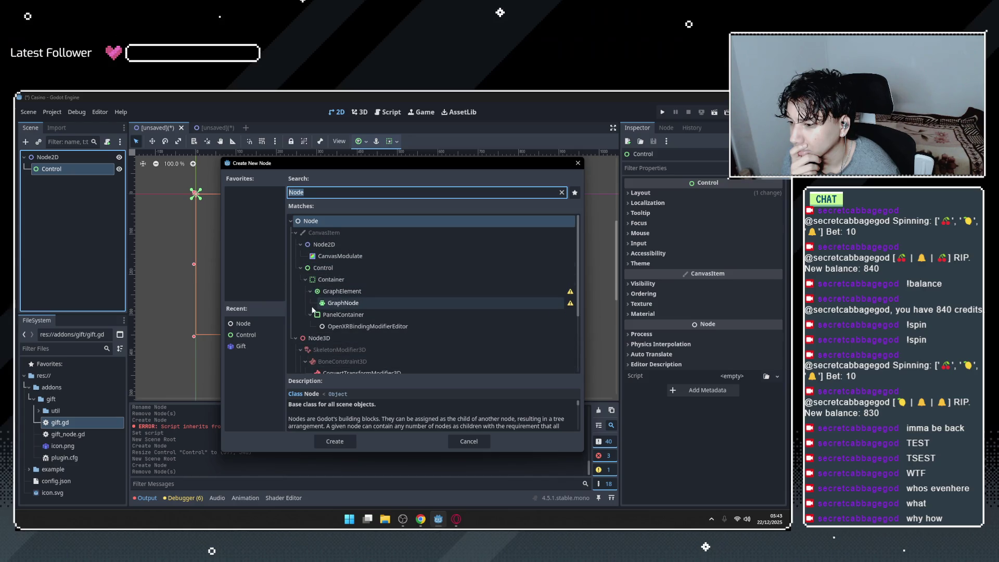
scroll(396, 317, "down", 3)
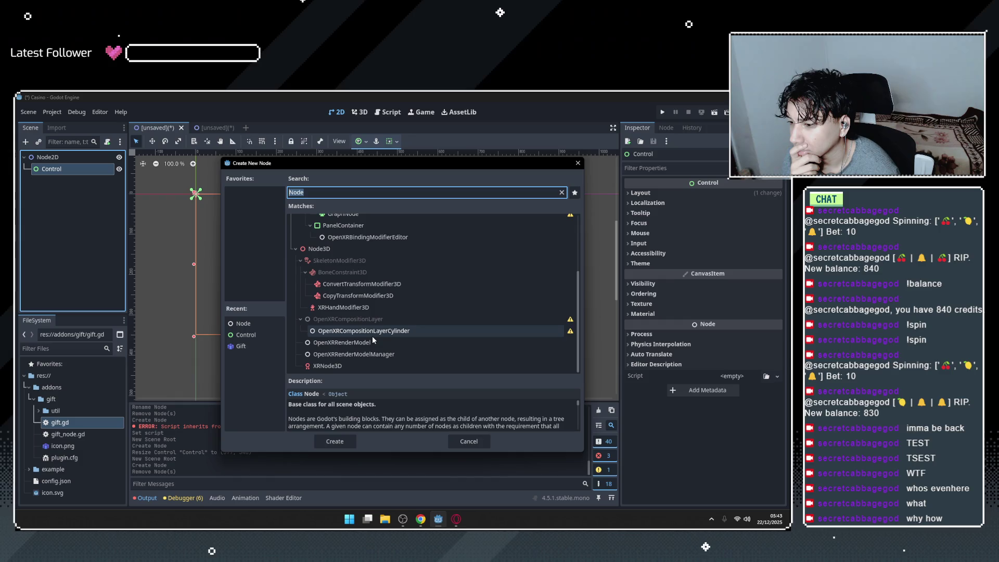
Try the Node, Gift and Control recent types, then cancel without adding a node.
left_click(244, 324)
left_click(245, 345)
left_click(244, 335)
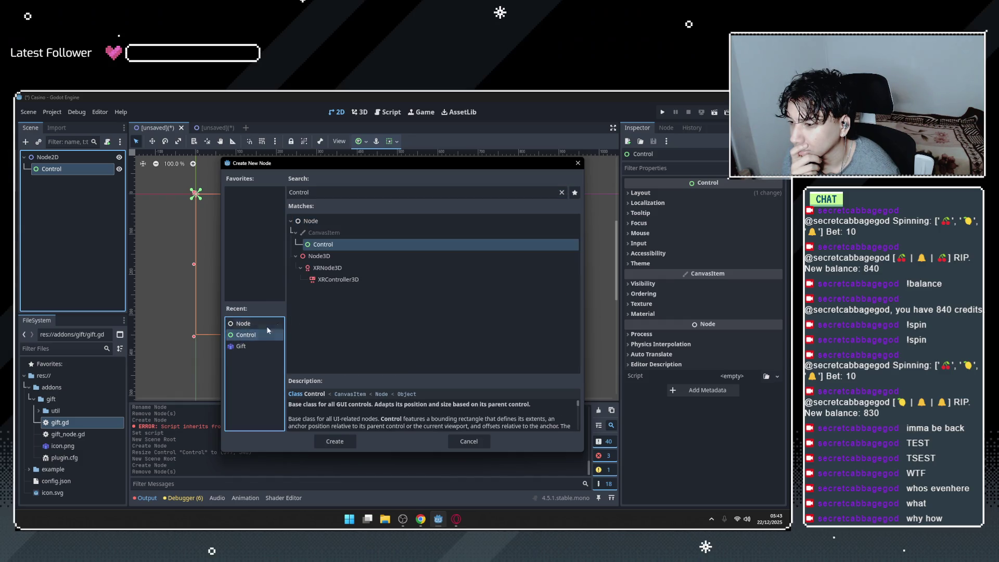
left_click(577, 163)
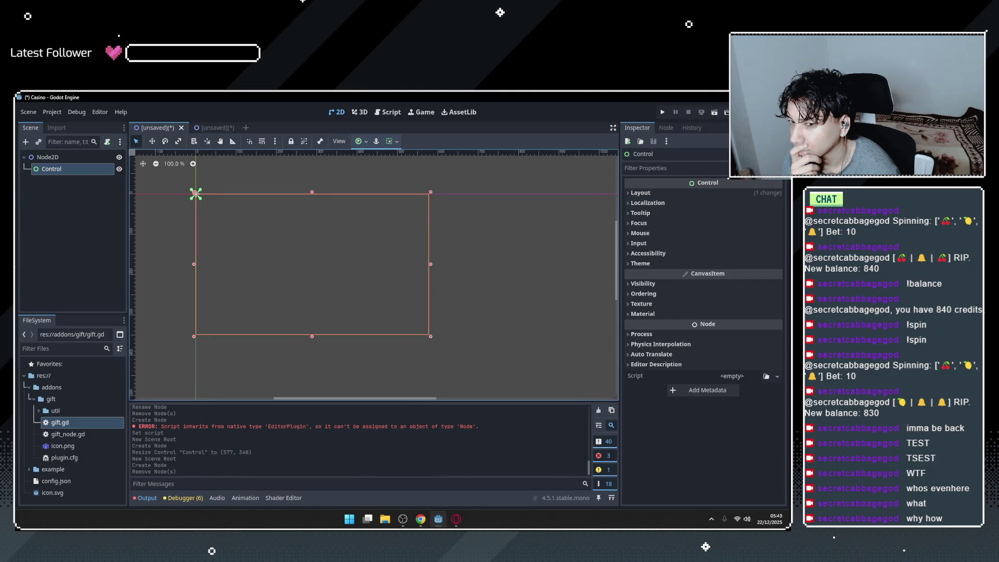
key("alt+Tab")
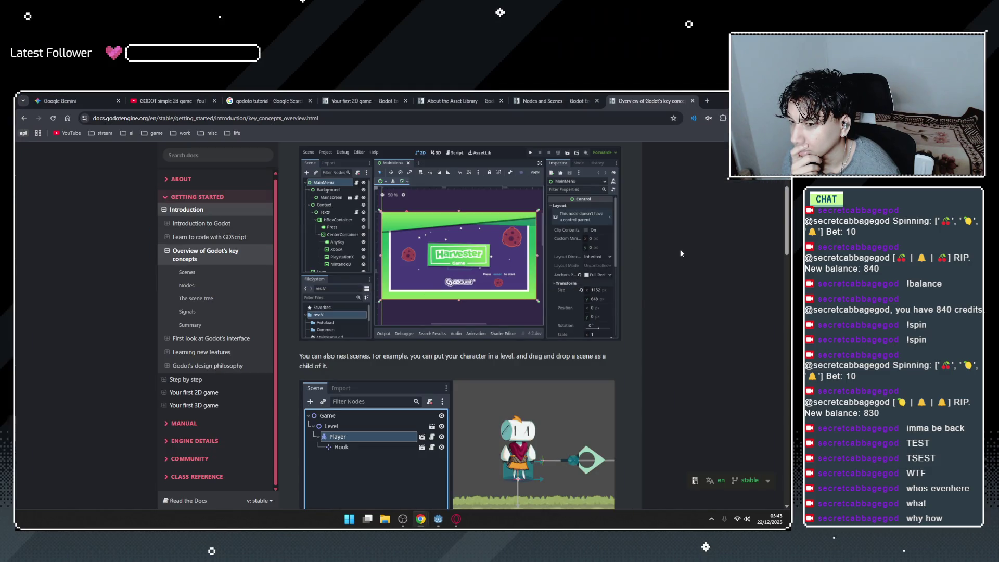
Read the Scenes section, highlighting the passages about nesting scenes and dropping one in as a child.
scroll(580, 312, "down", 3)
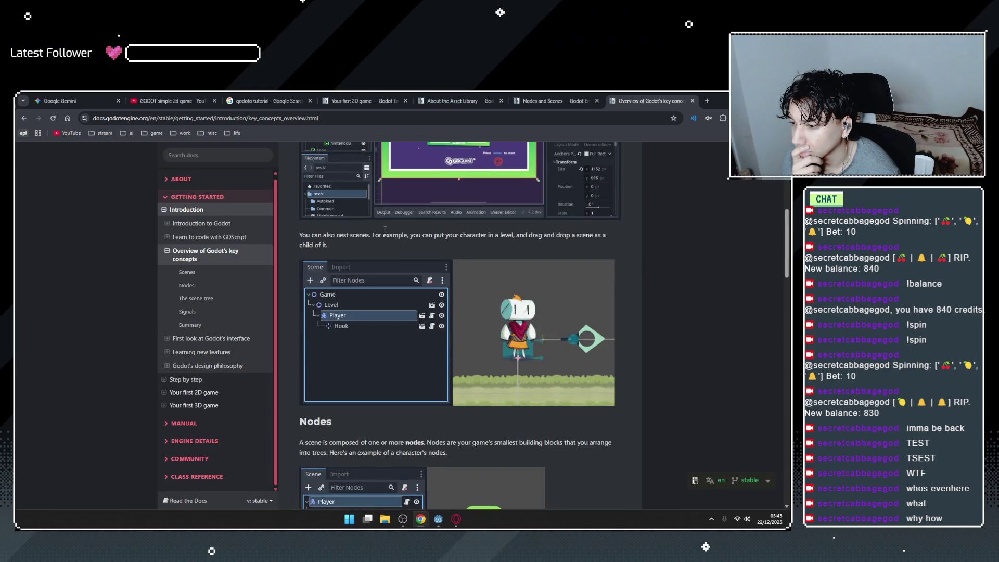
left_click_drag(372, 234, 618, 244)
left_click(517, 234)
scroll(376, 240, "down", 2)
scroll(354, 216, "up", 1)
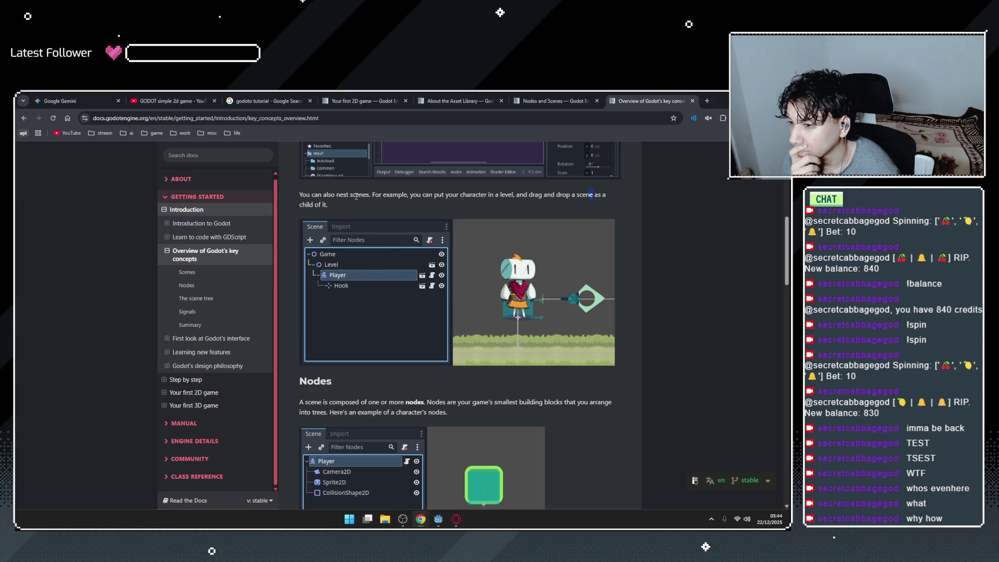
mouse_move(529, 196)
left_mouse_down()
mouse_move(501, 195)
mouse_move(603, 196)
left_mouse_up()
left_click_drag(298, 206, 348, 206)
left_click(411, 200)
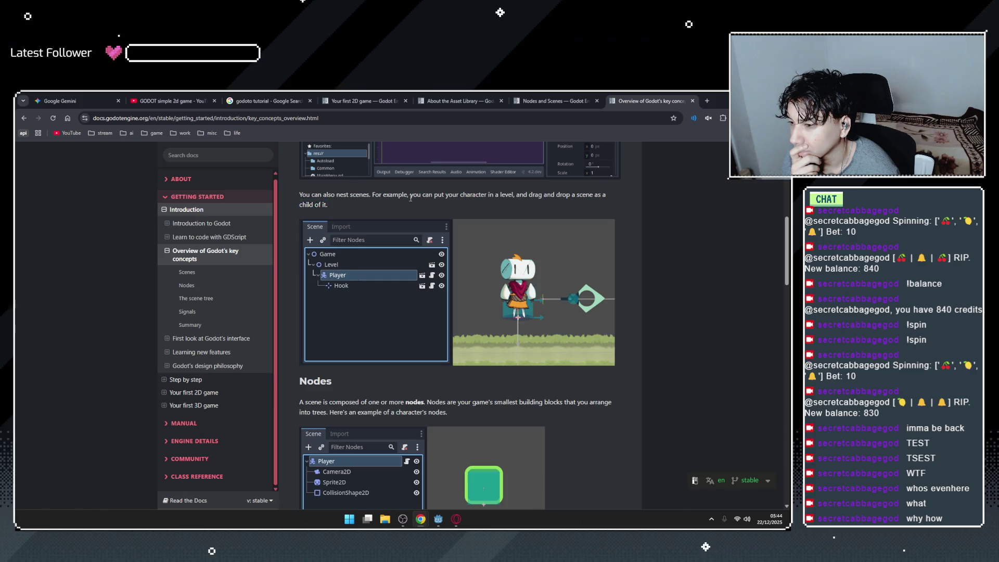
scroll(415, 260, "up", 2)
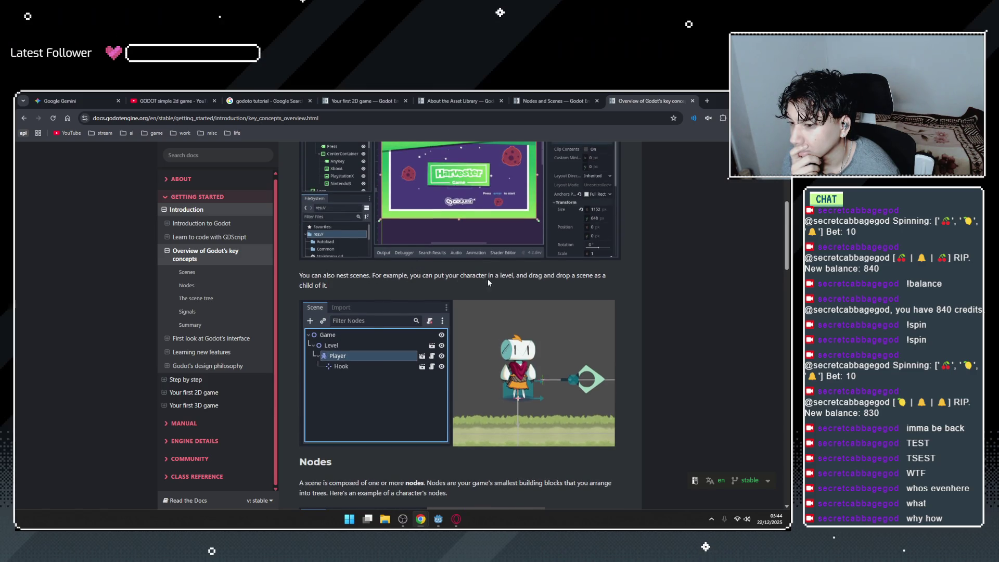
mouse_move(519, 279)
left_mouse_down()
mouse_move(605, 279)
mouse_move(517, 279)
left_mouse_up()
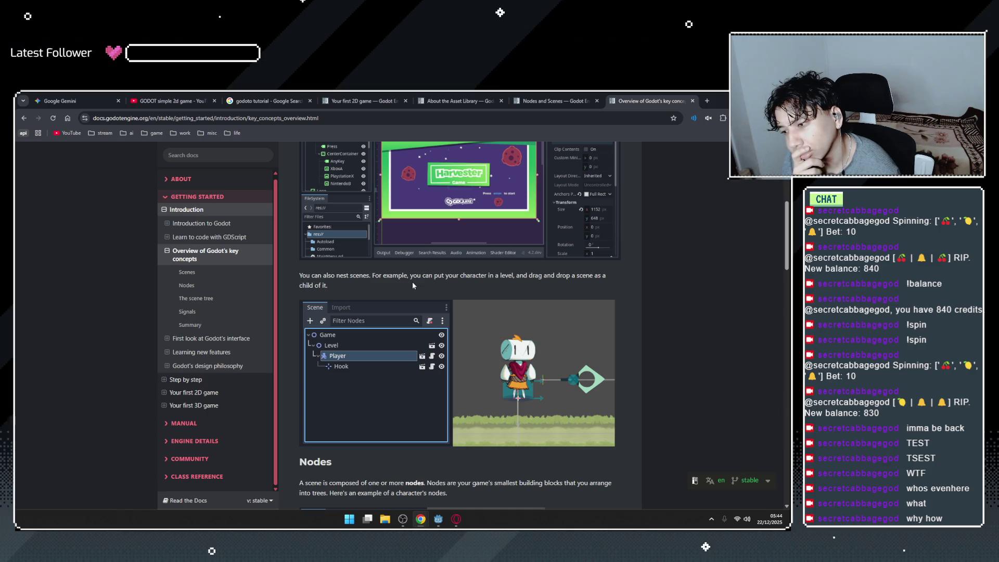
Read the Nodes section, highlighting the definition of nodes and the line introducing the character's nodes.
scroll(414, 278, "down", 3)
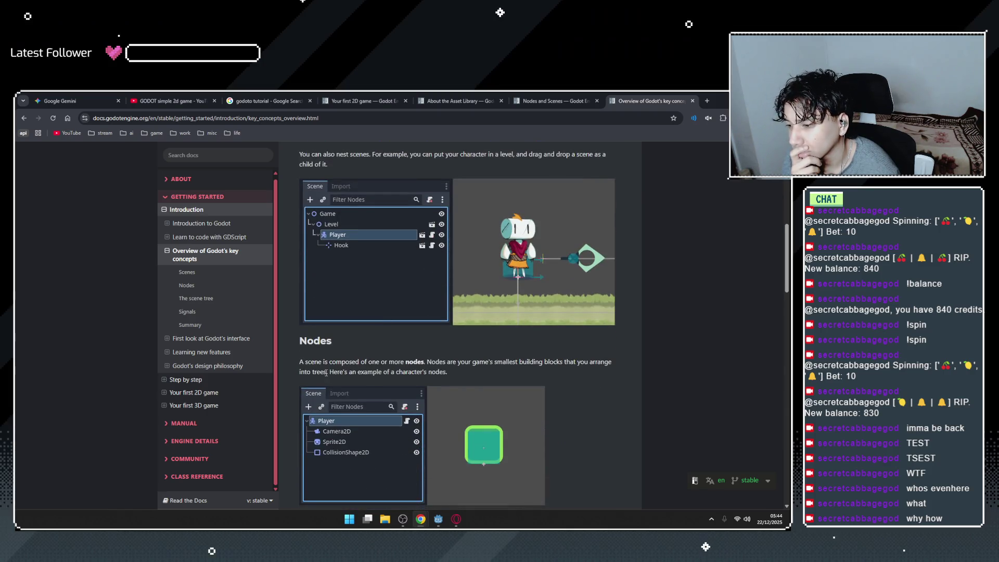
scroll(375, 361, "down", 1)
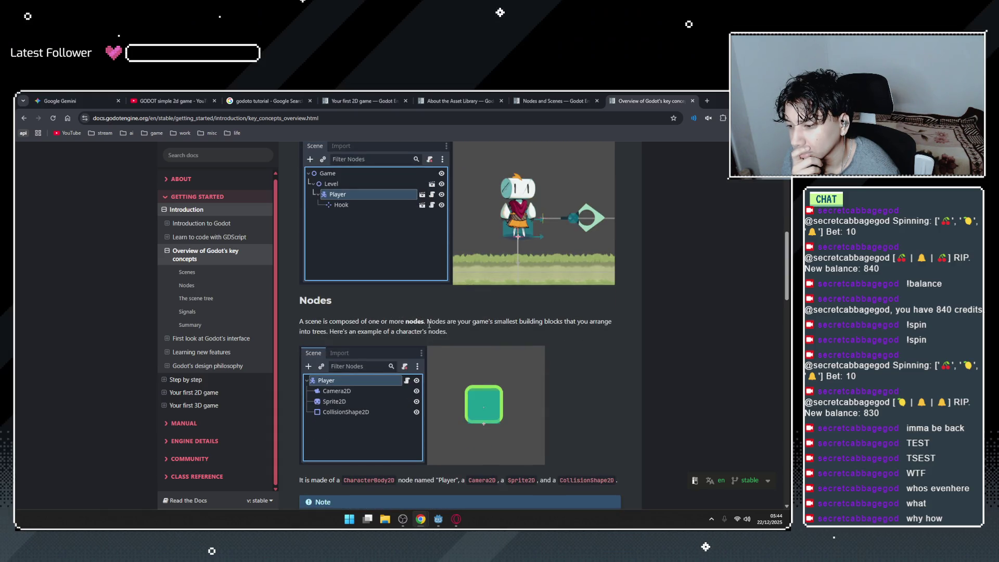
left_click_drag(422, 322, 552, 322)
left_click(551, 322)
scroll(350, 325, "down", 2)
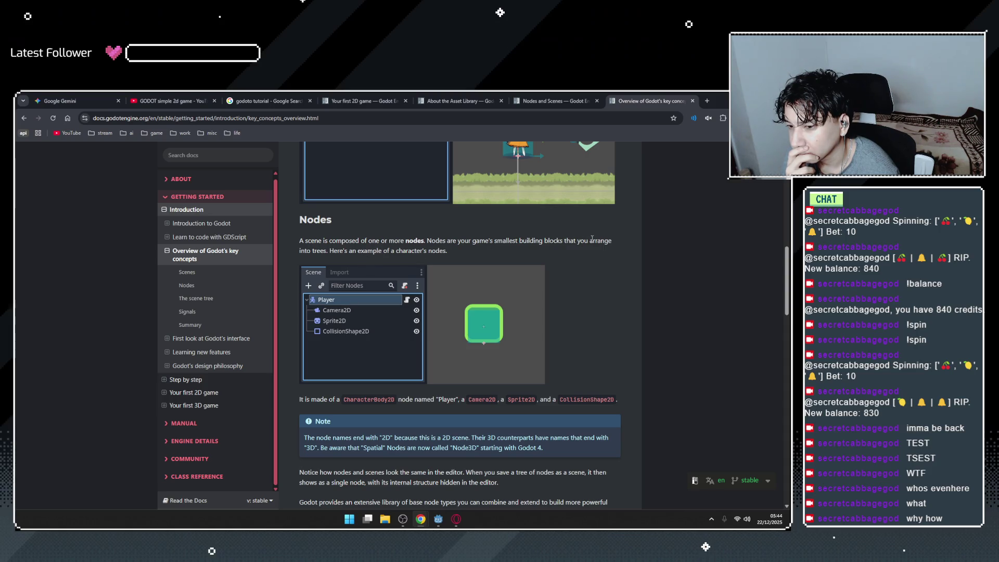
scroll(343, 211, "down", 1)
left_click_drag(343, 211, 479, 214)
scroll(338, 261, "down", 2)
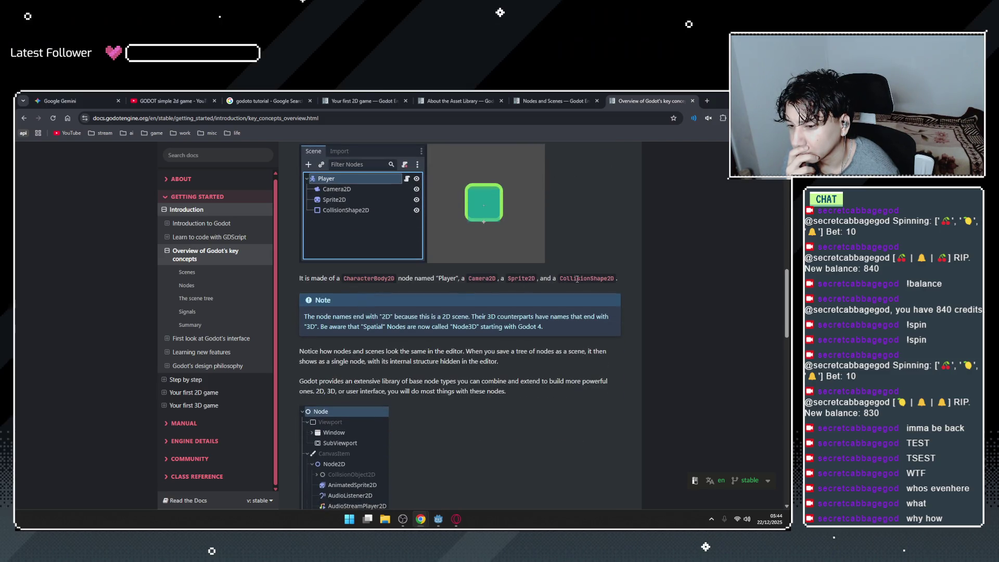
scroll(415, 325, "down", 1)
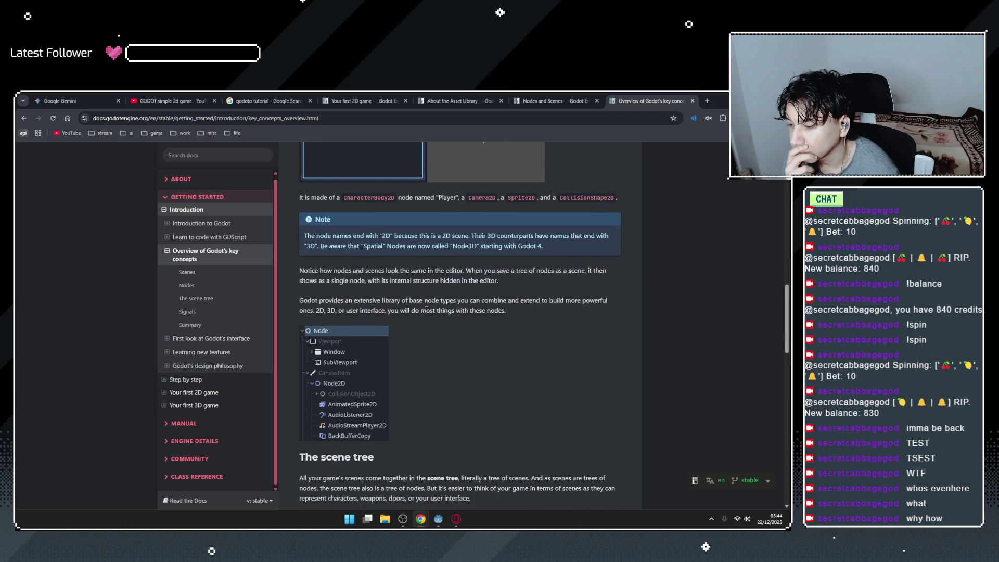
scroll(375, 359, "up", 7)
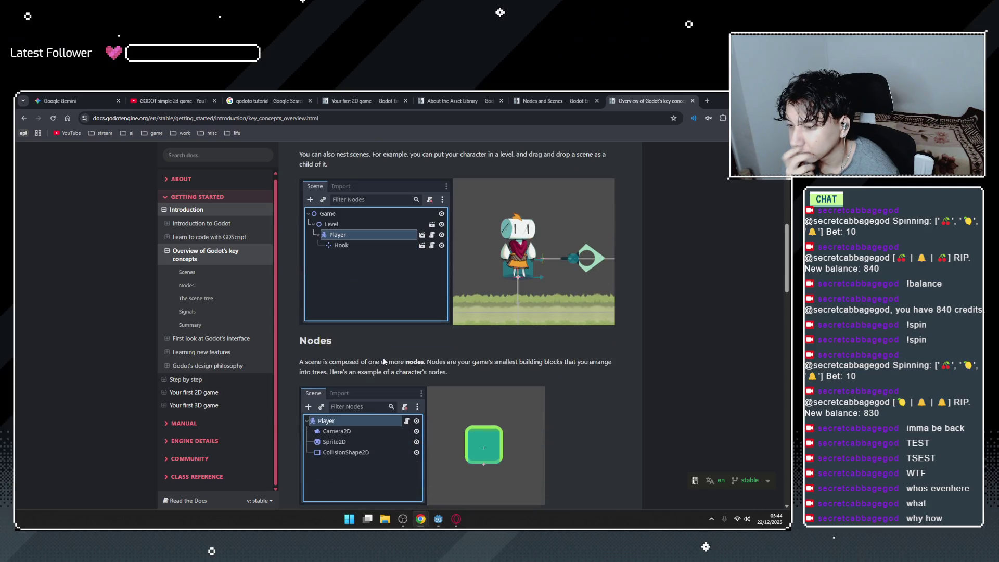
scroll(390, 345, "down", 3)
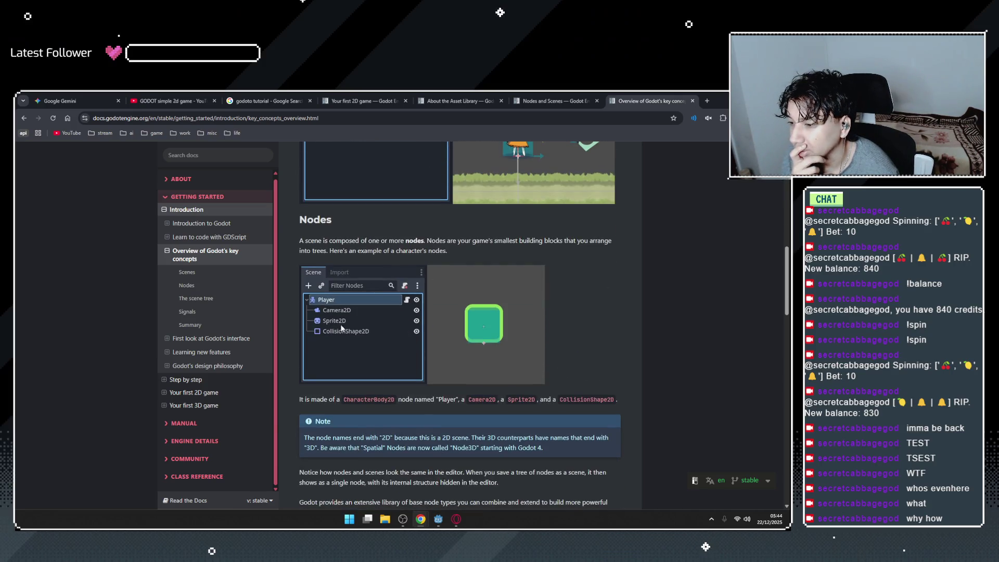
scroll(342, 338, "up", 15)
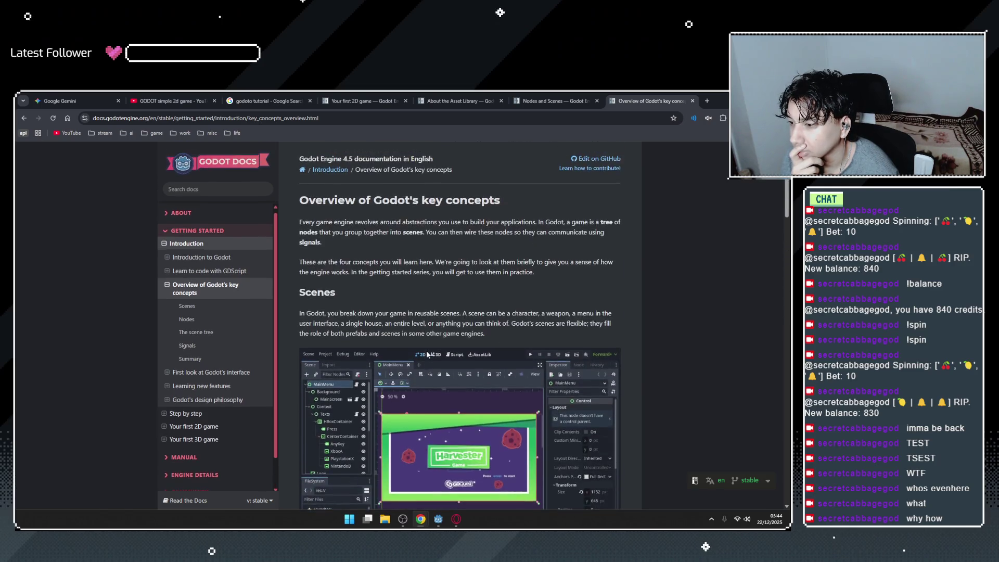
scroll(426, 350, "down", 15)
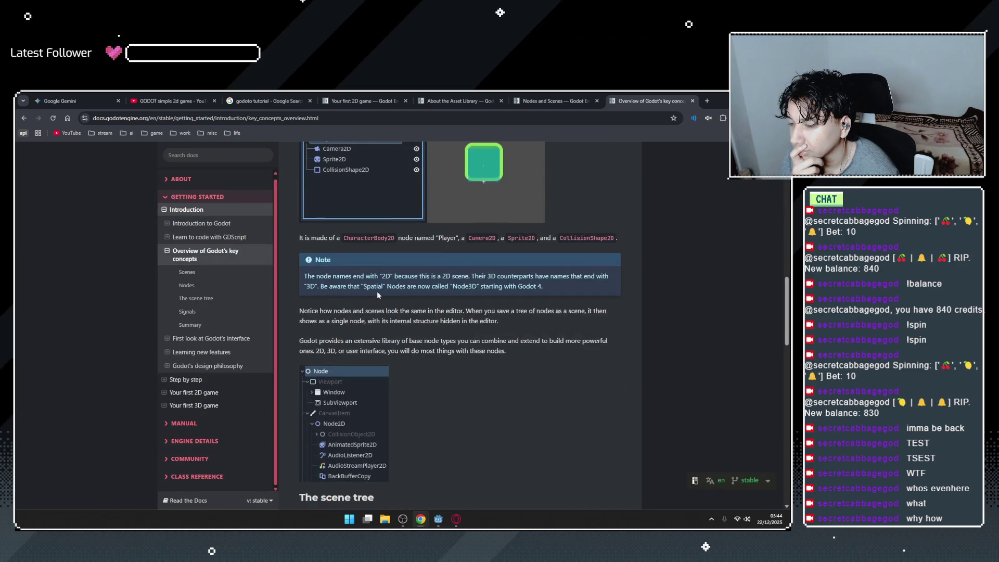
scroll(417, 301, "down", 2)
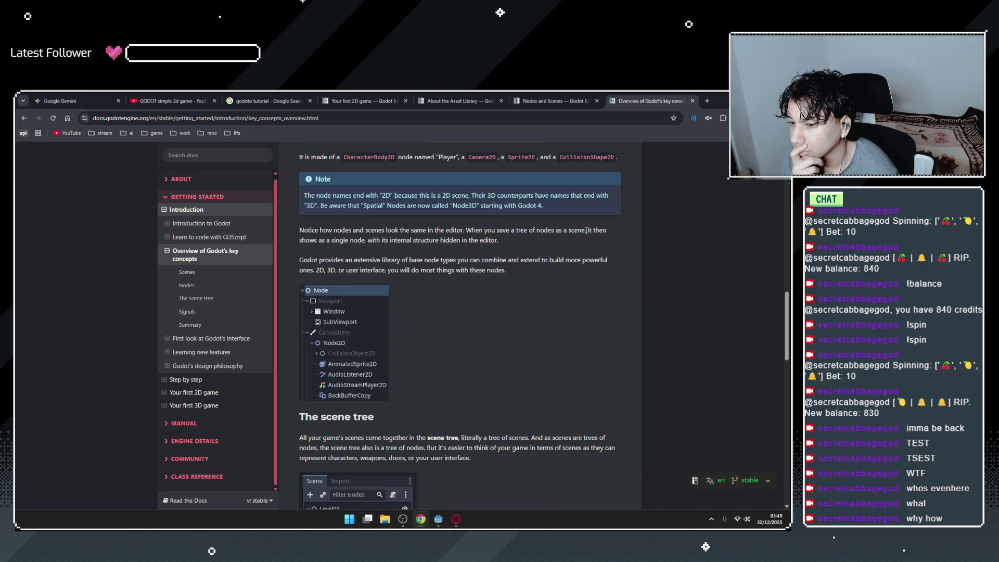
Read down to The scene tree, highlighting that scenes are trees of nodes, then open a new browser tab.
left_click_drag(367, 240, 524, 238)
left_click(512, 245)
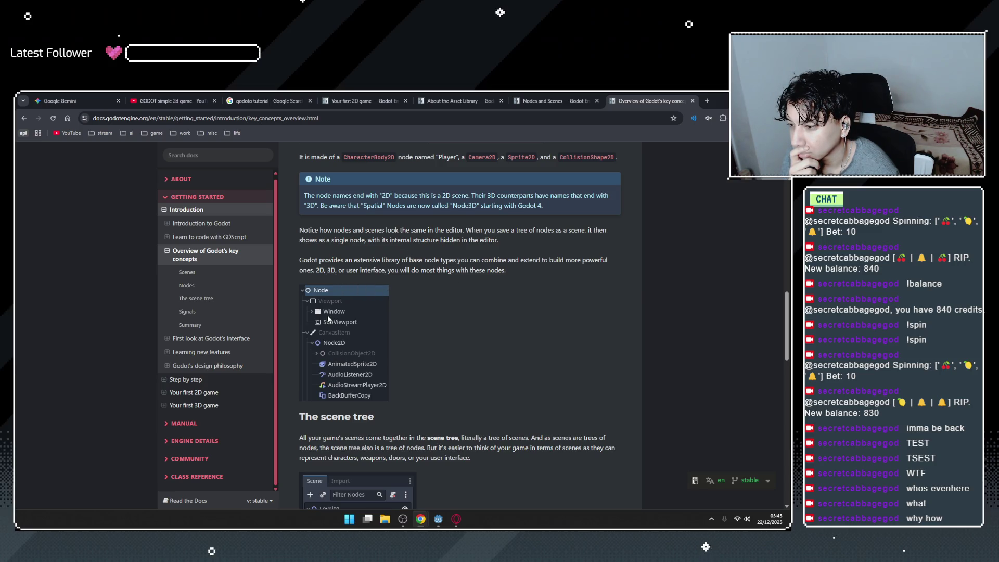
scroll(327, 316, "down", 5)
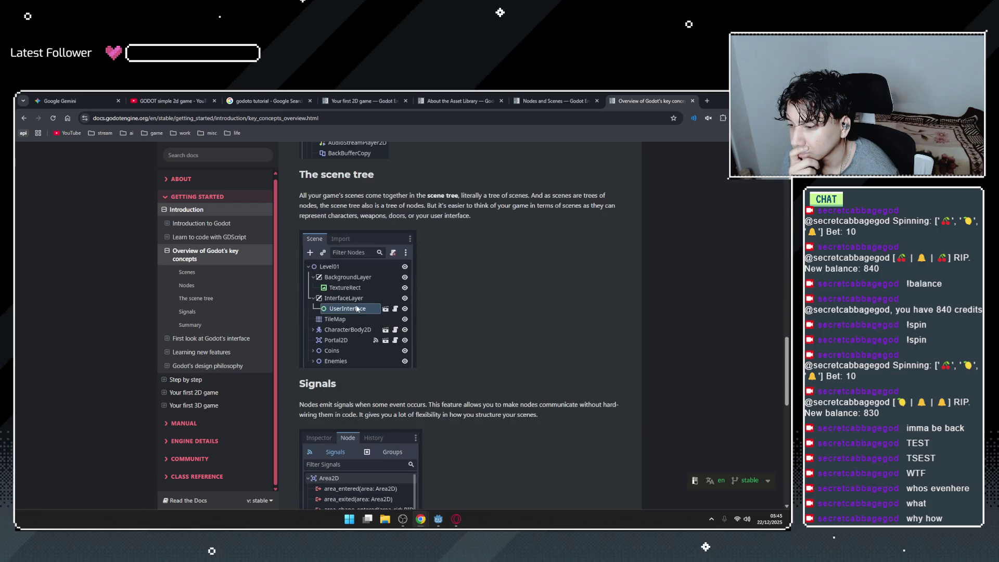
scroll(390, 285, "up", 1)
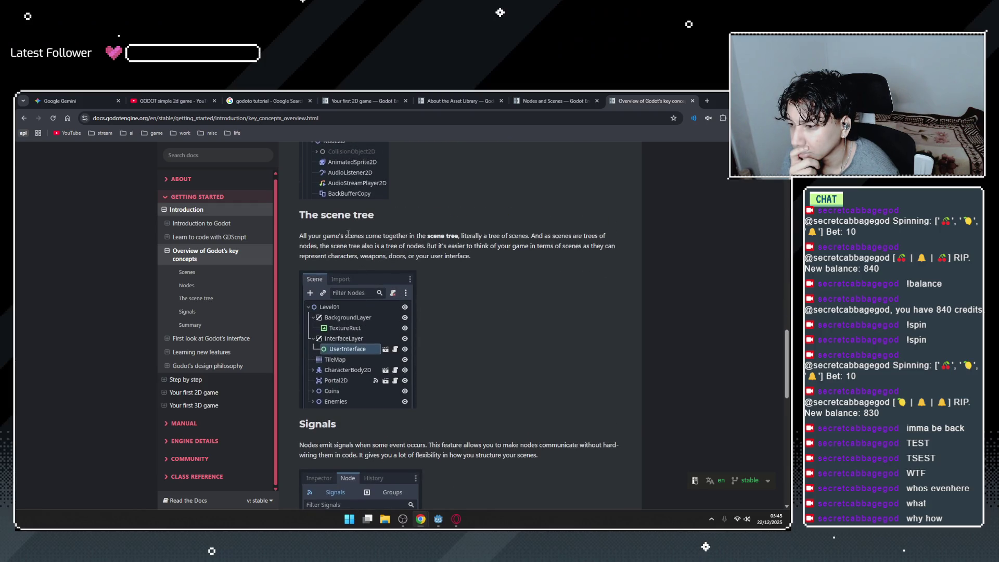
left_click_drag(531, 237, 616, 233)
left_click(591, 236)
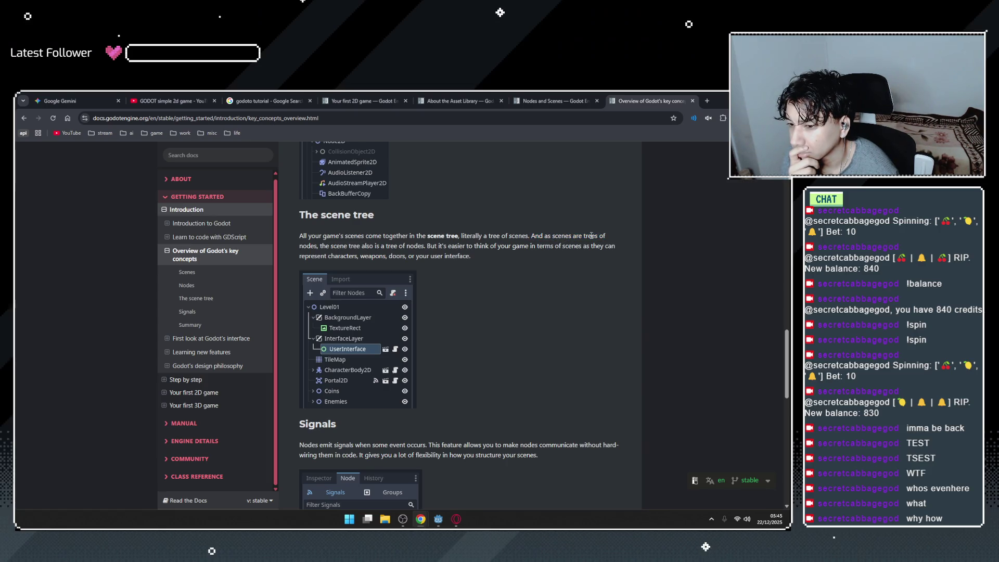
left_click_drag(320, 243, 424, 245)
left_click(423, 244)
left_click(707, 100)
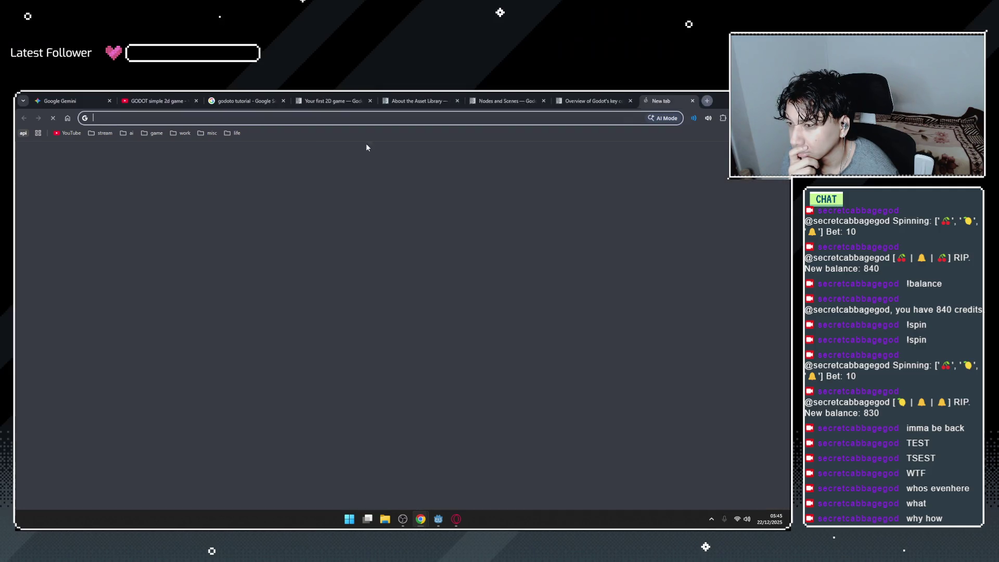
left_click(68, 134)
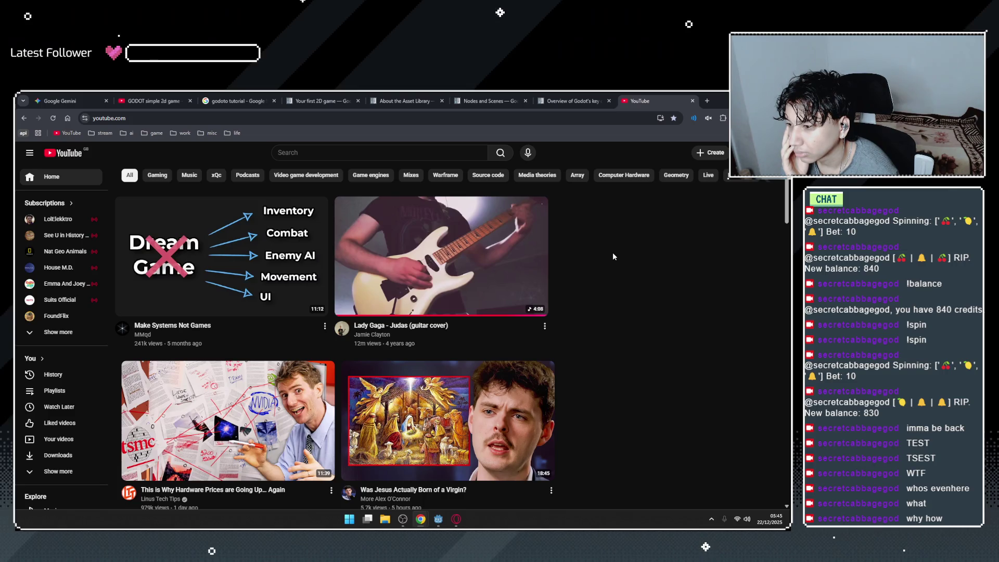
scroll(613, 255, "down", 2)
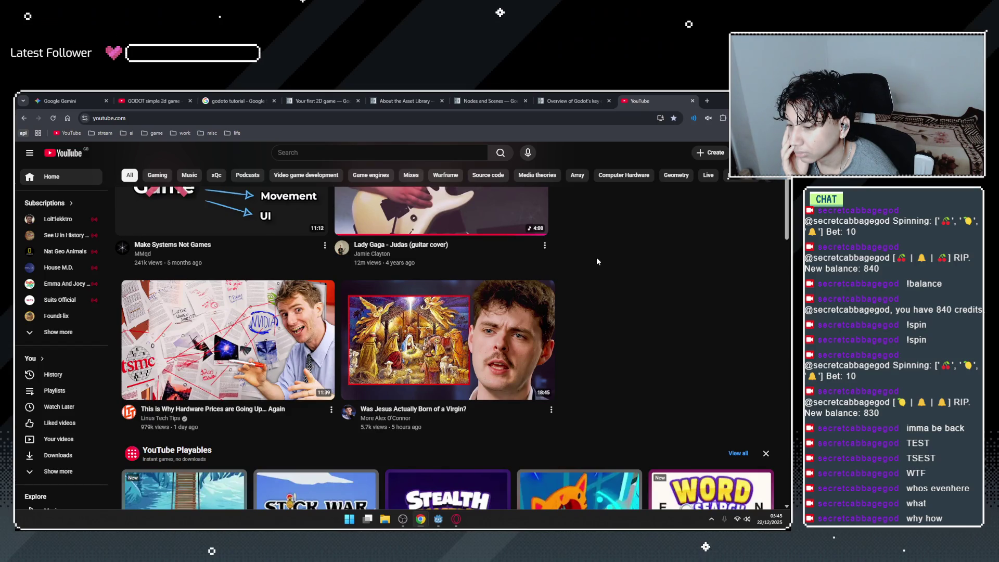
scroll(597, 252, "down", 6)
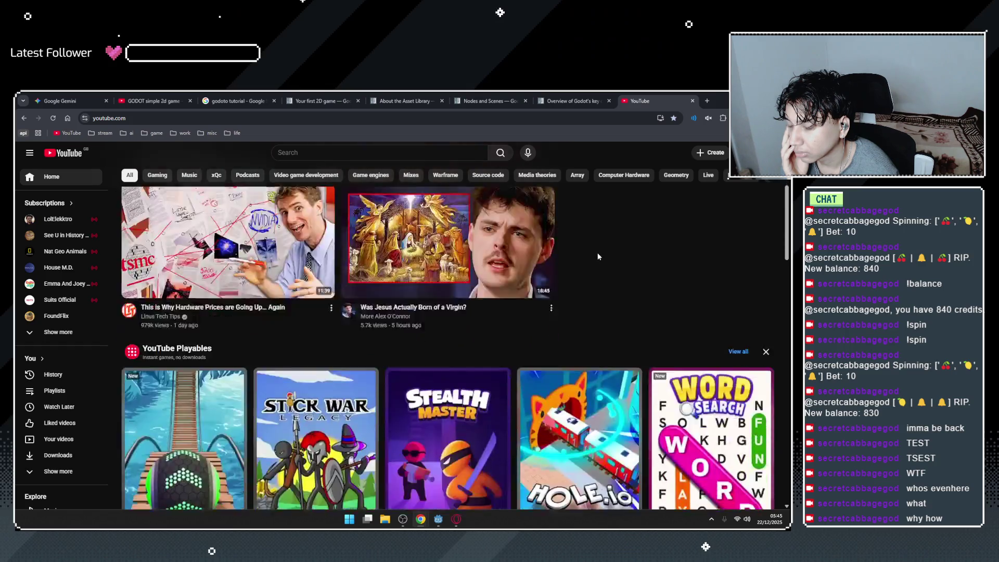
scroll(598, 252, "down", 1)
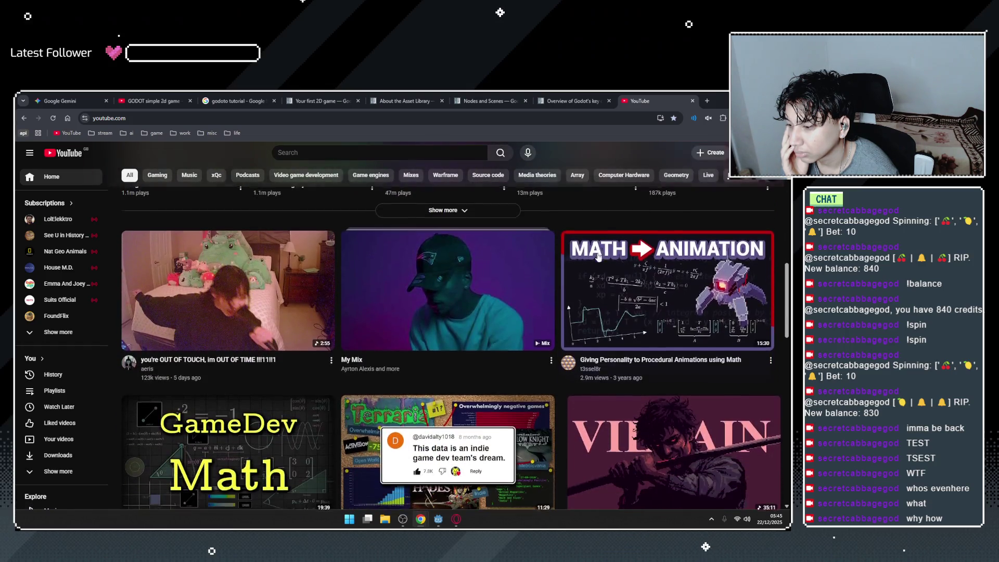
mouse_move(258, 264)
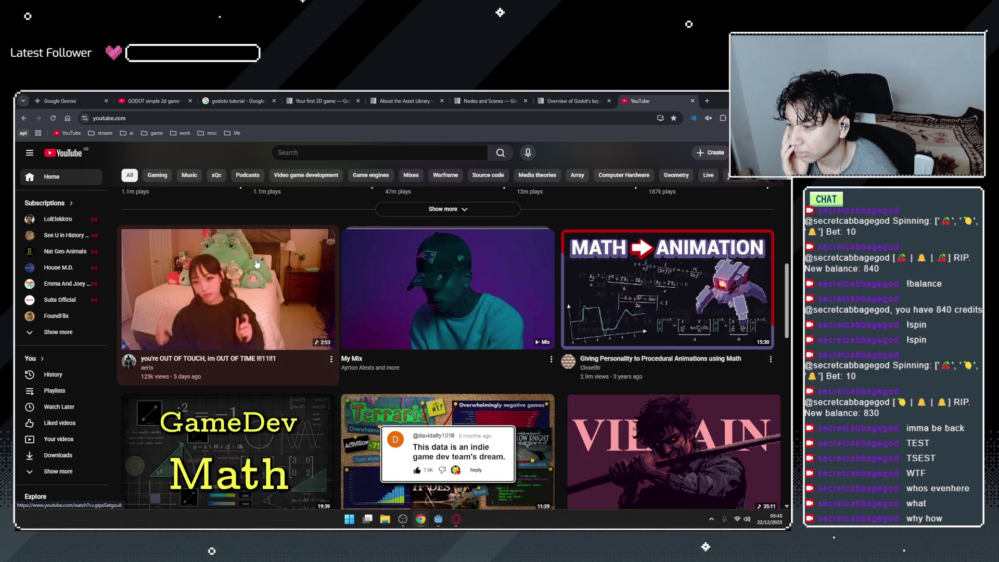
scroll(257, 264, "down", 3)
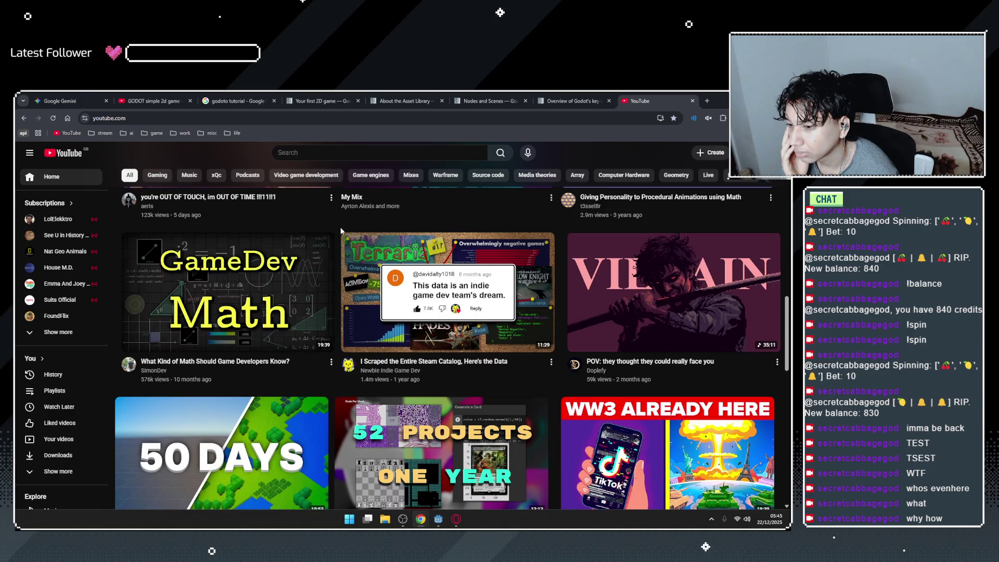
mouse_move(371, 278)
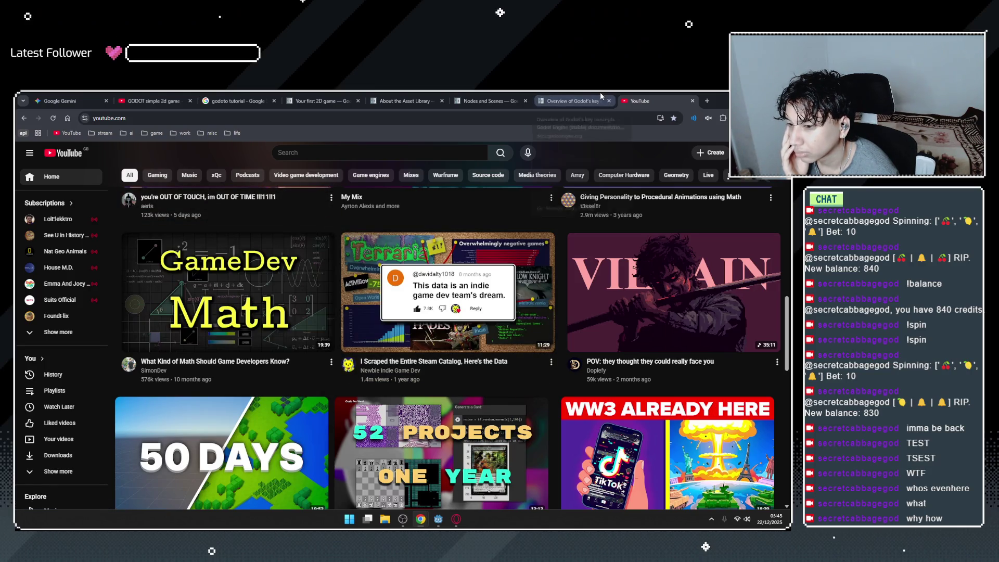
left_click(550, 99)
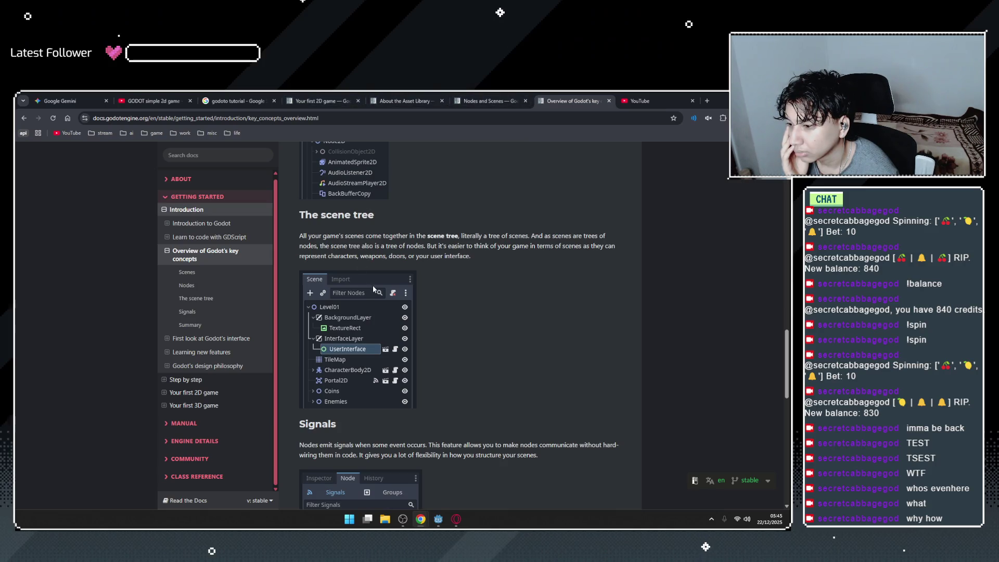
Return to the key concepts overview and reread the scene tree paragraph about scenes as node trees.
scroll(363, 238, "up", 2)
scroll(364, 239, "up", 2)
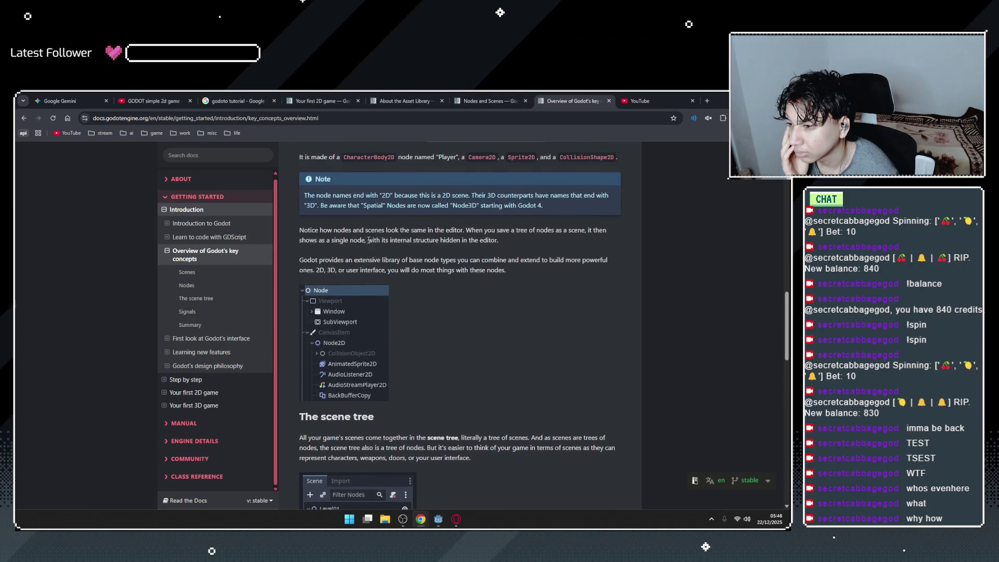
left_click(490, 100)
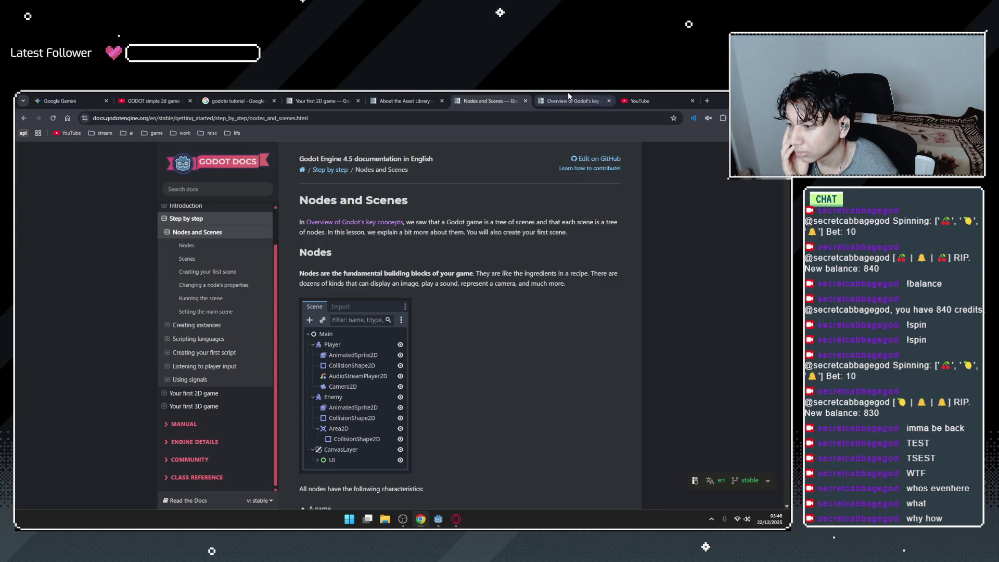
left_click(569, 98)
scroll(448, 244, "up", 3)
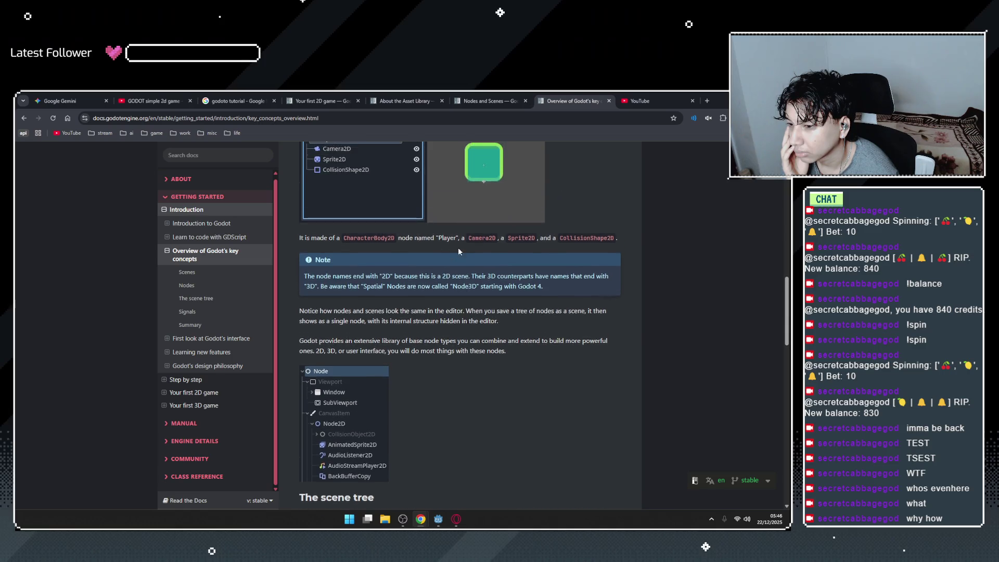
scroll(361, 365, "down", 3)
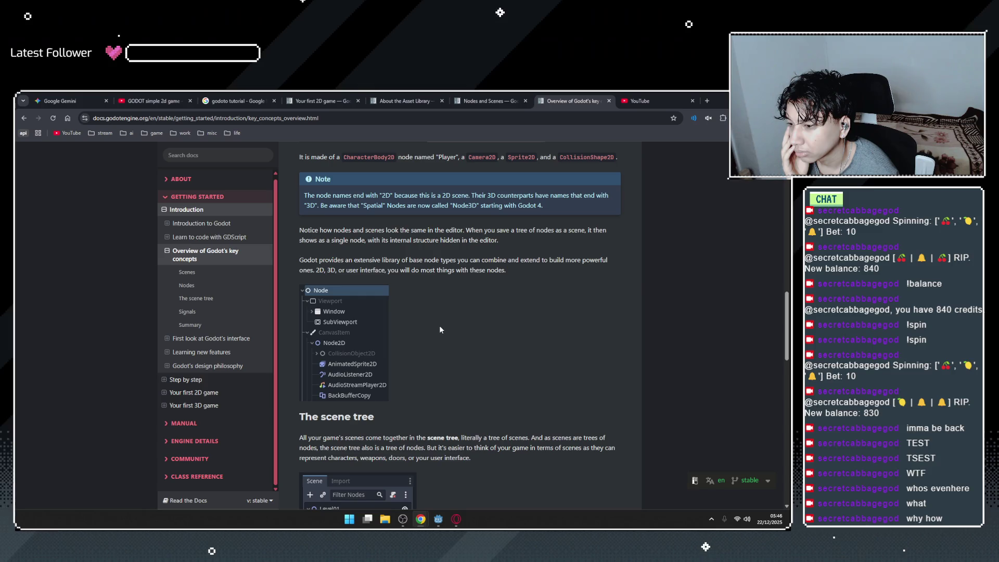
scroll(441, 329, "down", 1)
scroll(440, 328, "down", 2)
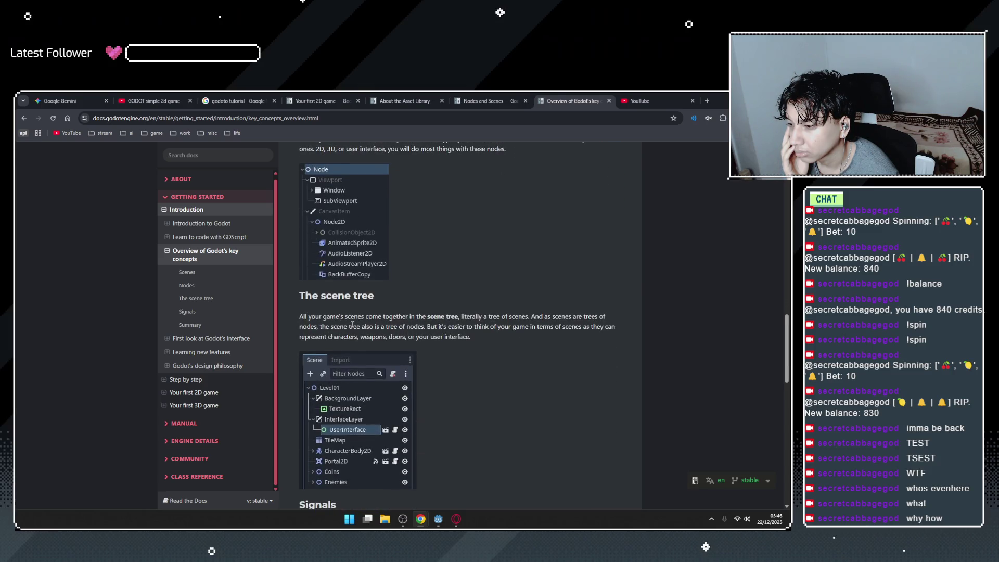
scroll(372, 317, "down", 1)
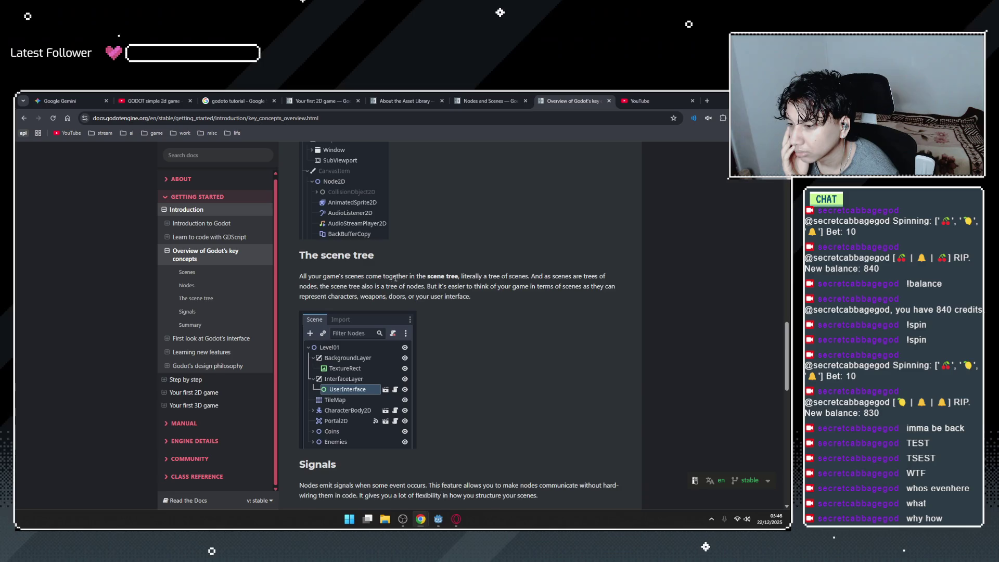
left_click_drag(461, 278, 510, 286)
left_click(512, 285)
mouse_move(531, 277)
left_mouse_down()
mouse_move(548, 277)
mouse_move(471, 297)
mouse_move(307, 283)
mouse_move(369, 287)
left_mouse_up()
left_click(368, 286)
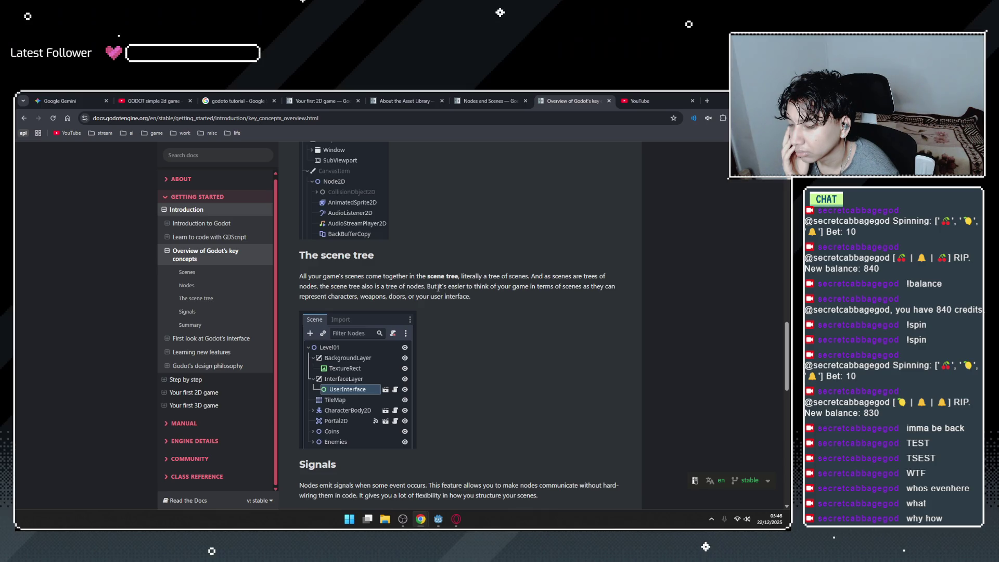
left_click_drag(428, 287, 516, 290)
left_click(516, 290)
Read the Signals section, highlighting what signals allow and the note about the observer pattern.
scroll(370, 289, "down", 3)
scroll(392, 295, "down", 1)
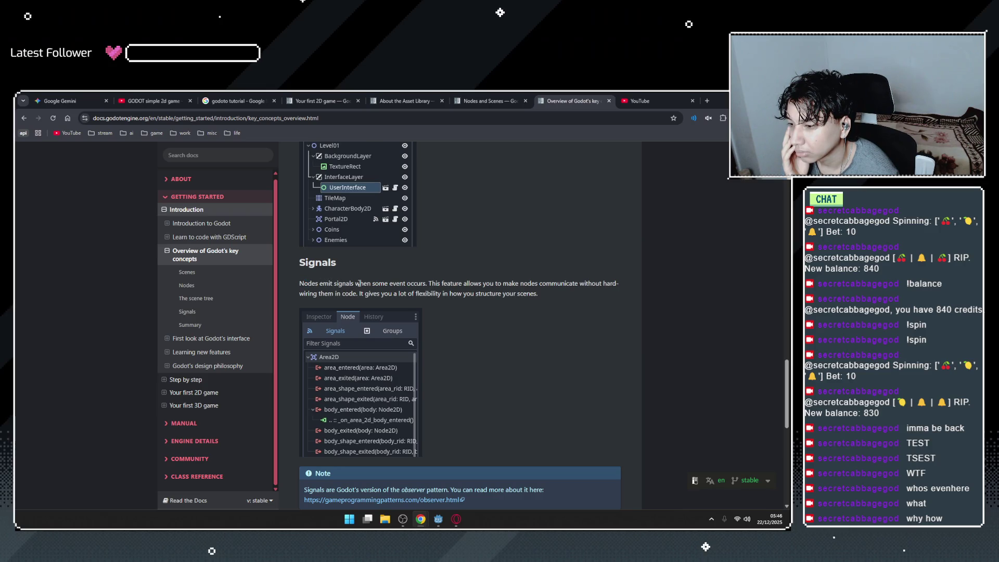
mouse_move(428, 284)
left_mouse_down()
mouse_move(623, 285)
mouse_move(523, 293)
mouse_move(555, 291)
left_mouse_up()
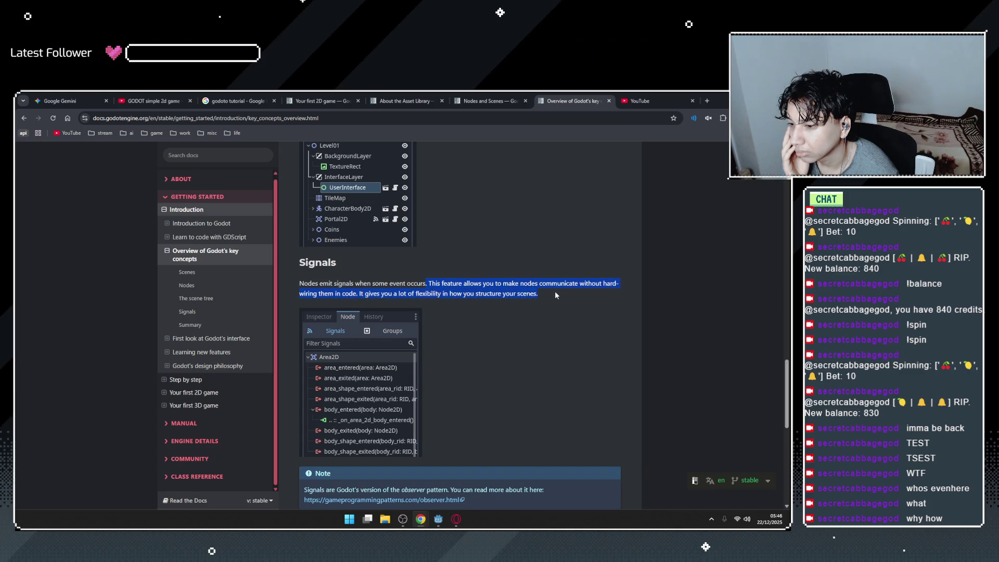
scroll(555, 291, "down", 3)
left_click(468, 298)
scroll(467, 297, "up", 1)
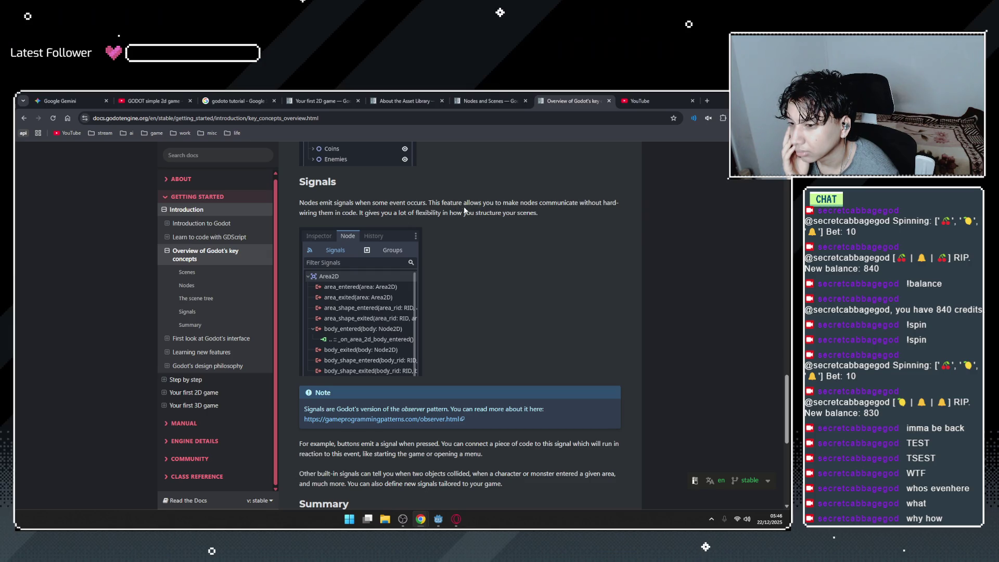
left_click_drag(381, 213, 547, 211)
left_click(548, 212)
scroll(414, 310, "down", 2)
scroll(415, 314, "down", 1)
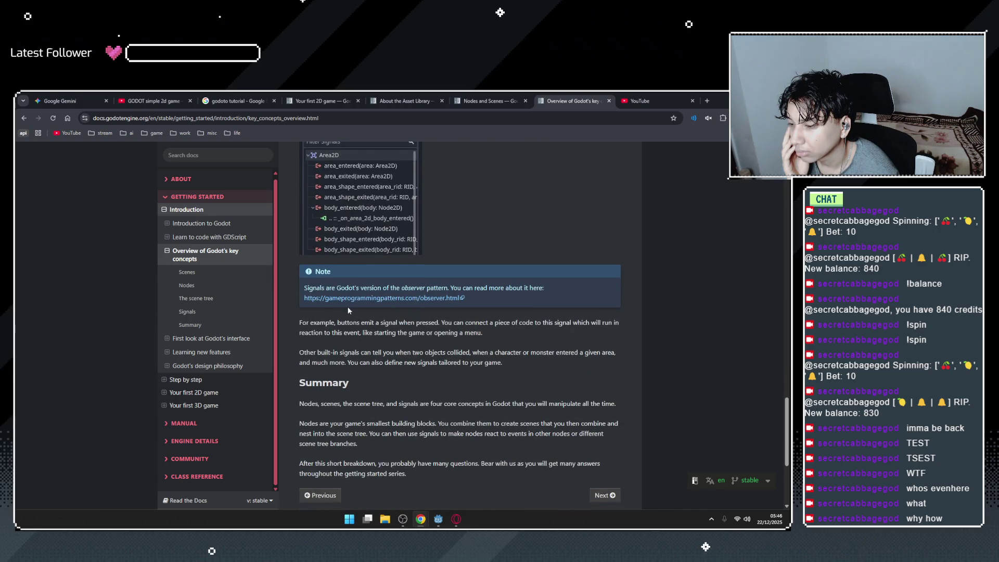
left_click_drag(486, 289, 558, 289)
left_click(555, 289)
Open the observer pattern link in a new tab and switch to the Observer article.
right_click(428, 300)
left_click(468, 308)
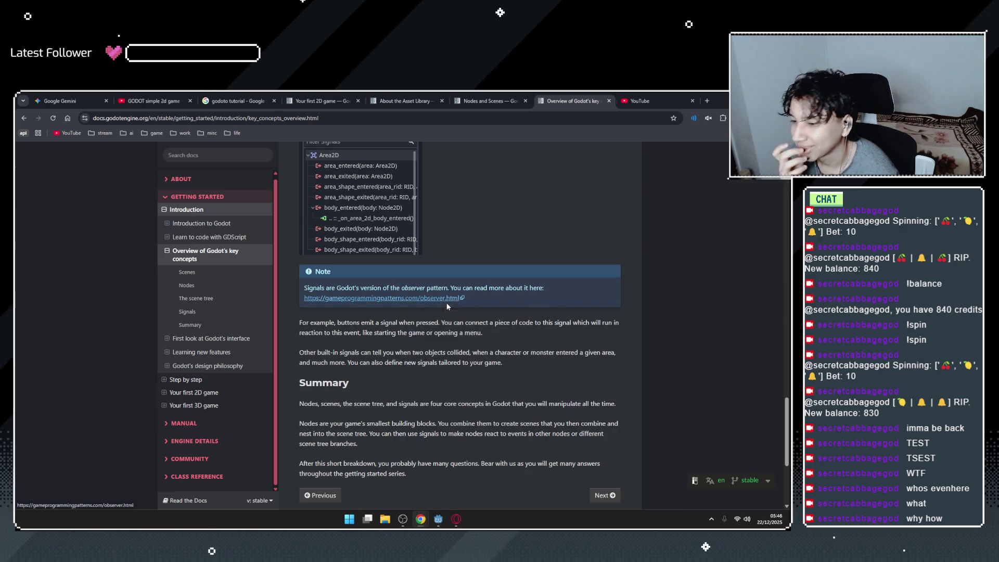
left_click(582, 101)
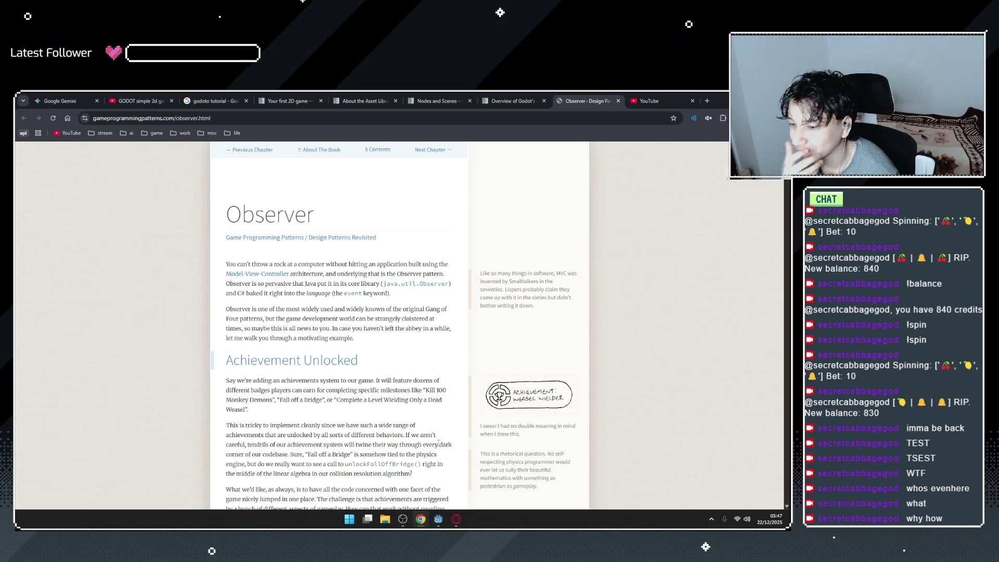
Read the Observer article's introduction, highlighting the Java sentence and the most widely used pattern phrase.
scroll(295, 356, "down", 5)
left_click_drag(268, 337, 378, 340)
left_click(378, 339)
scroll(377, 371, "up", 2)
scroll(377, 371, "up", 2)
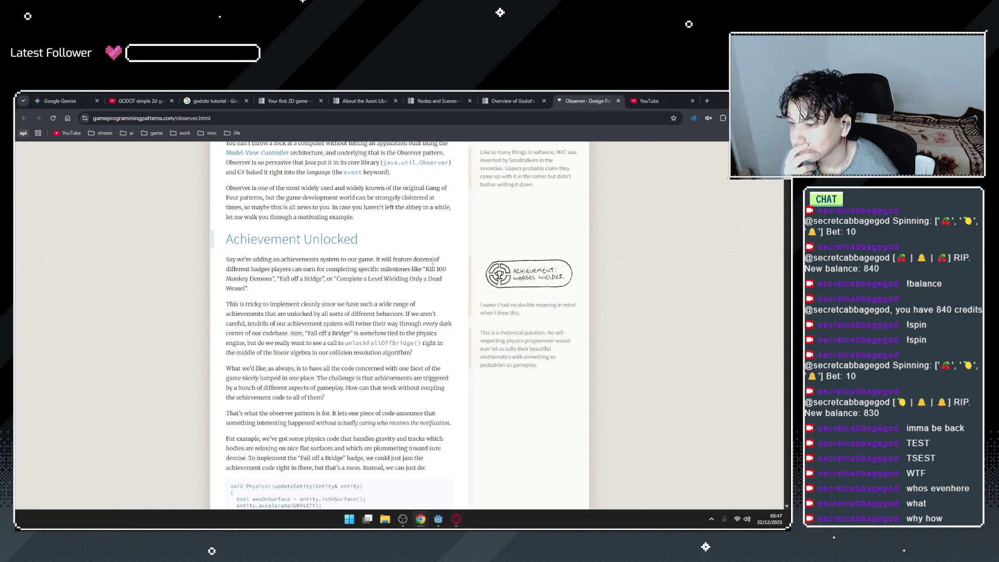
scroll(342, 294, "up", 1)
scroll(393, 328, "up", 2)
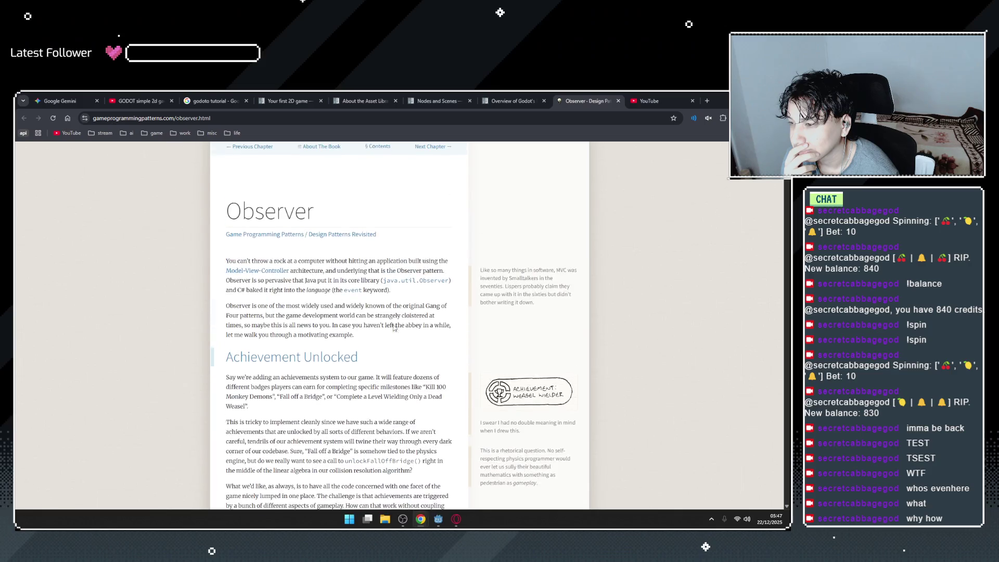
double_click(317, 265)
left_click(402, 266)
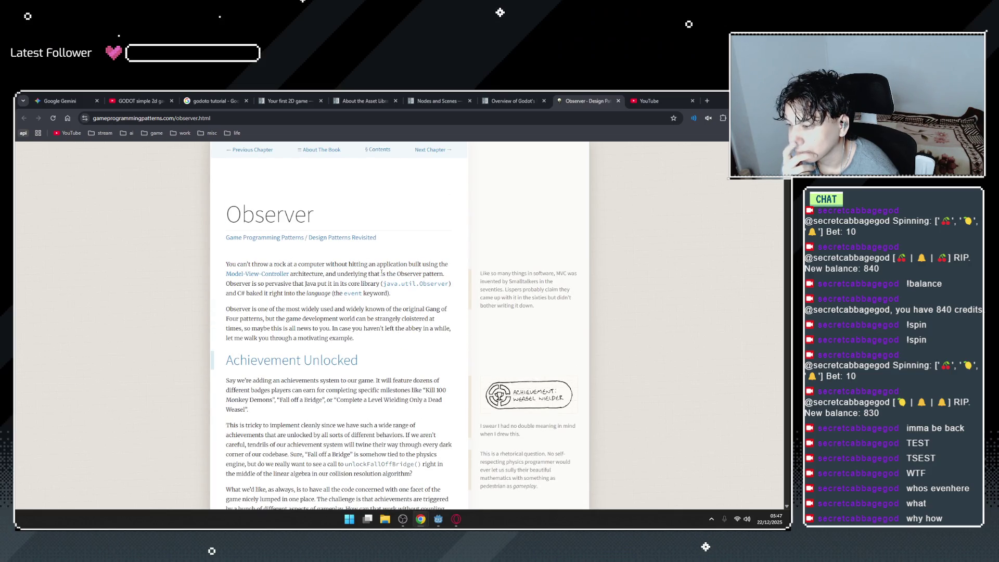
scroll(328, 263, "down", 1)
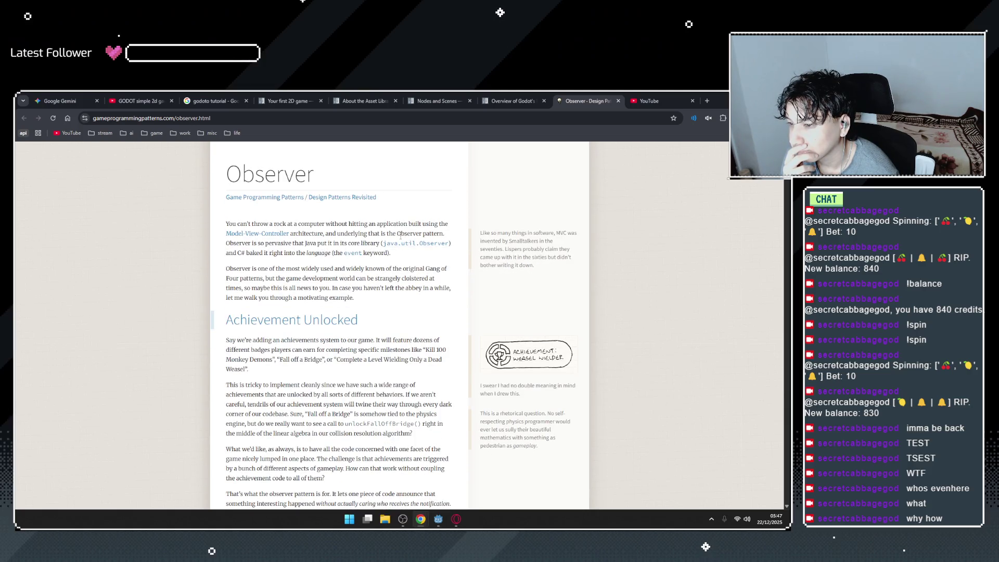
left_click_drag(309, 243, 364, 242)
left_click(364, 242)
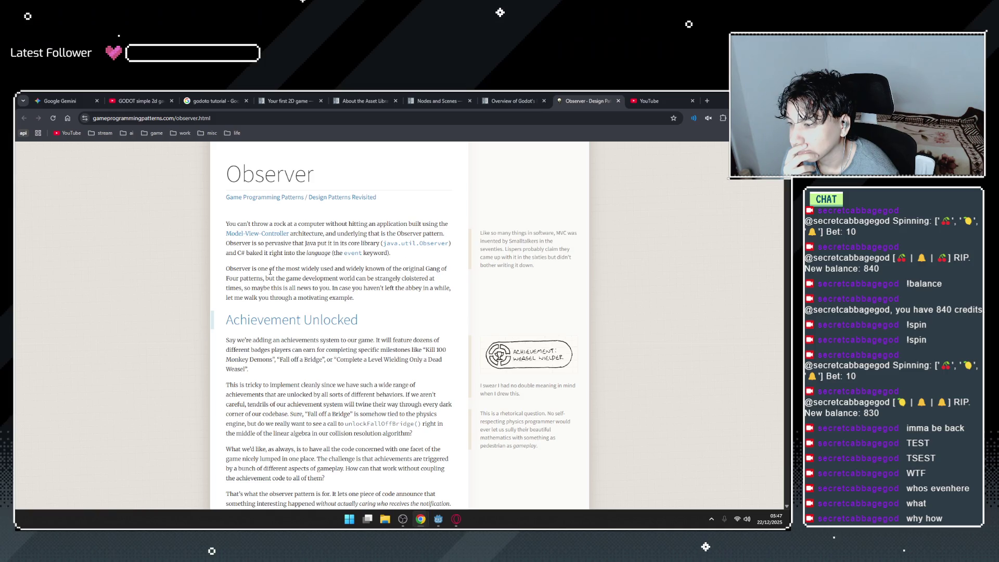
left_click_drag(275, 269, 354, 268)
left_click(425, 266)
left_click_drag(277, 278, 358, 278)
scroll(365, 280, "down", 1)
left_click(364, 280)
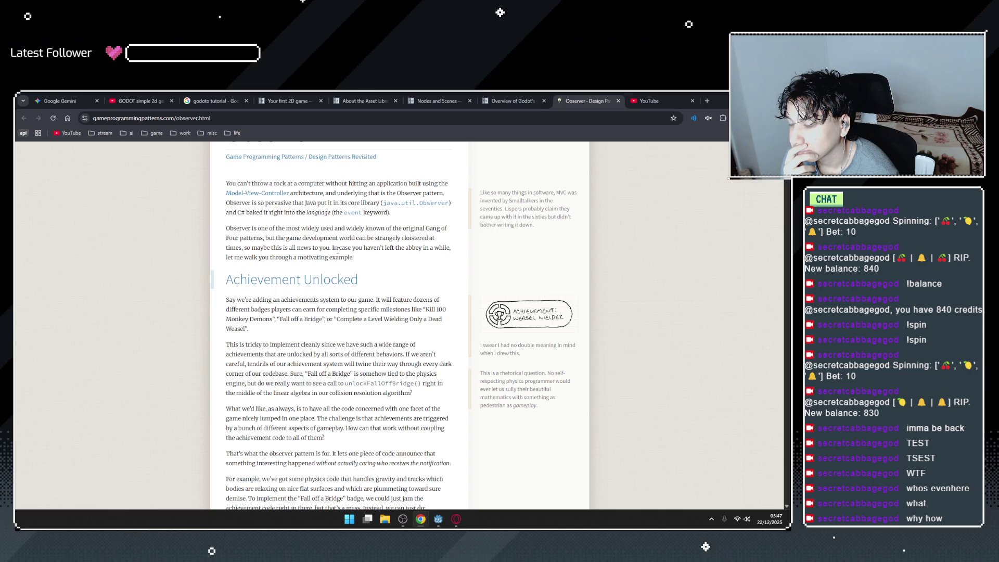
Read the achievements example, highlighting 'Fall off a Bridge' and the unlockFallOffBridge code line.
scroll(292, 271, "down", 1)
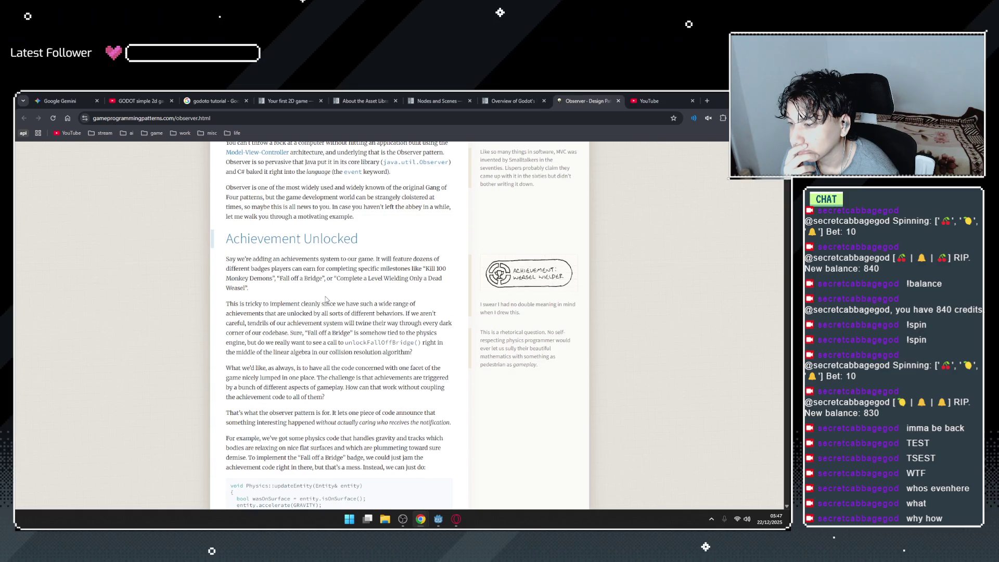
scroll(280, 295, "down", 1)
left_click_drag(330, 264, 386, 264)
left_click(386, 265)
scroll(386, 265, "down", 1)
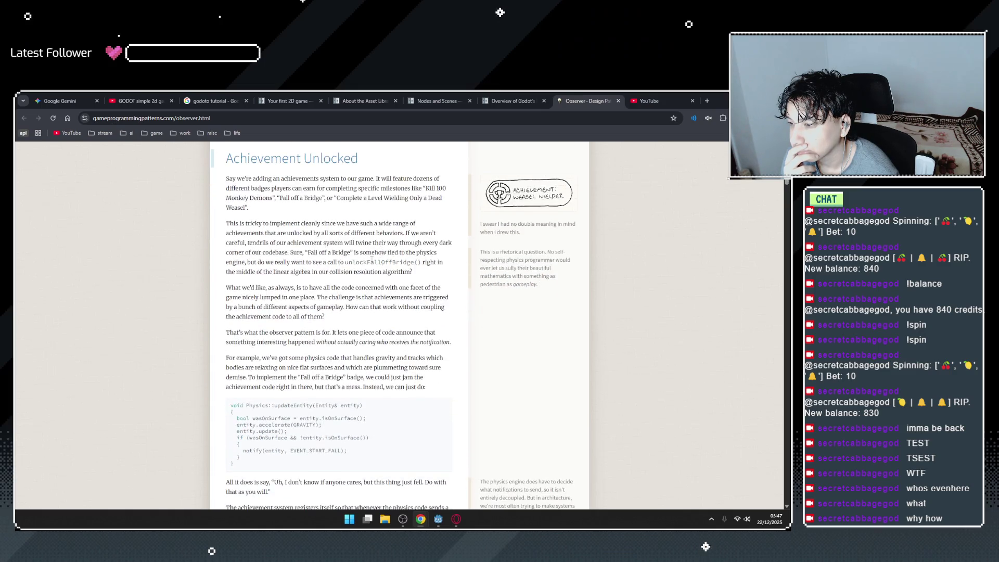
left_click_drag(290, 252, 356, 253)
left_click(373, 262)
left_click_drag(248, 263, 413, 263)
left_click(343, 264)
left_click(409, 266)
double_click(372, 263)
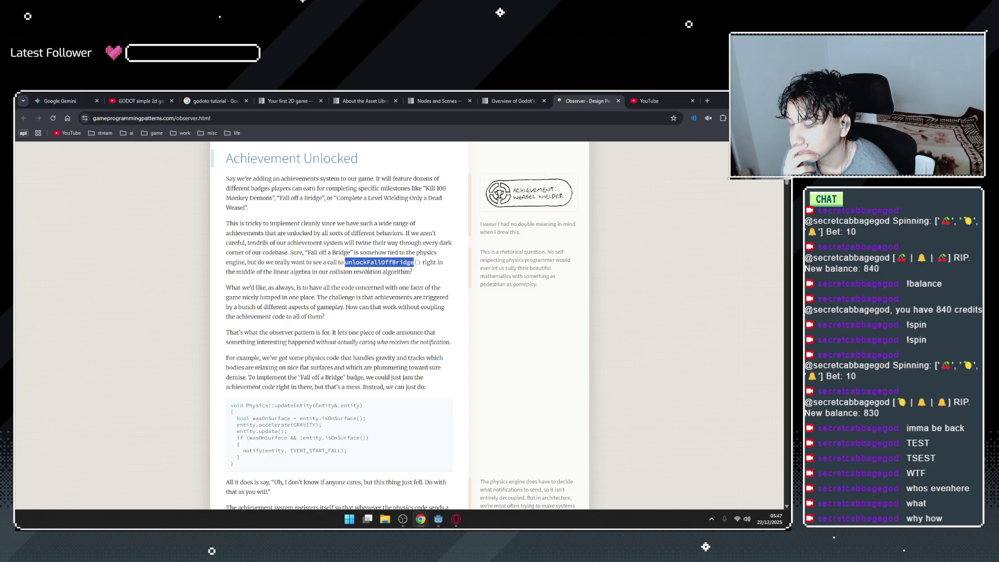
left_click(377, 273)
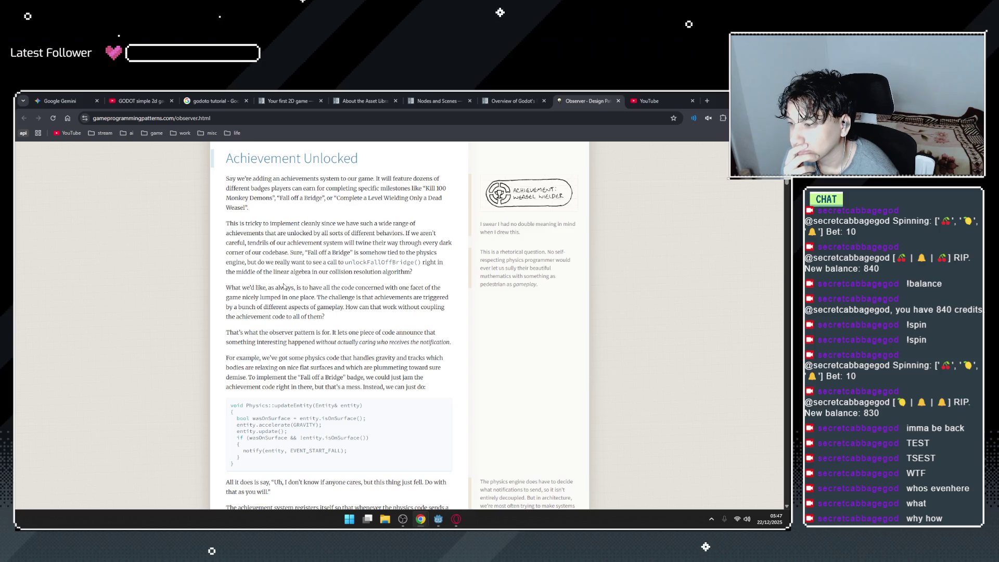
mouse_move(309, 286)
left_mouse_down()
mouse_move(392, 287)
mouse_move(321, 288)
left_mouse_up()
left_click(376, 276)
double_click(399, 263)
left_click(373, 282)
left_click(391, 284)
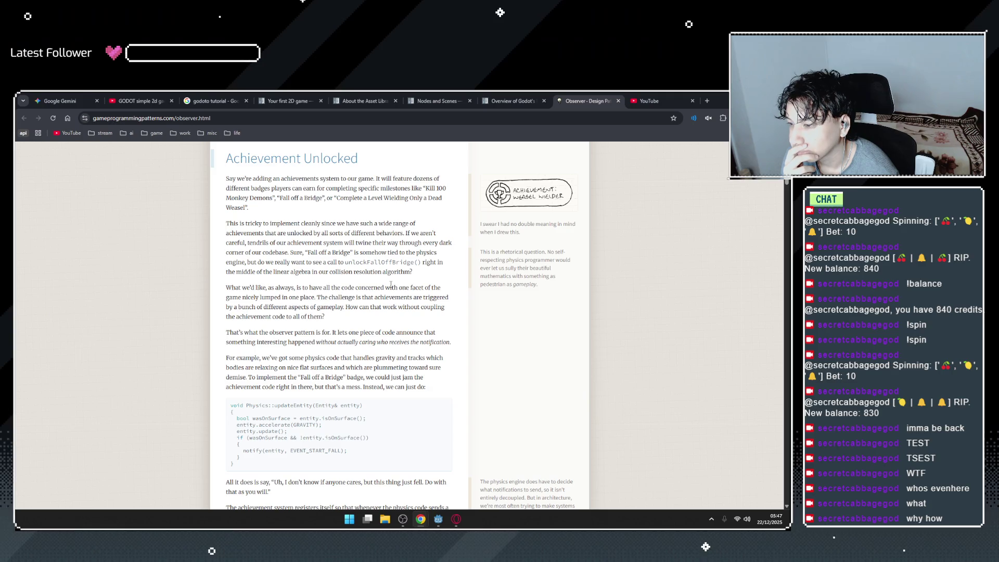
Glance at the wasOnSurface code sample, then close the Observer tab to return to the Godot docs.
scroll(284, 328, "down", 2)
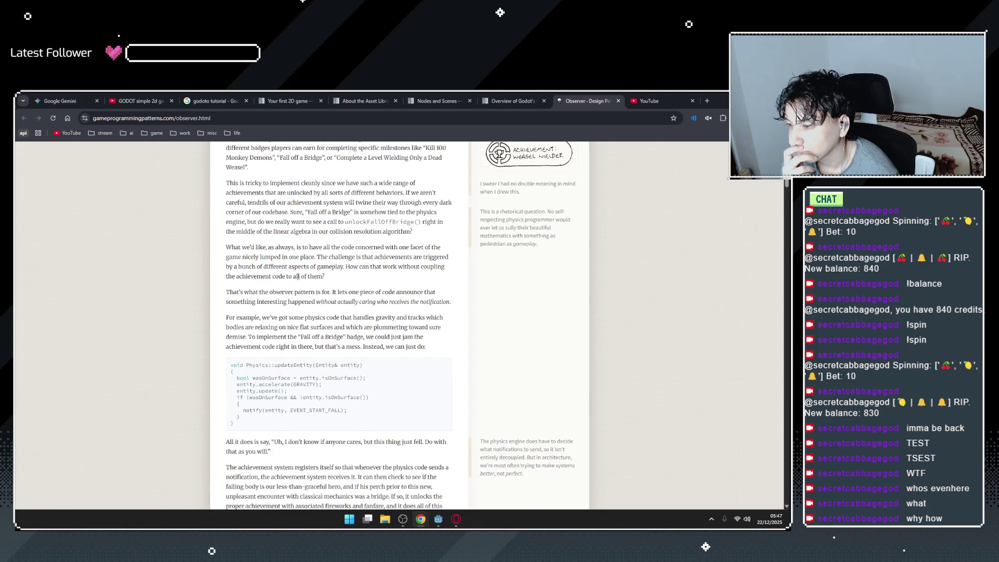
double_click(281, 338)
left_click(292, 337)
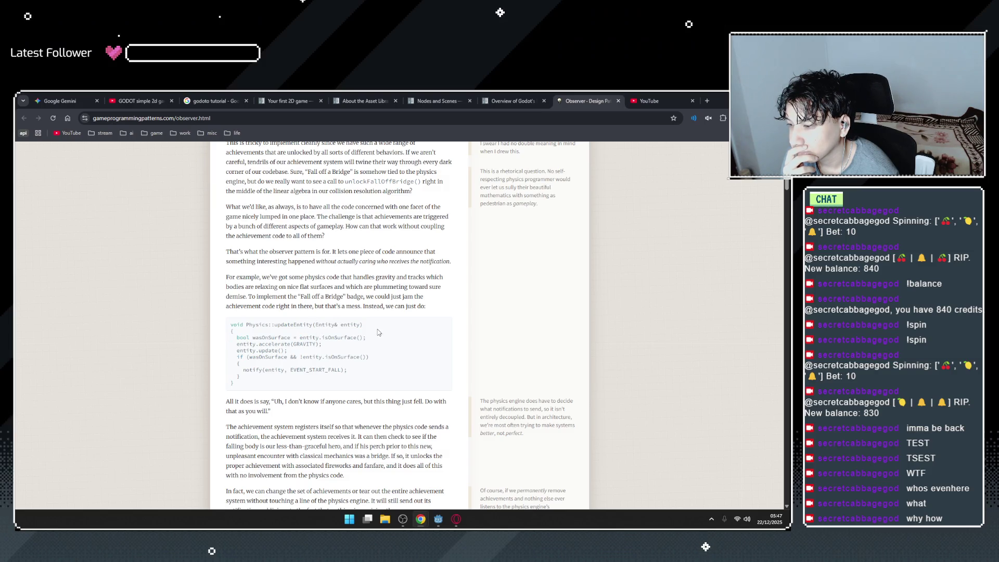
scroll(386, 321, "down", 2)
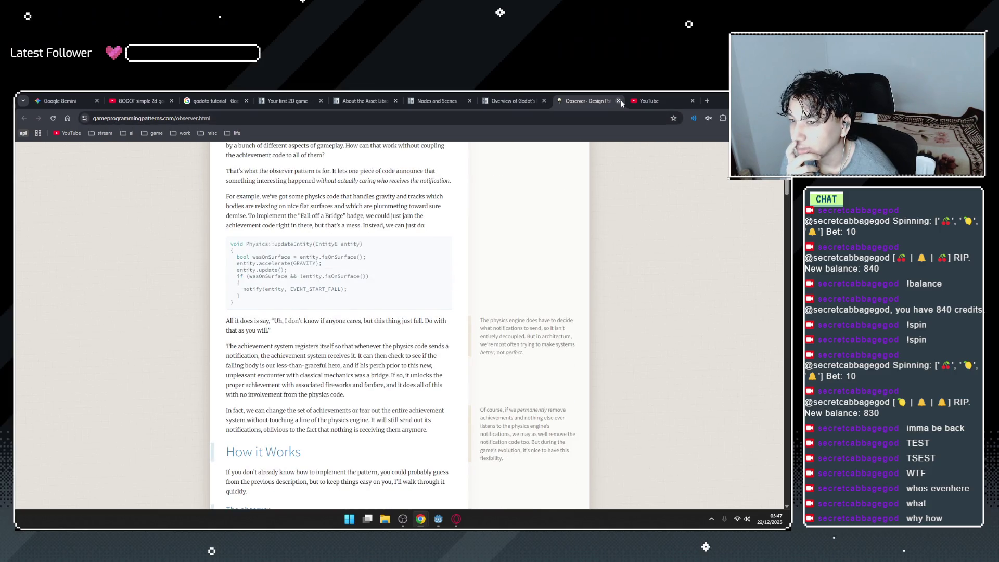
left_click(620, 101)
scroll(390, 329, "down", 2)
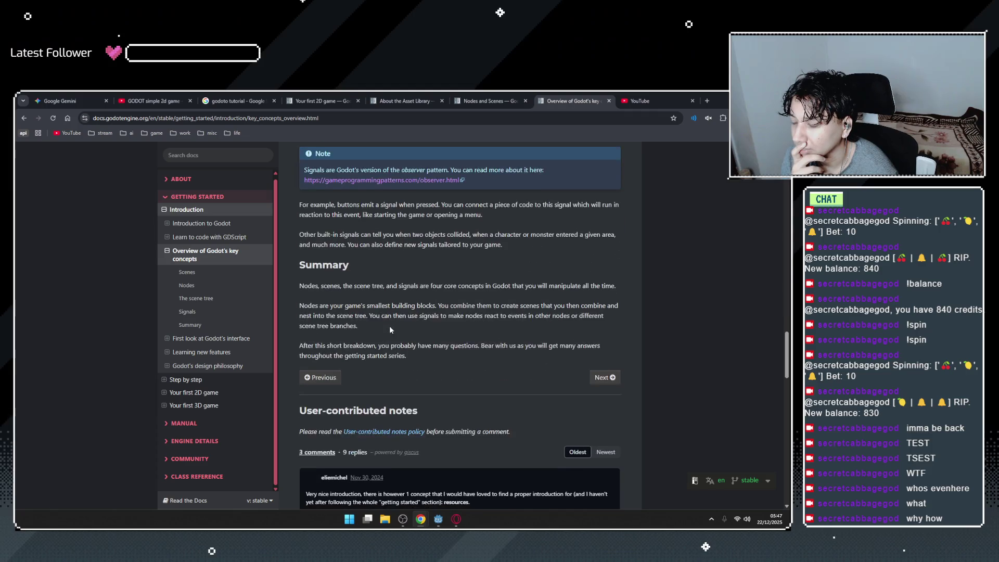
Advance to 'First look at Godot's interface', skim it including the demo projects paragraph, then return to the editor.
left_click(414, 286)
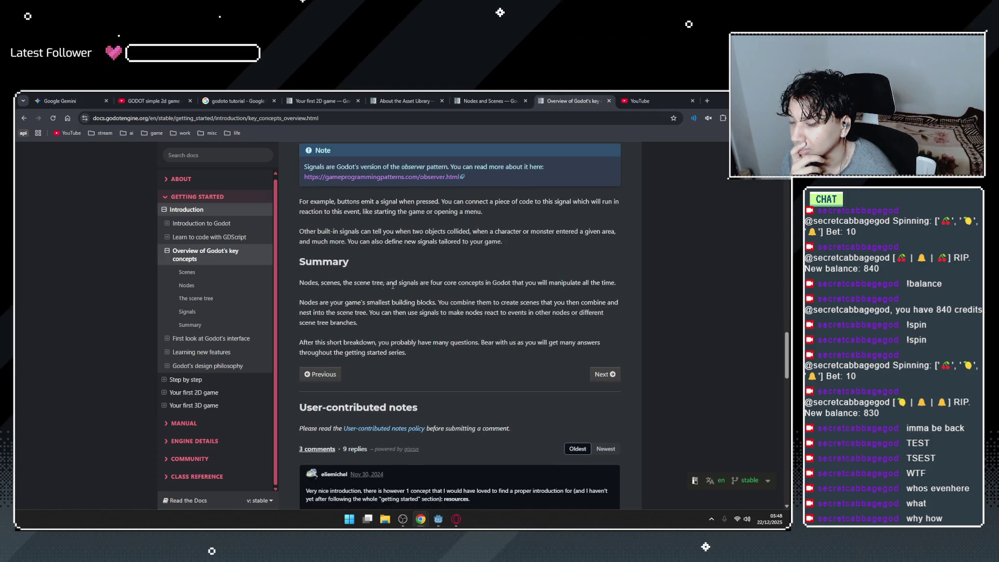
left_click(605, 374)
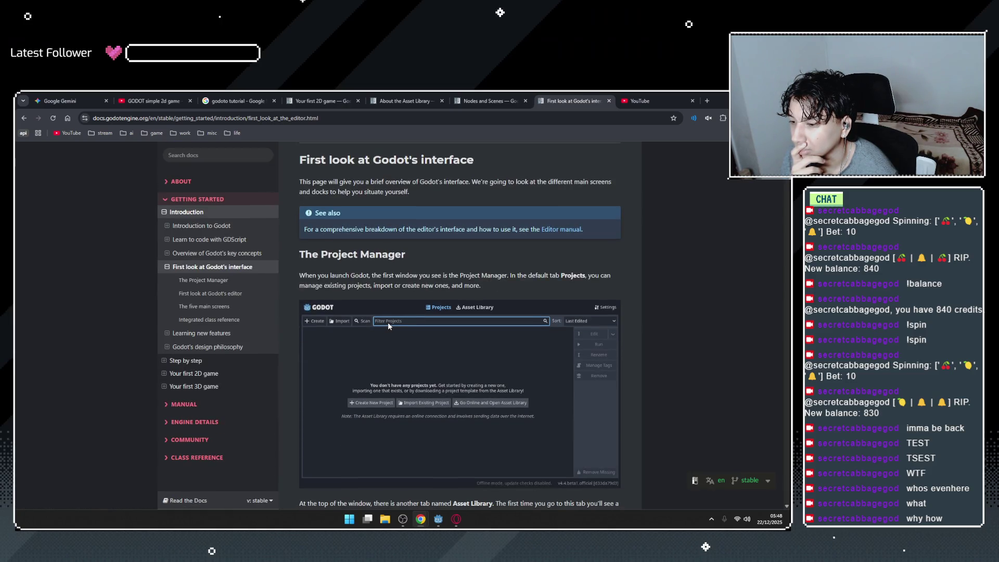
scroll(380, 219, "down", 3)
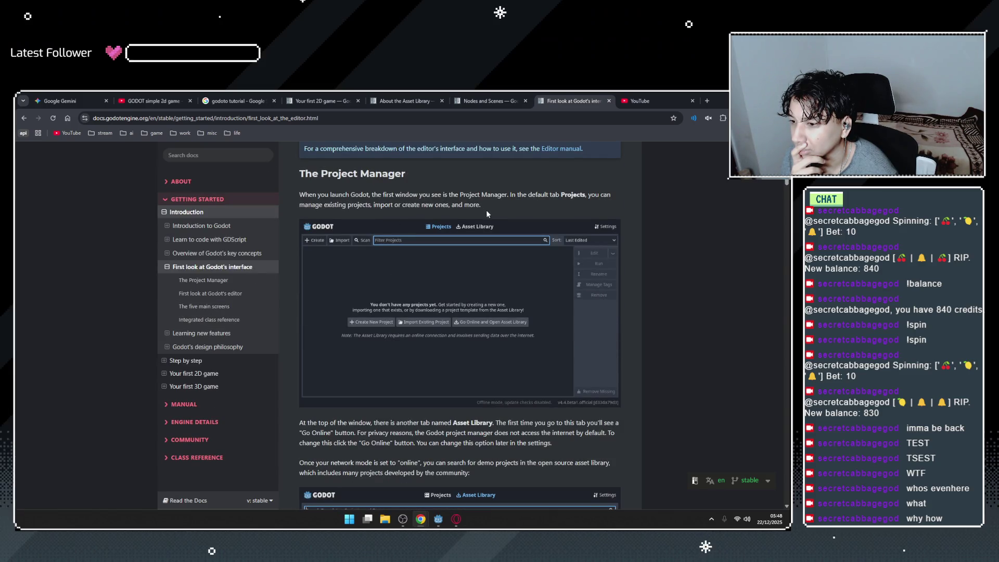
scroll(419, 321, "down", 3)
scroll(354, 247, "down", 1)
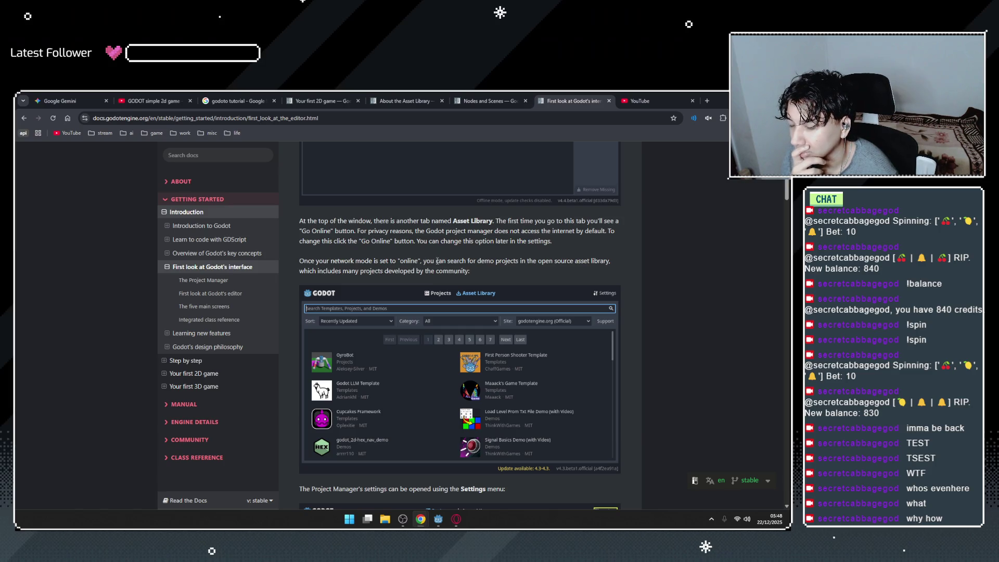
left_click_drag(419, 259, 520, 269)
left_click(520, 268)
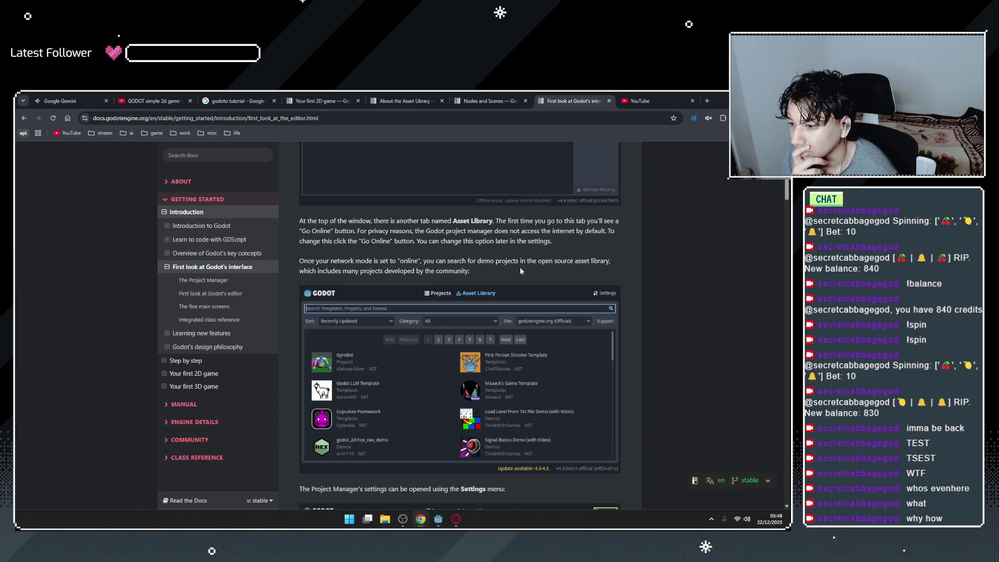
scroll(520, 267, "down", 3)
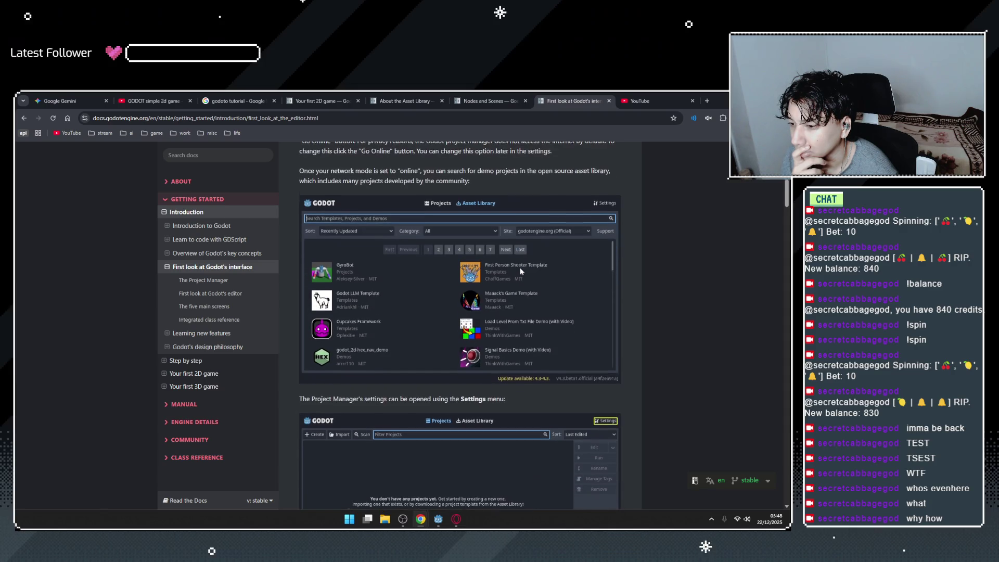
scroll(479, 287, "down", 2)
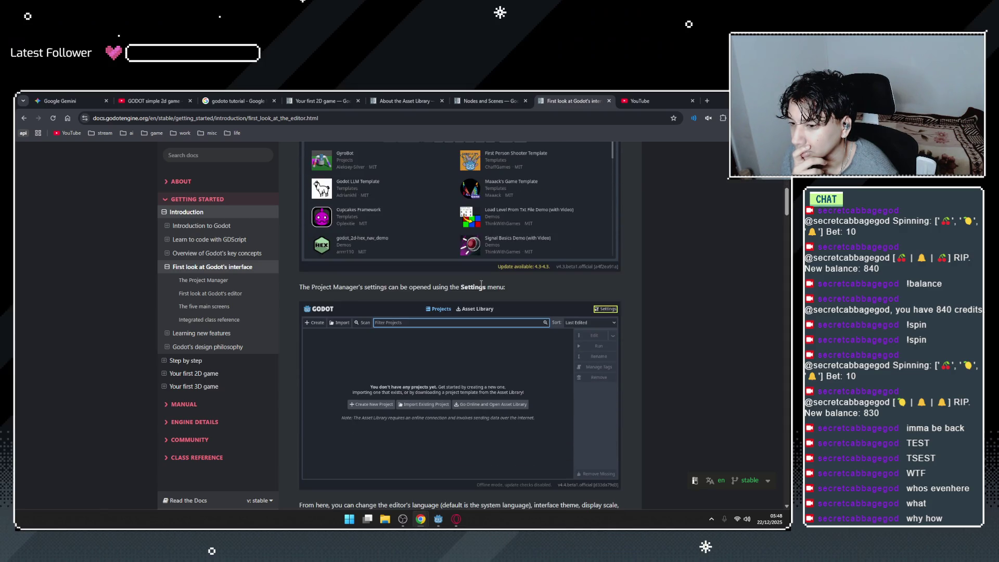
scroll(482, 284, "down", 3)
scroll(482, 283, "up", 4)
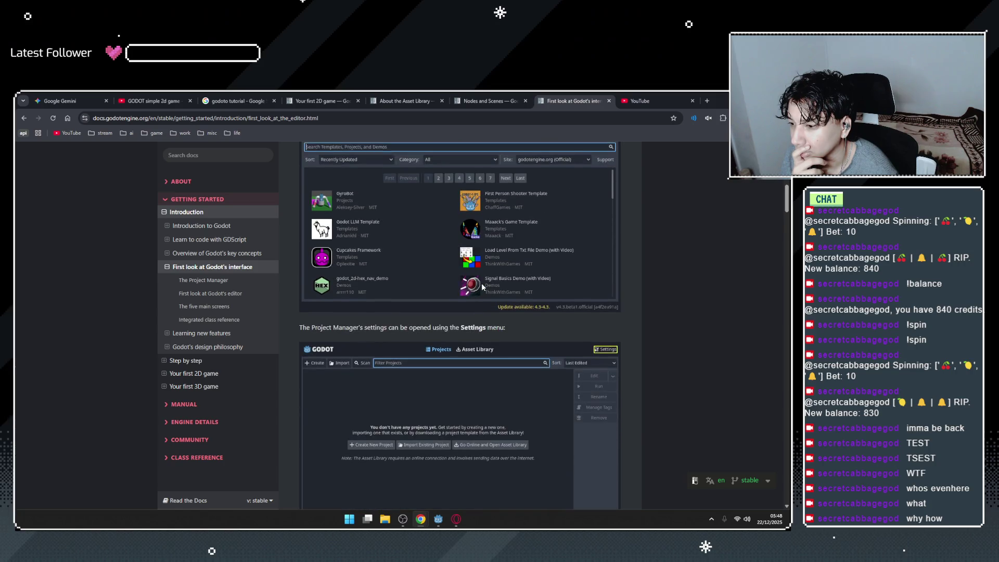
left_click(439, 515)
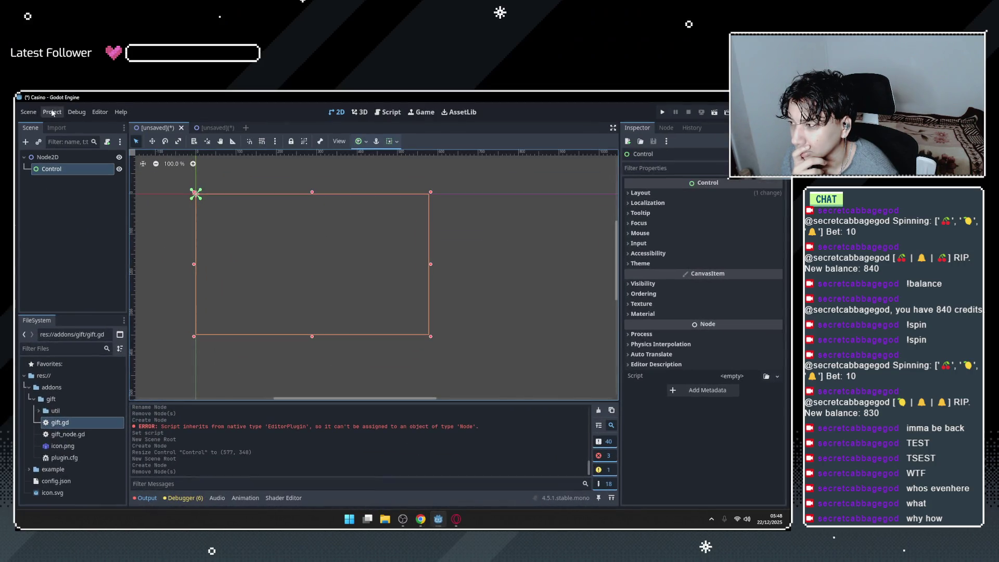
Close the Node2D scene without saving and create a new scene with a User Interface Control root.
left_click(34, 113)
left_click(35, 124)
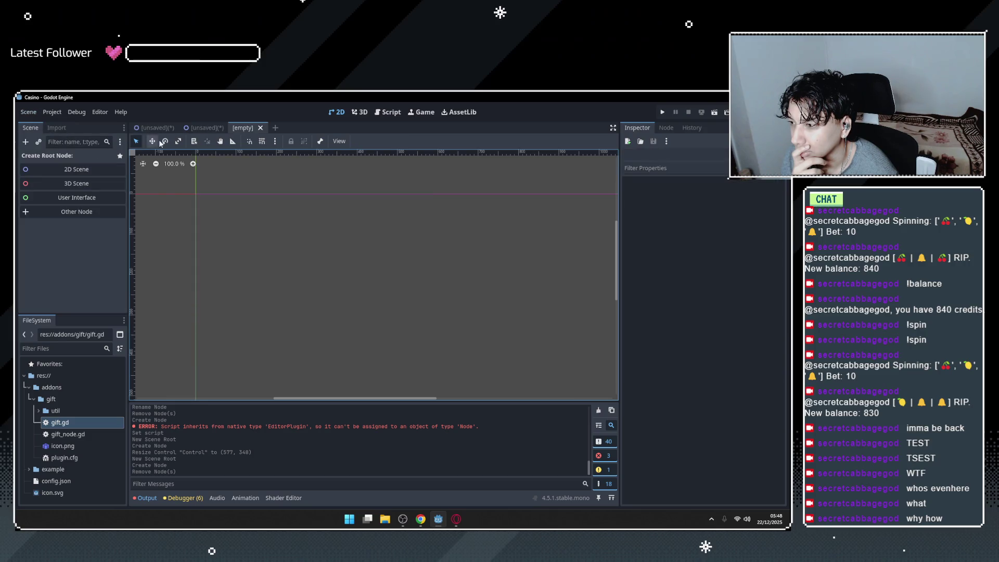
left_click(208, 128)
left_click(231, 127)
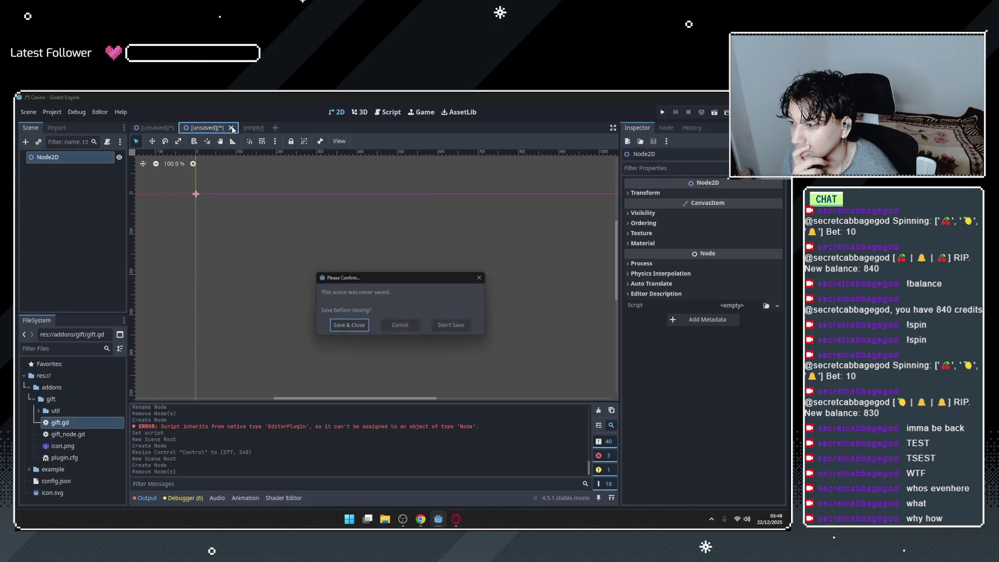
left_click(453, 328)
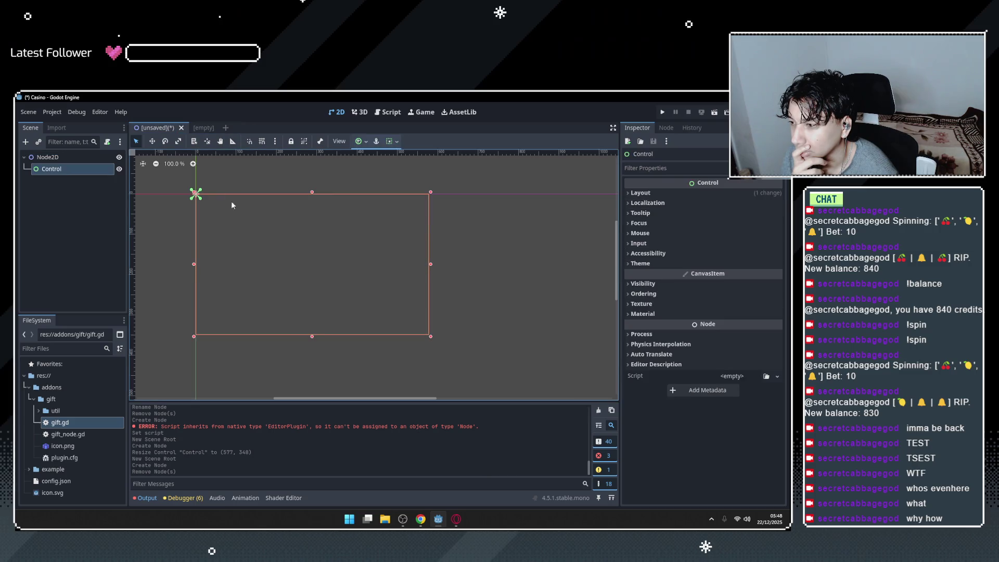
left_click(199, 128)
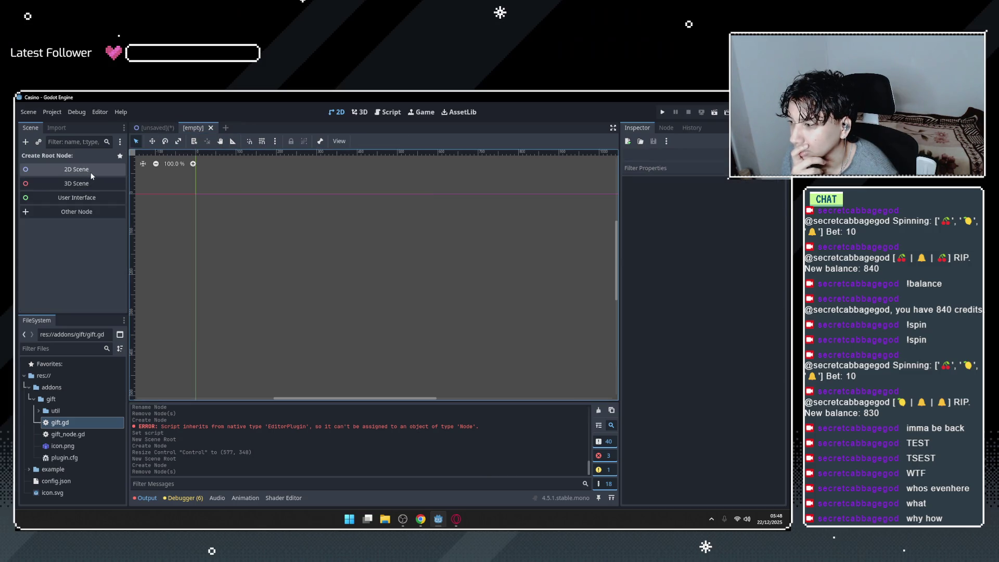
left_click(68, 198)
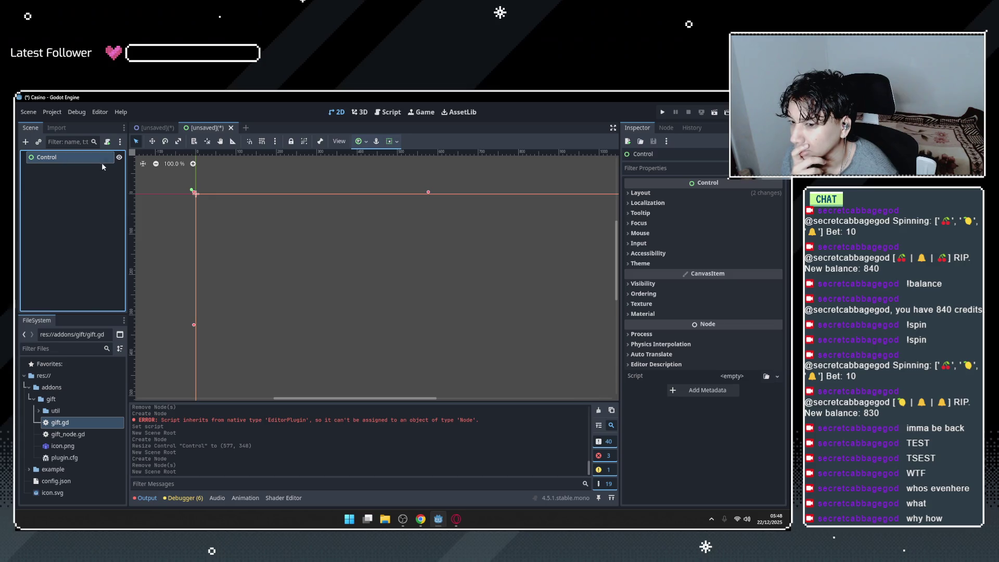
Inspect the Control's Tooltip, Focus, Layout and Mouse property groups in the Inspector.
left_click(640, 214)
left_click(640, 213)
left_click(640, 223)
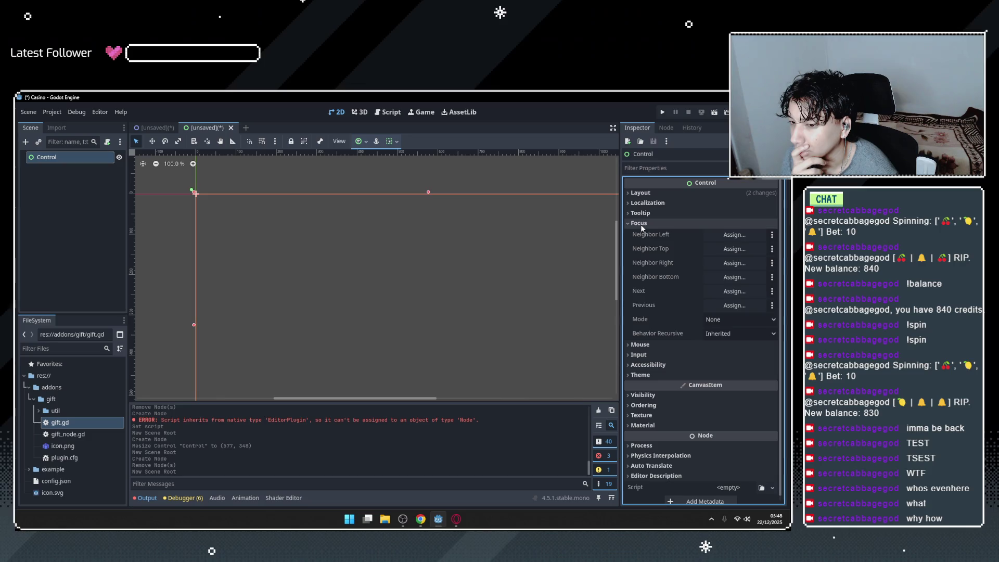
left_click(641, 223)
left_click(650, 195)
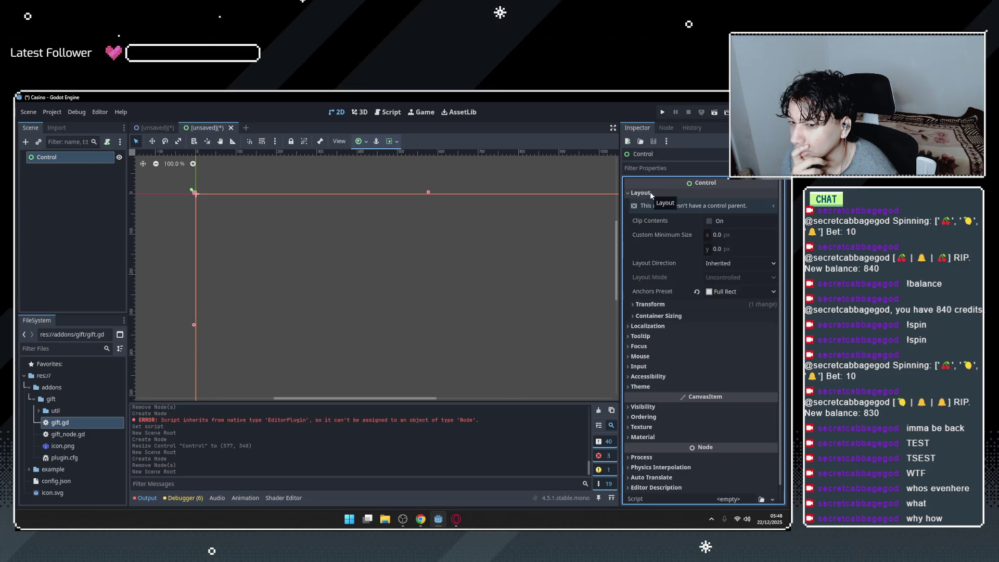
left_click(651, 193)
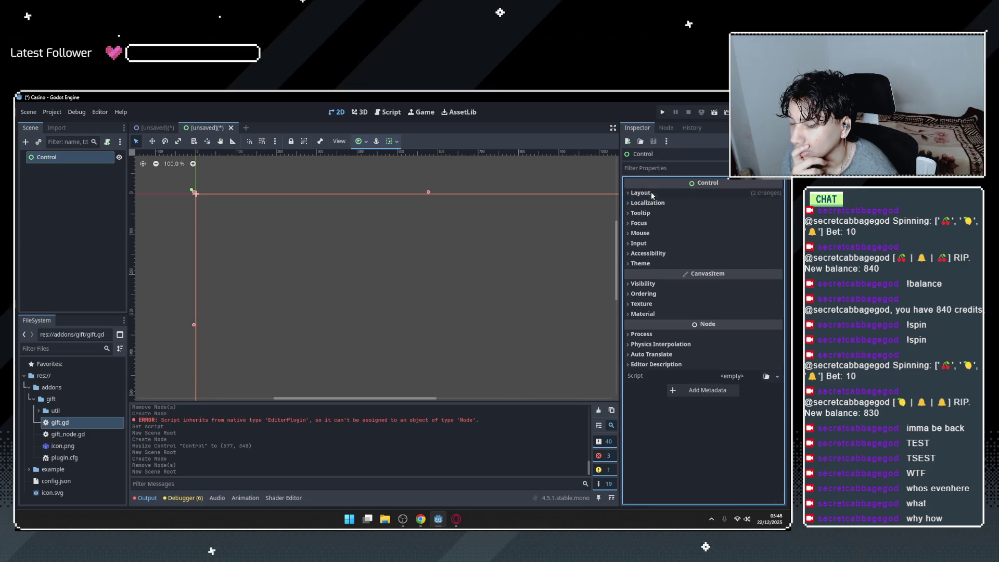
left_click(640, 233)
left_click(641, 233)
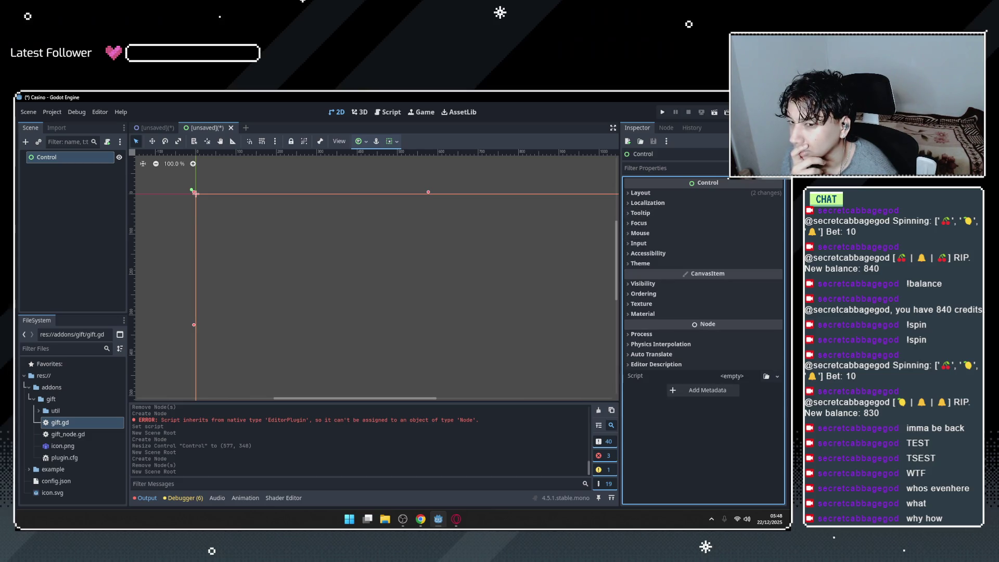
Switch back to the docs and read on, highlighting the sentence about editor language and theme settings.
key("alt+Tab")
scroll(474, 274, "down", 10)
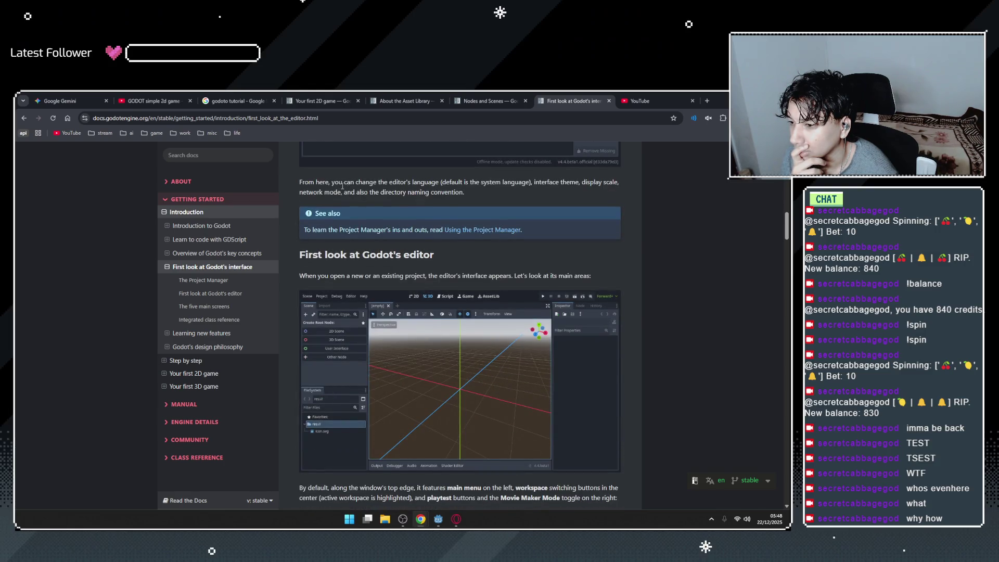
left_click_drag(332, 183, 406, 192)
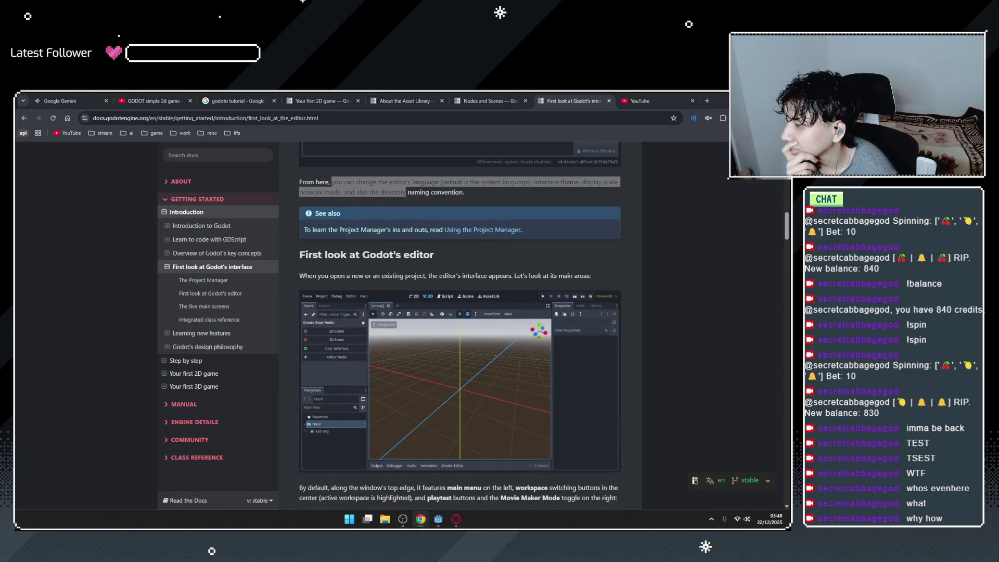
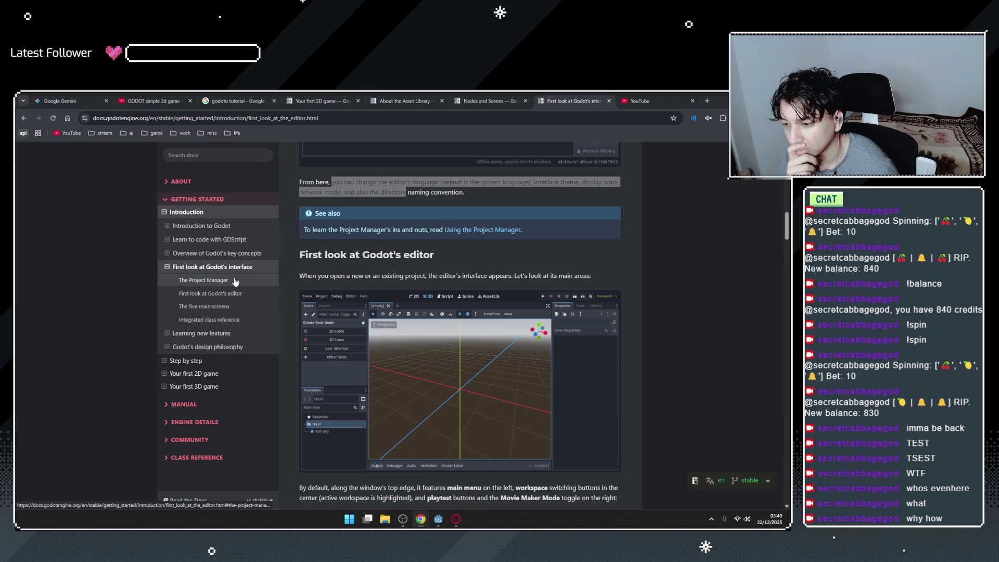
Read through the 'First look at Godot's editor' docs page, highlighting sentences about the interface.
left_click_drag(434, 276, 502, 275)
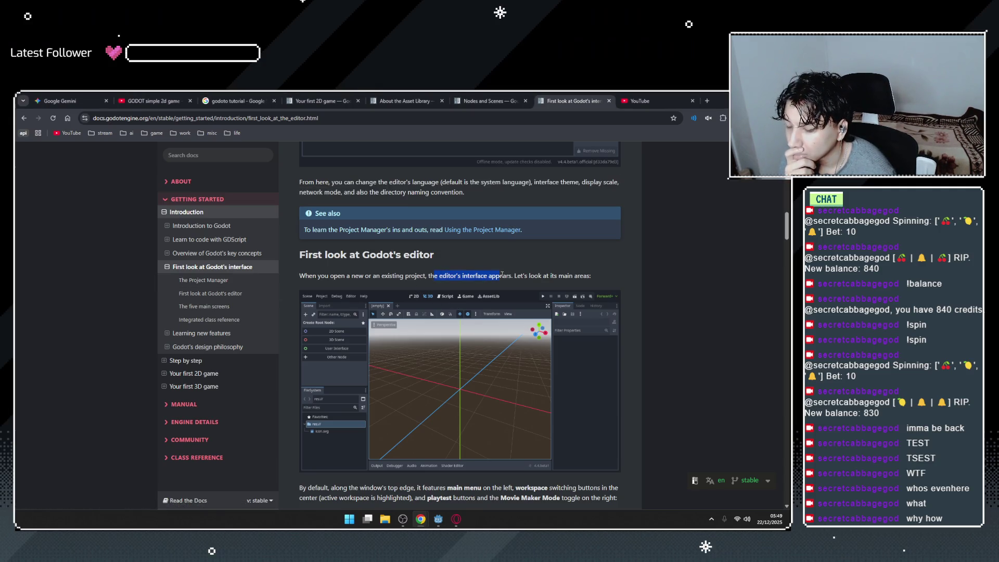
scroll(502, 274, "down", 1)
left_click_drag(514, 236, 571, 237)
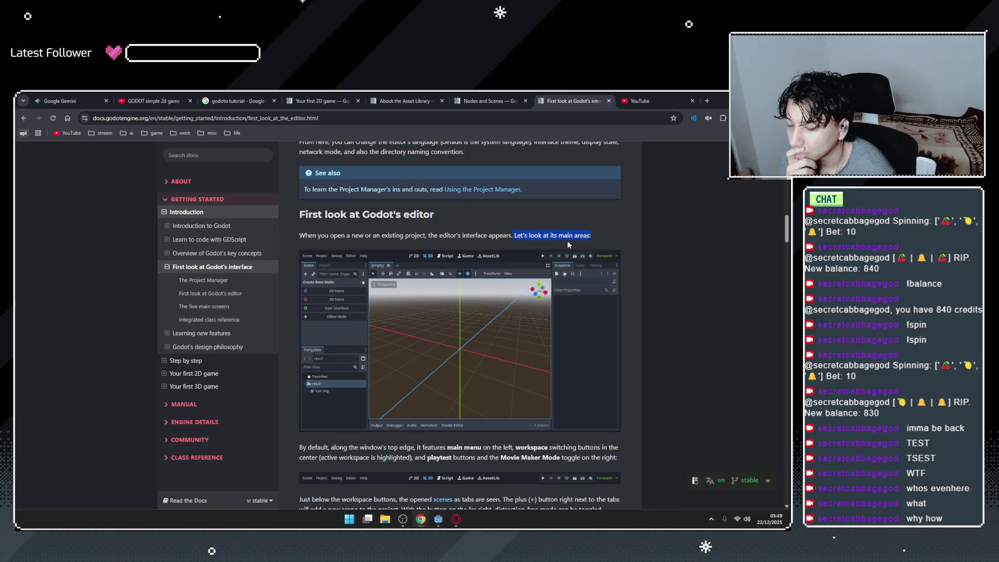
scroll(575, 241, "down", 2)
left_click(515, 155)
left_click_drag(515, 155, 605, 155)
scroll(585, 166, "up", 1)
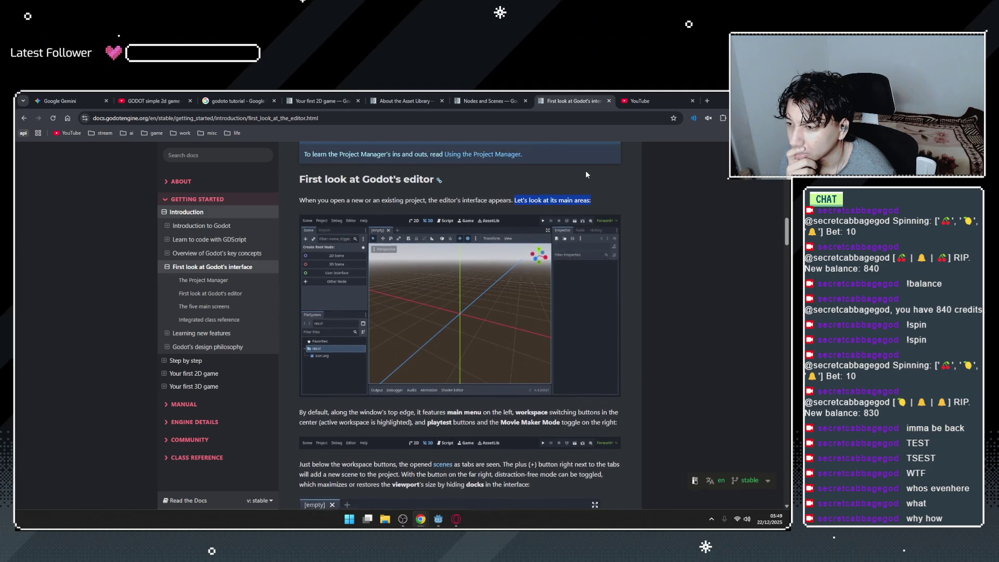
scroll(586, 170, "up", 7)
scroll(588, 174, "up", 2)
scroll(588, 174, "up", 1)
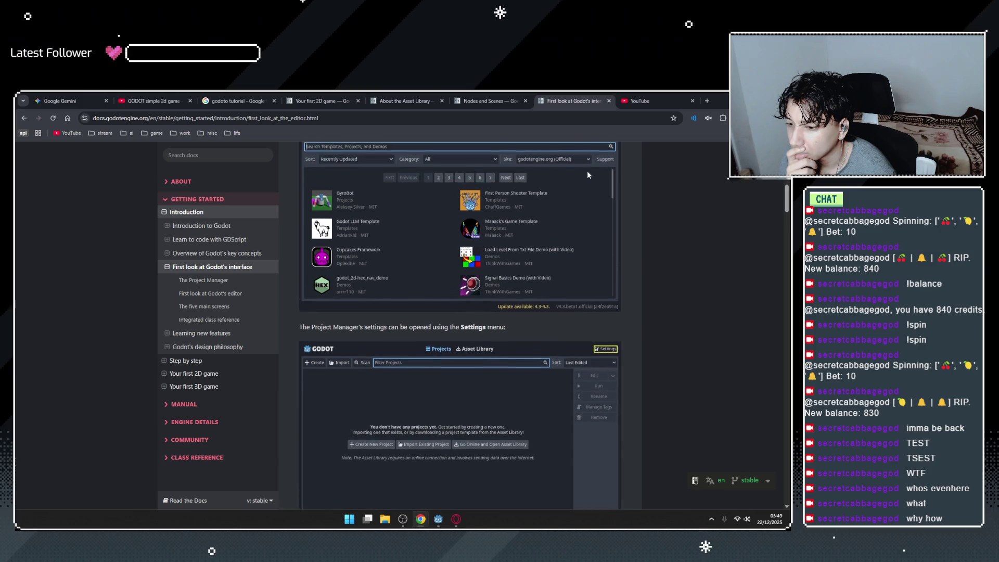
scroll(590, 174, "up", 1)
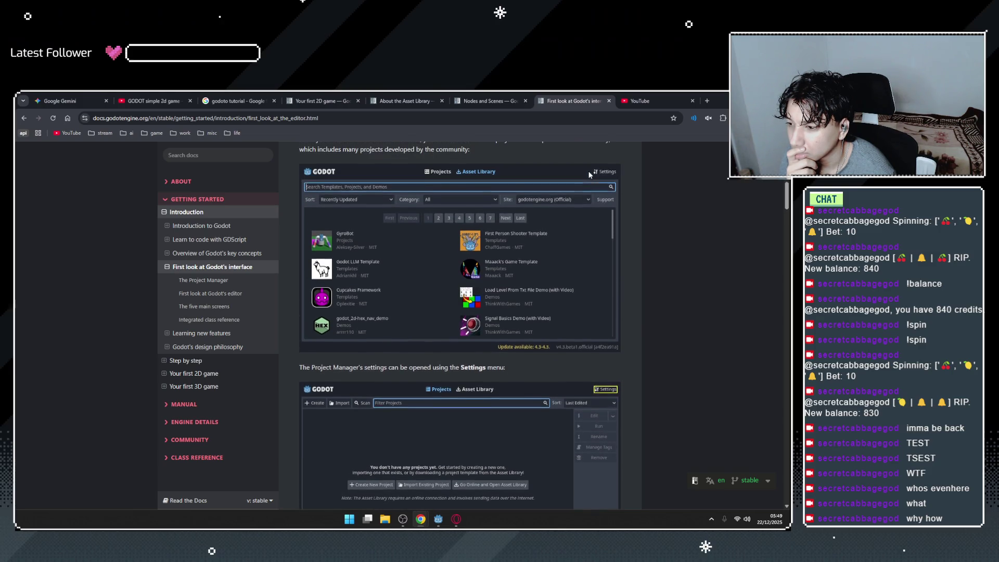
scroll(590, 175, "down", 4)
scroll(476, 380, "down", 2)
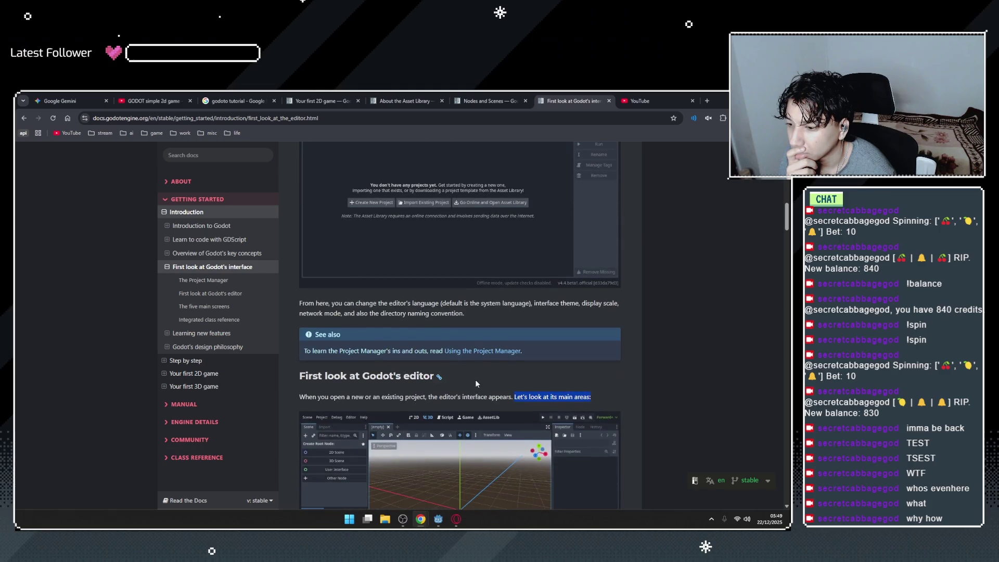
scroll(376, 322, "down", 2)
Highlight one more passage, finish scrolling the page, and return to the Godot editor.
left_click_drag(430, 319, 484, 316)
left_click(484, 316)
scroll(527, 284, "down", 3)
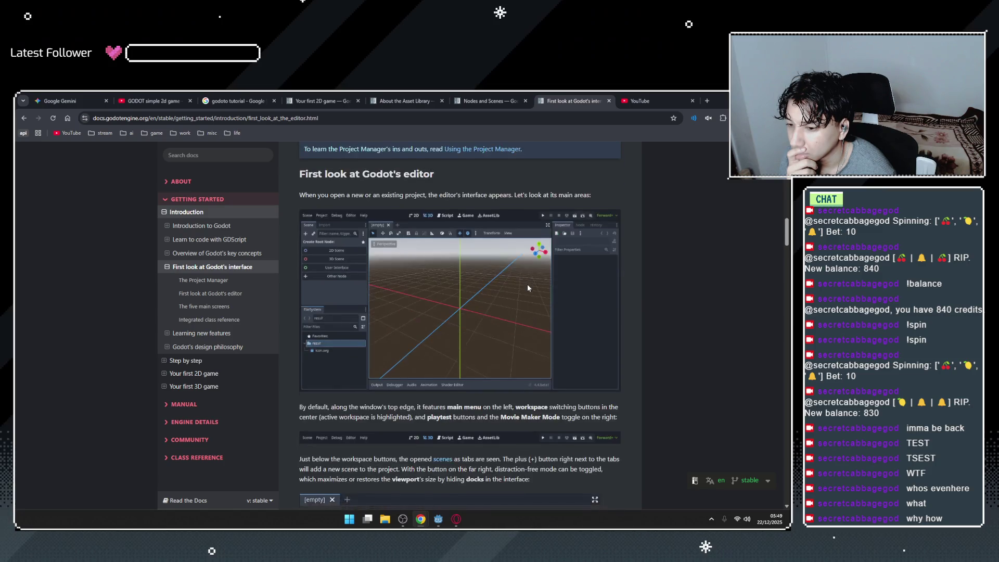
scroll(527, 288, "up", 5)
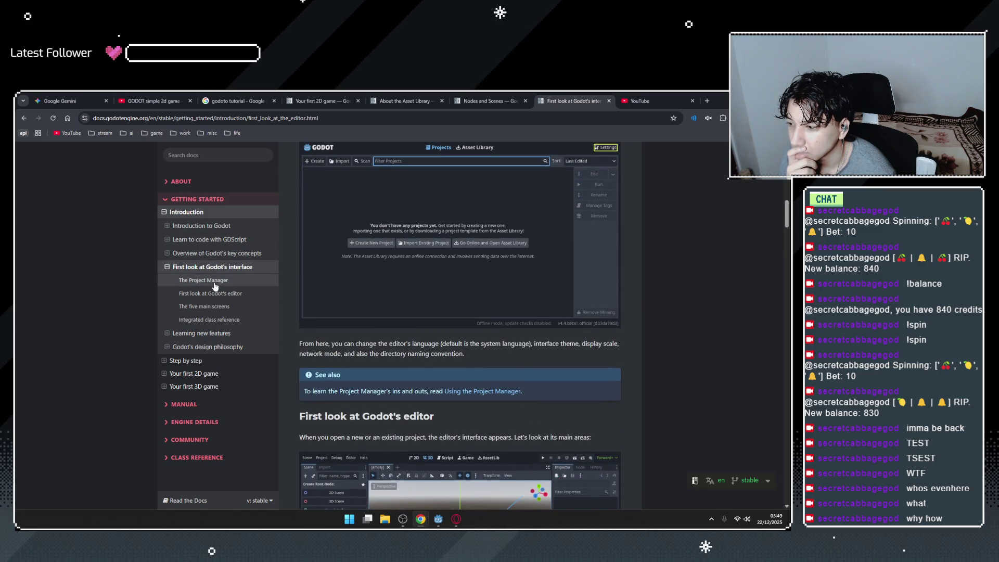
scroll(451, 317, "down", 5)
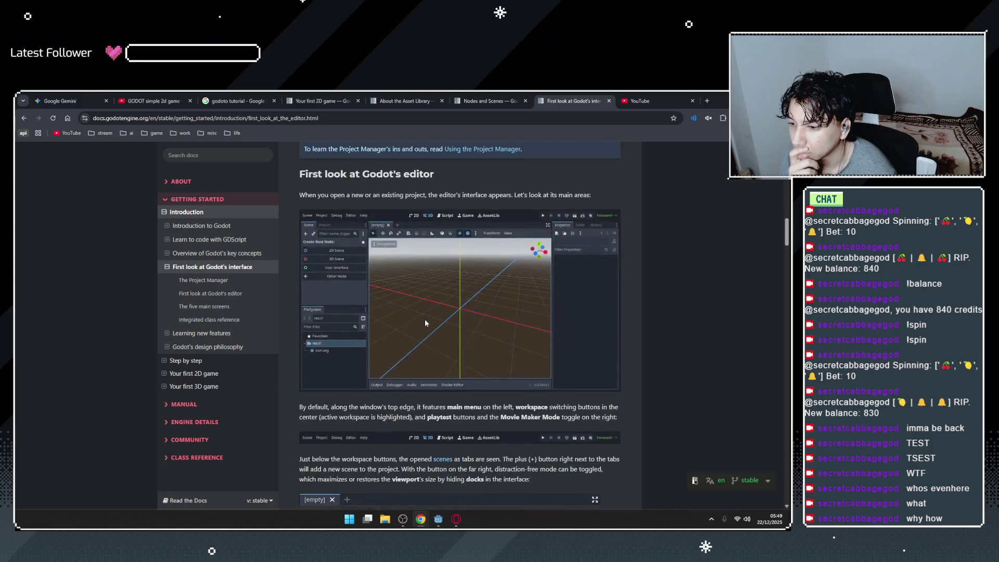
scroll(425, 323, "down", 3)
left_click(440, 519)
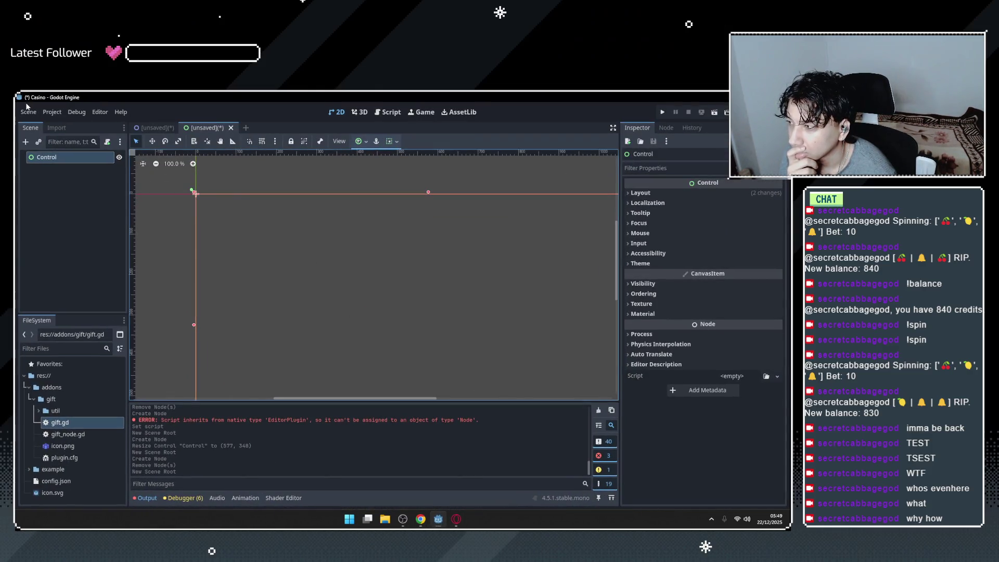
Check Godot's Project menu, then browse File Explorer to X:\Misc\Godot_v4.5.1-stable_mono_win64.
left_click(51, 112)
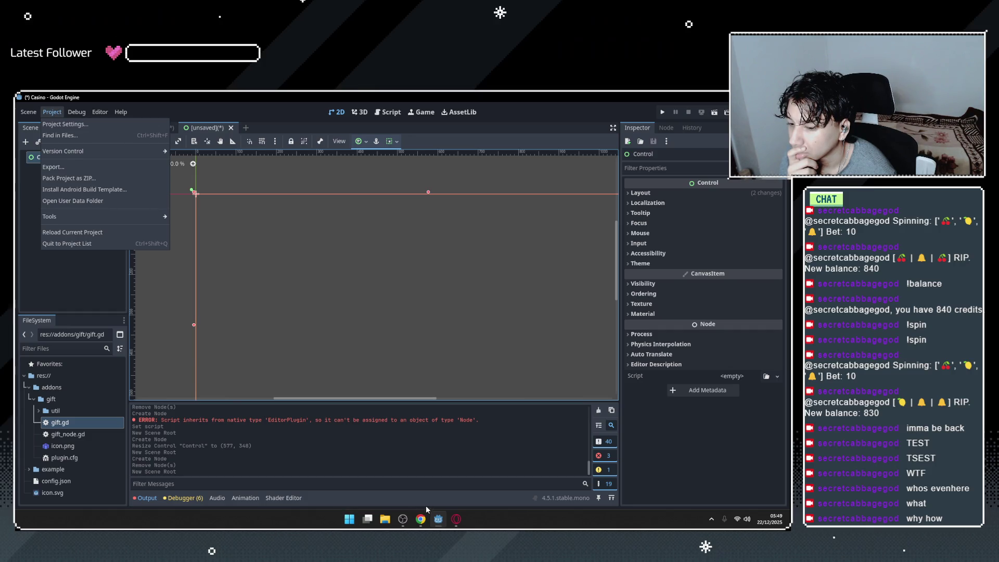
left_click(385, 519)
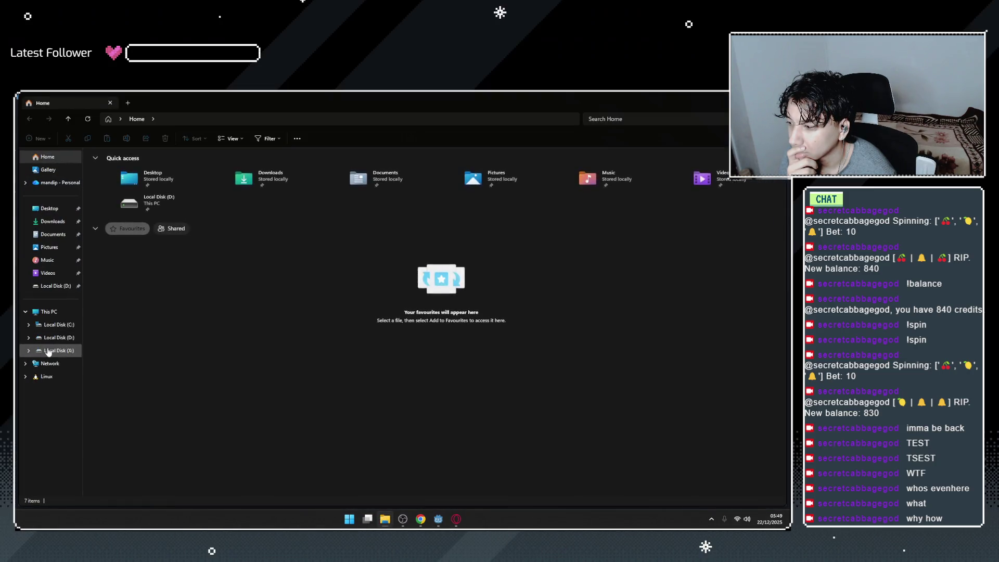
left_click(52, 350)
double_click(131, 191)
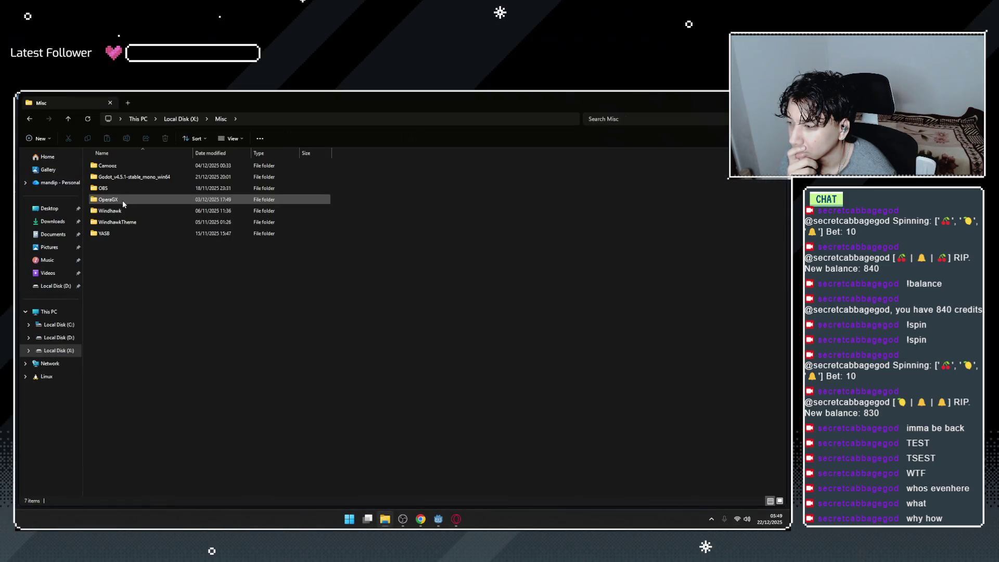
double_click(143, 177)
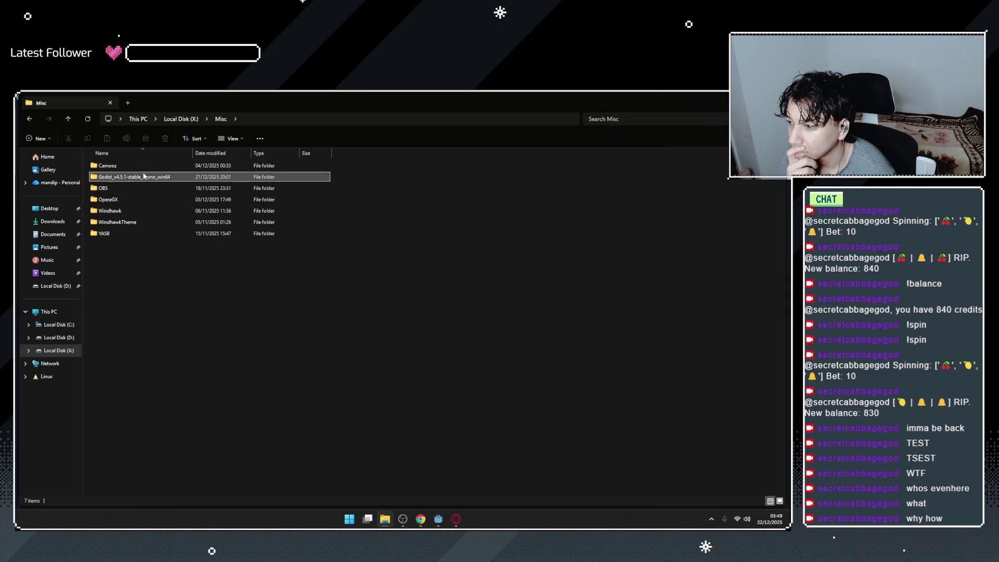
Re-enter the Godot_v4.5.1-stable_mono_win64 folder and launch the Godot executable.
key("alt+Left")
double_click(134, 178)
left_click(125, 177)
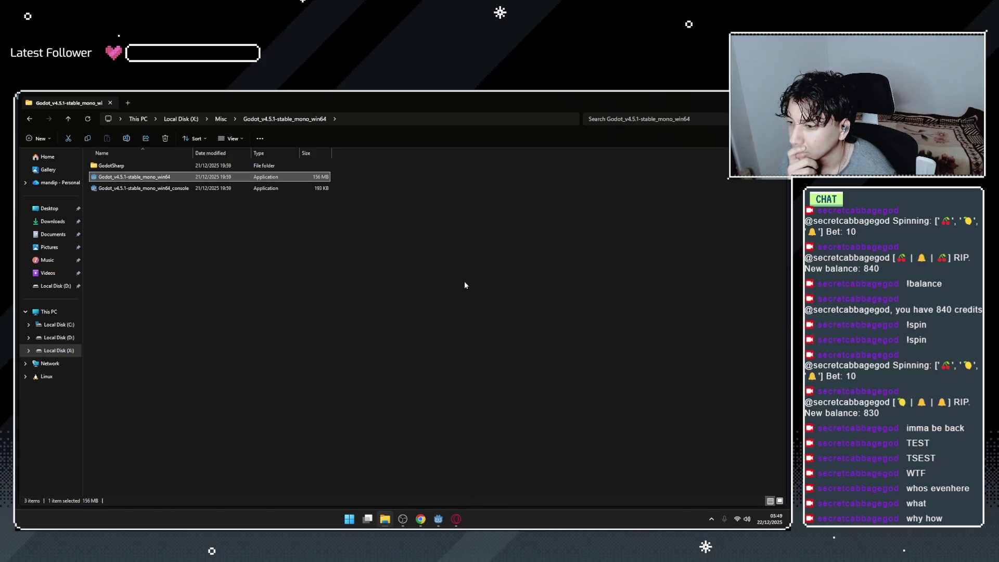
key("alt+Tab")
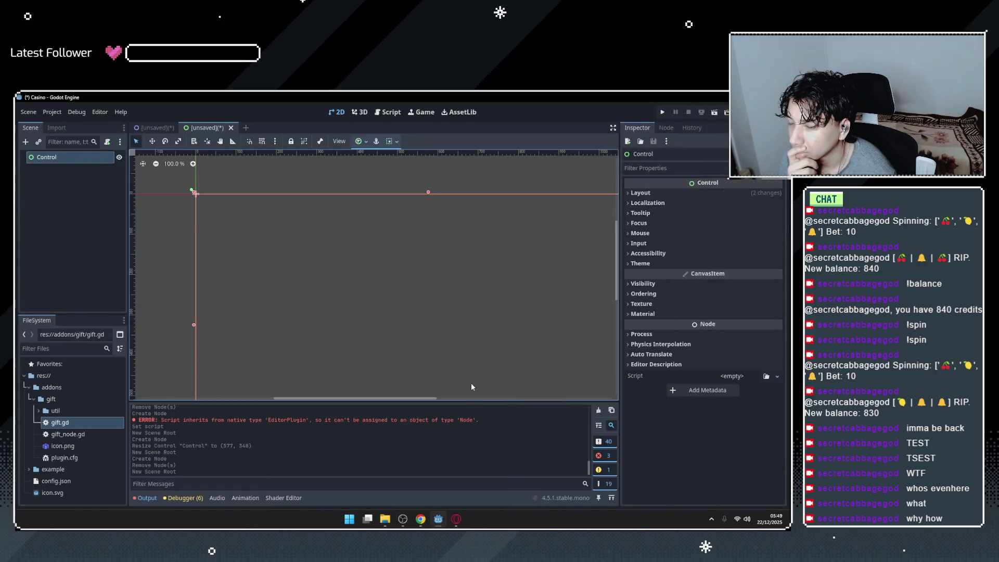
left_click(457, 519)
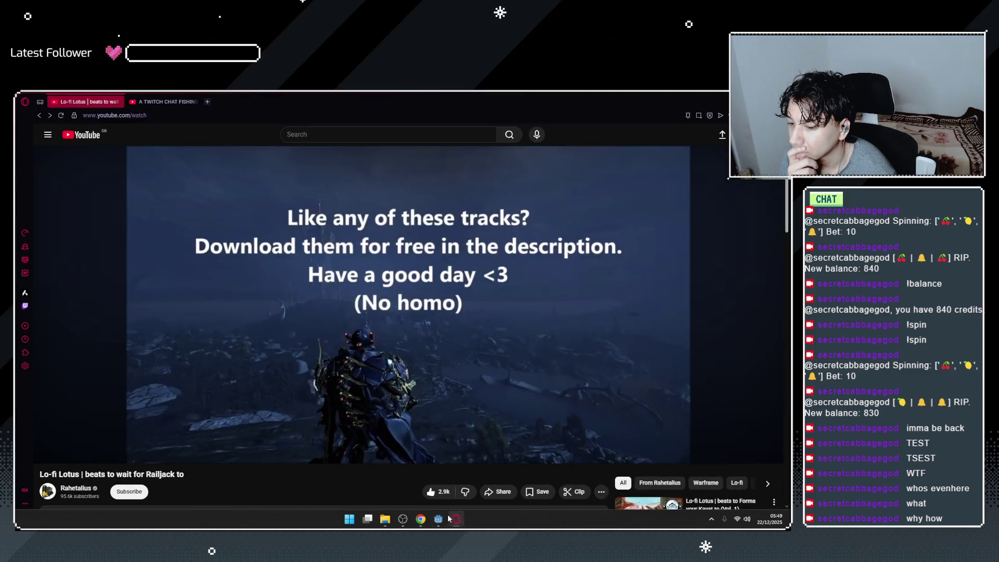
Search the Asset Library for 'spin', filter to demos, and download the Spin Wheel demo.
mouse_move(443, 519)
left_click(482, 477)
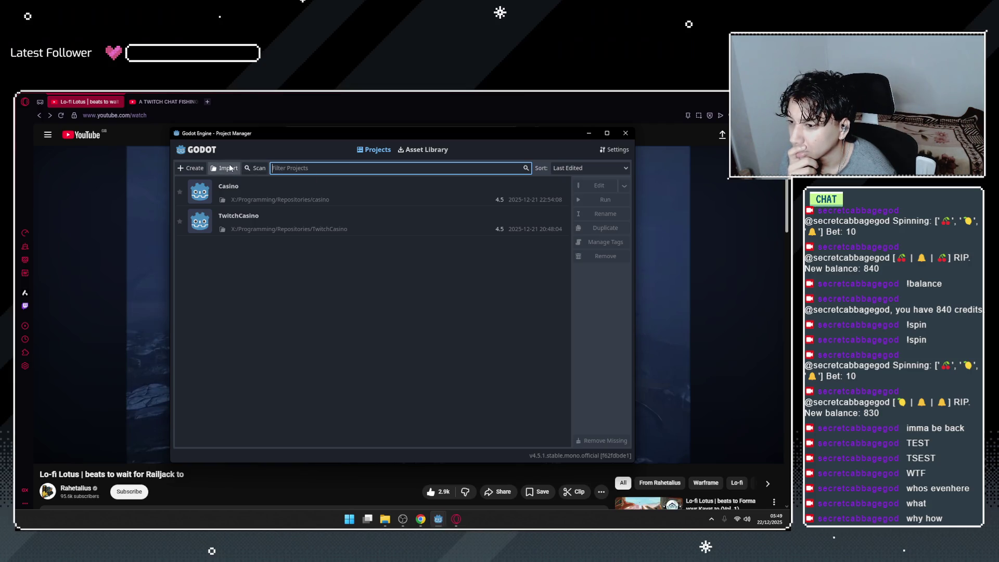
left_click(410, 152)
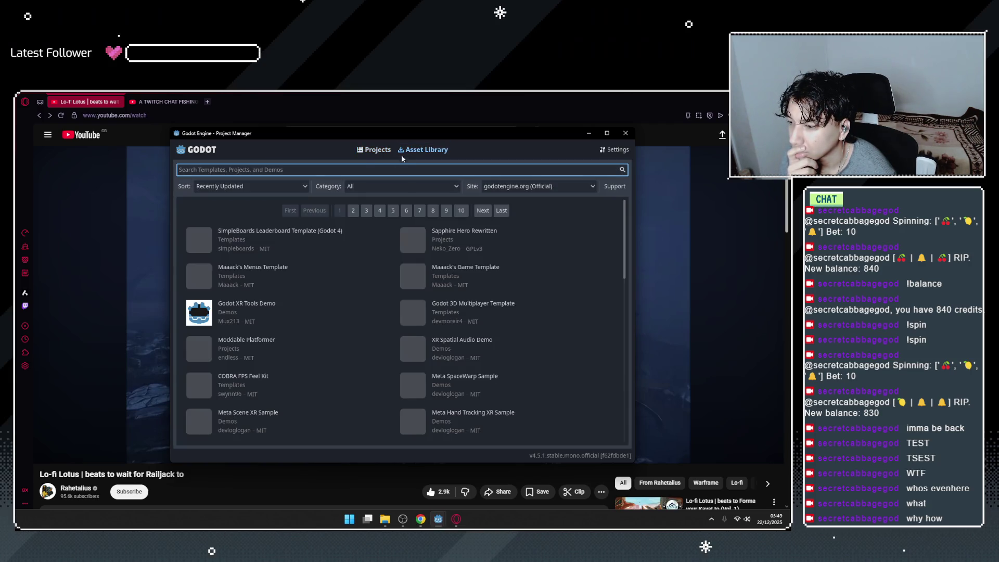
type("slots")
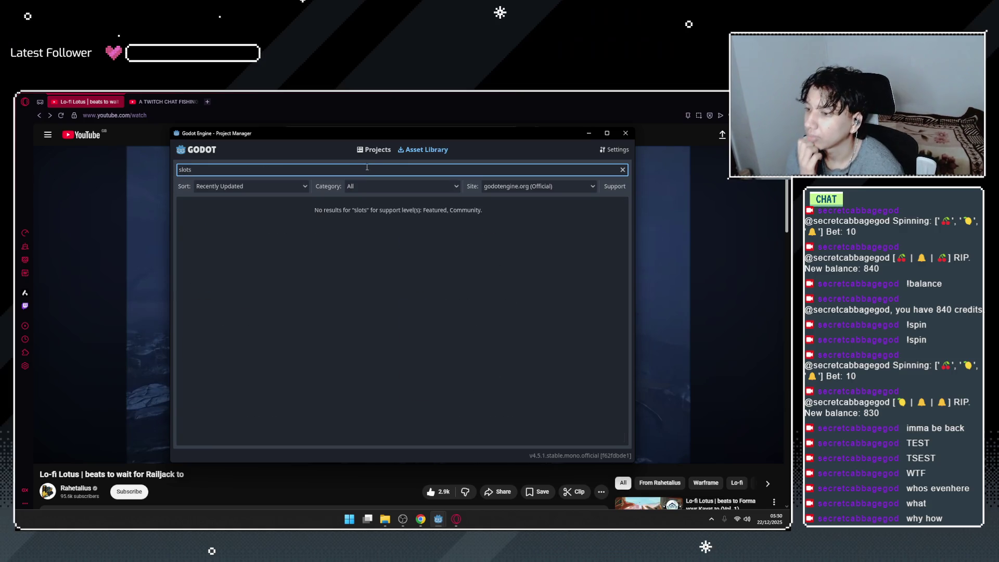
key("BackSpace")
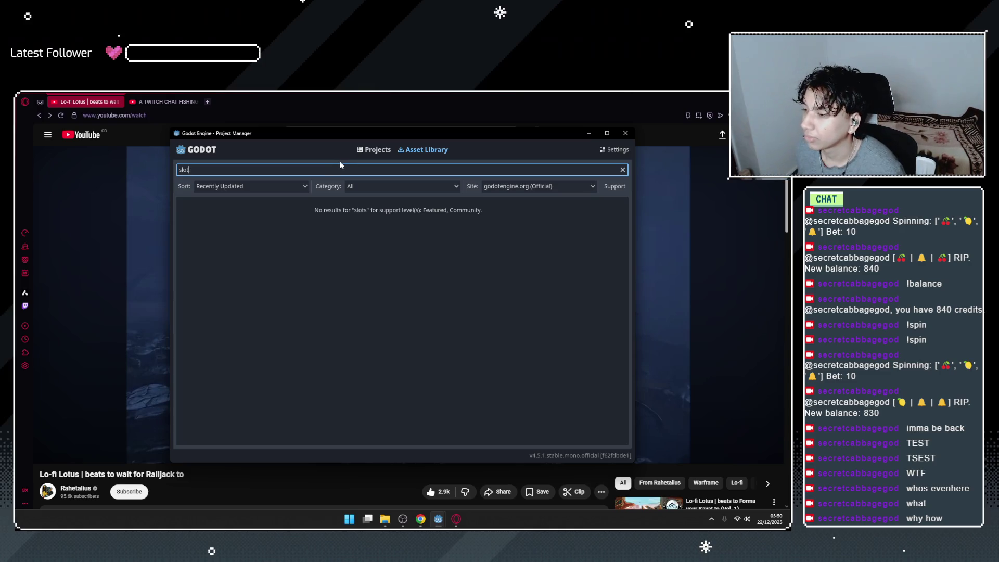
key("ctrl+a")
type("spin")
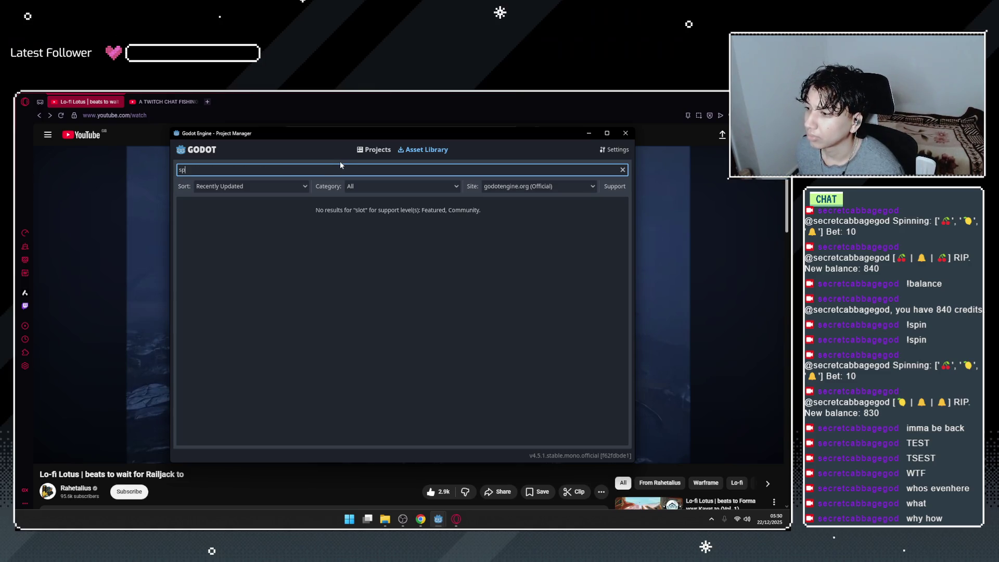
left_click(228, 227)
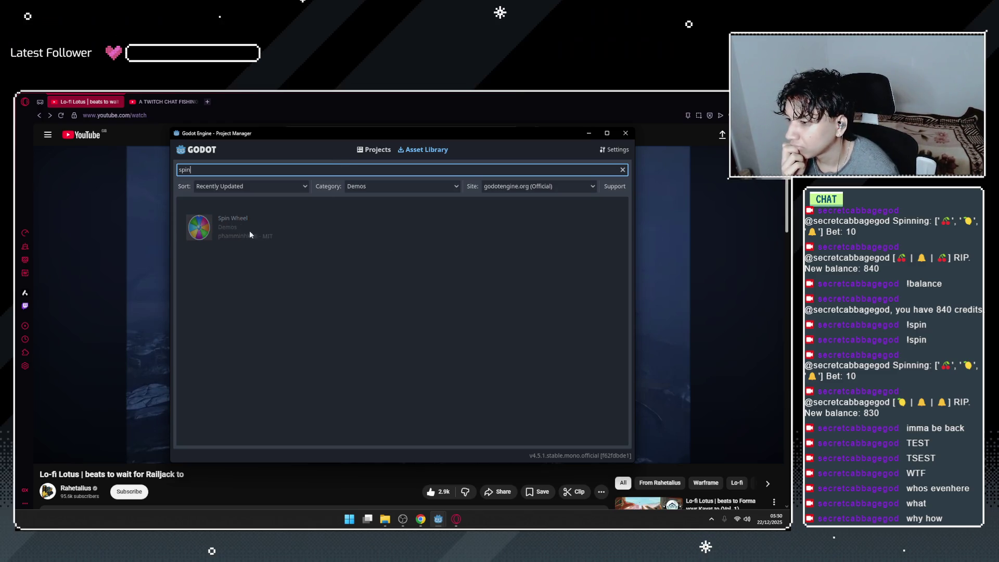
left_click(233, 219)
left_click(364, 406)
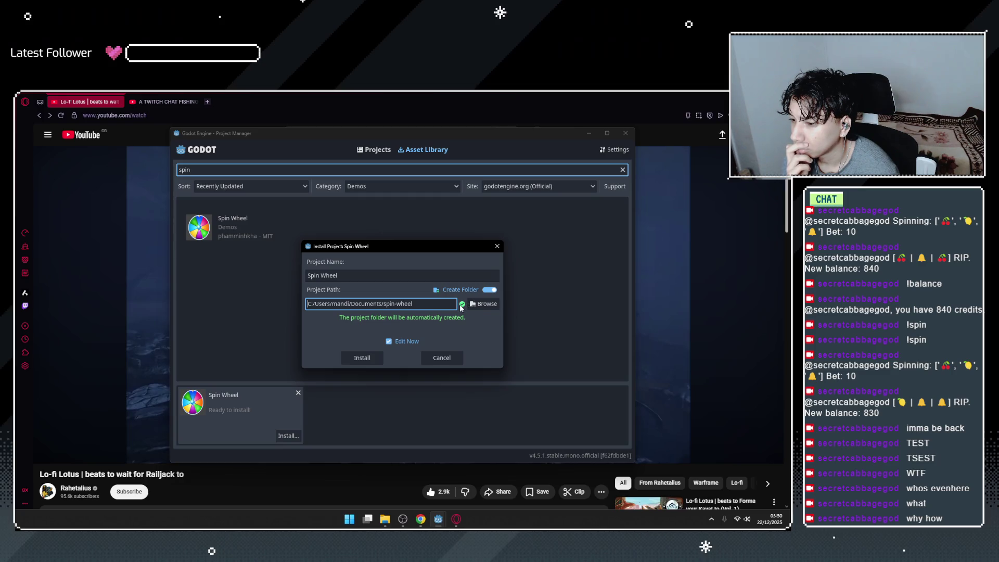
Create a new 'demos' folder on the X: drive as the install location.
left_click(491, 290)
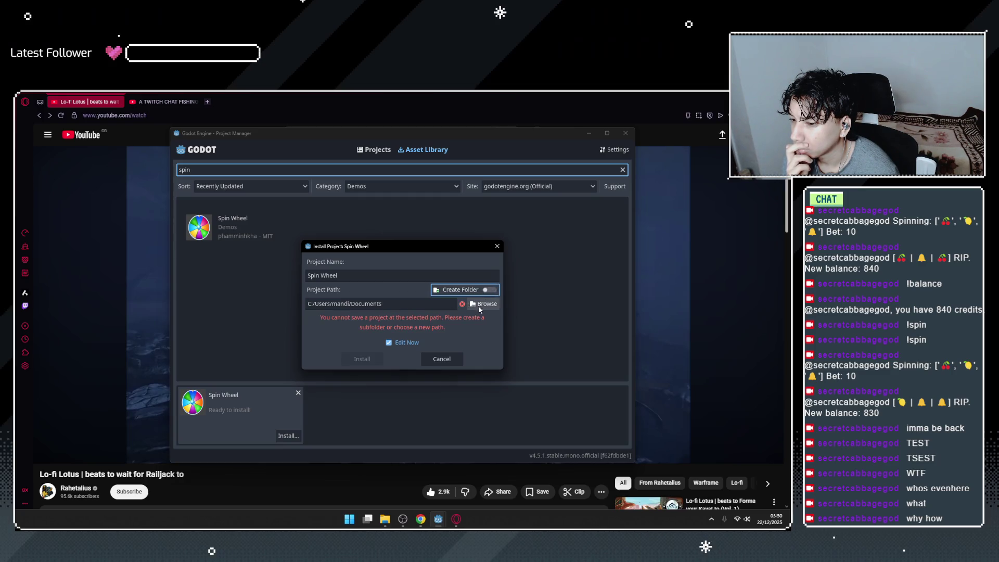
left_click(484, 304)
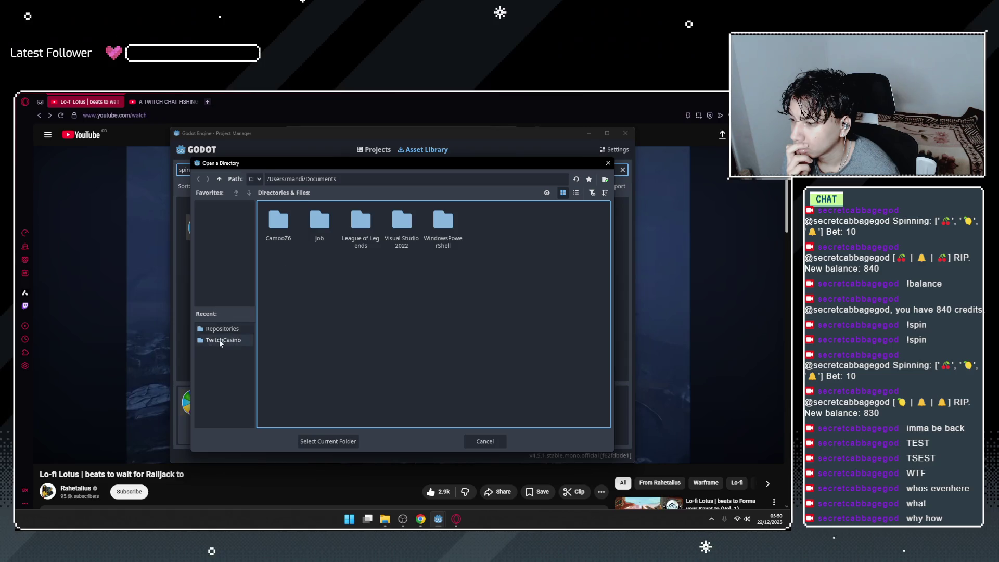
left_click(255, 179)
left_click(257, 214)
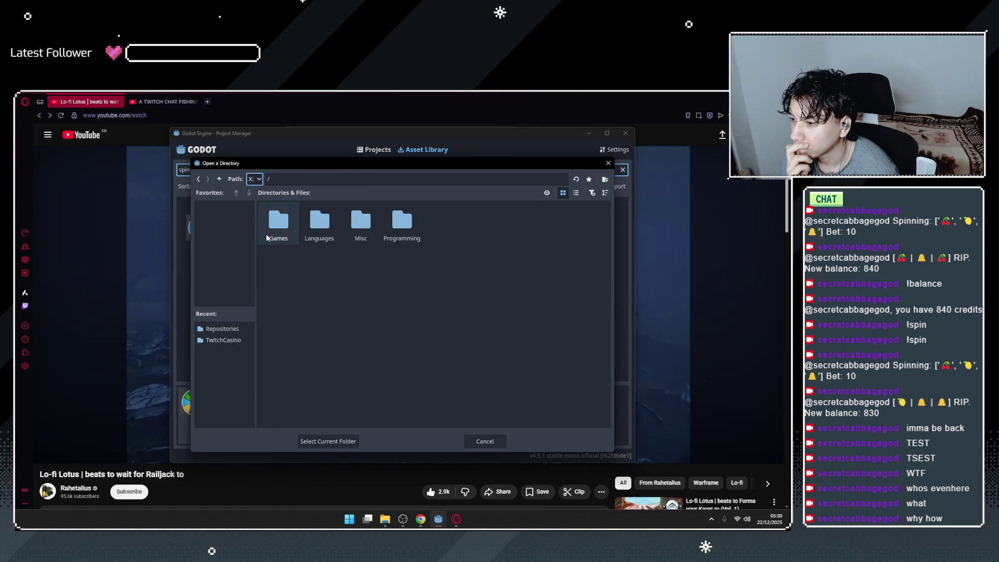
right_click(360, 255)
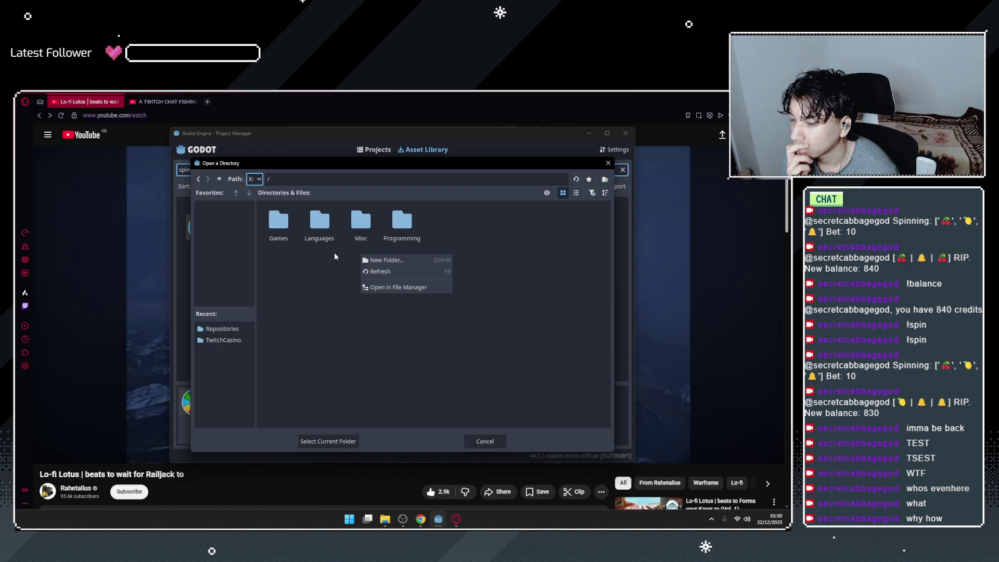
left_click(392, 260)
type("demos")
key("Return")
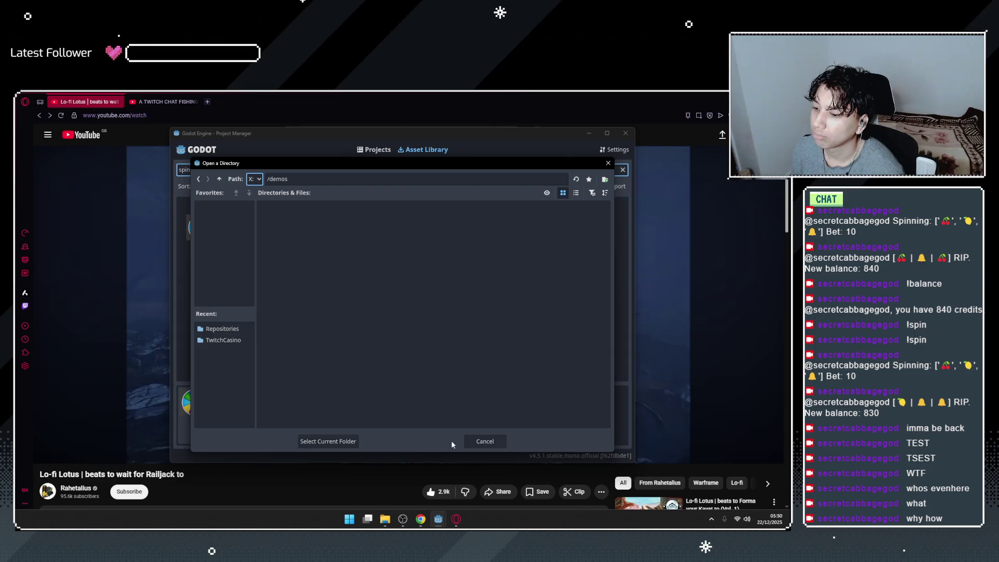
Install Spin Wheel into X:/demos with Create Folder enabled.
left_click(328, 441)
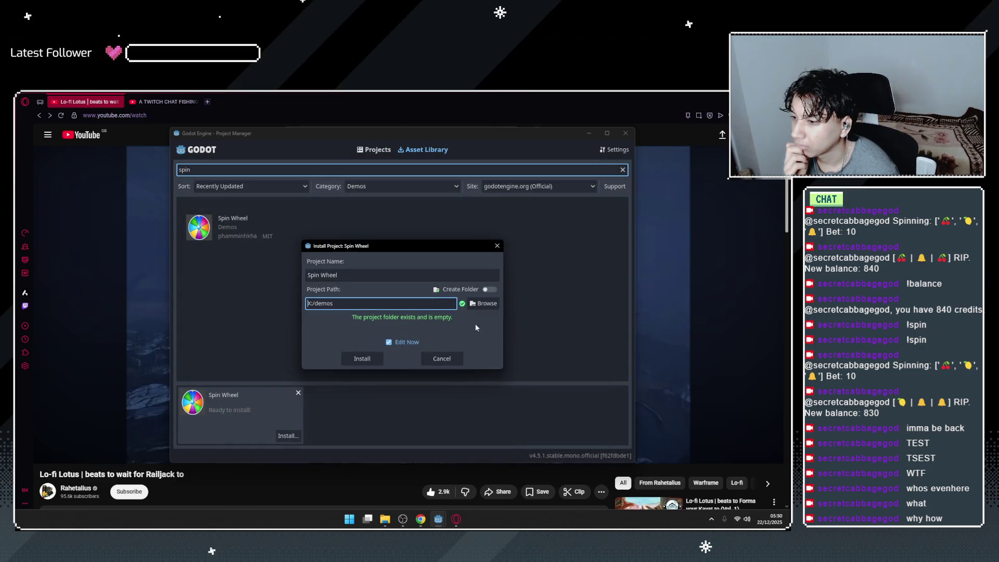
left_click(489, 290)
left_click(374, 361)
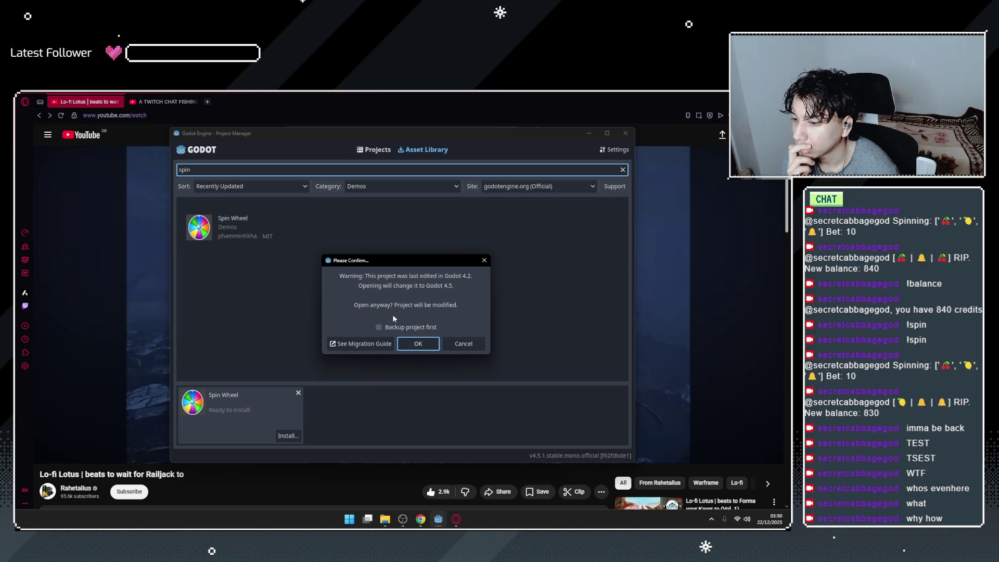
Accept the upgrade to Godot 4.5, try running, and dismiss the Pick a Main Scene dialog.
left_click(414, 346)
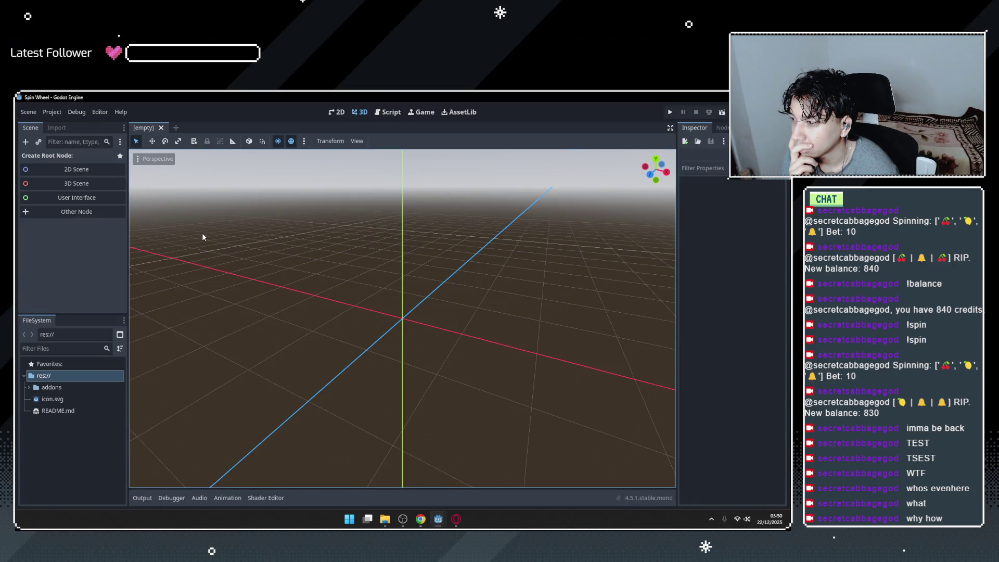
left_click(670, 111)
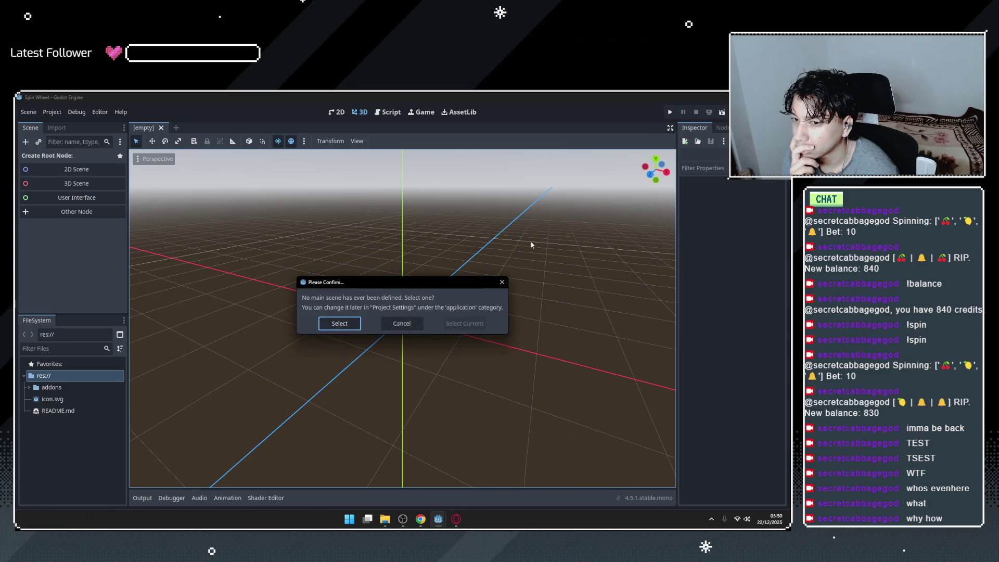
left_click(350, 323)
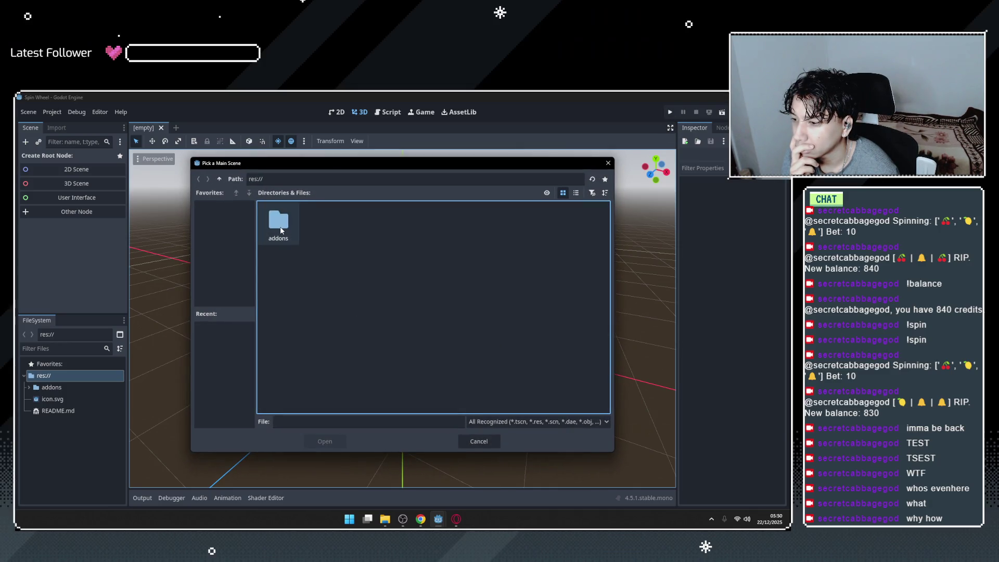
left_click(607, 163)
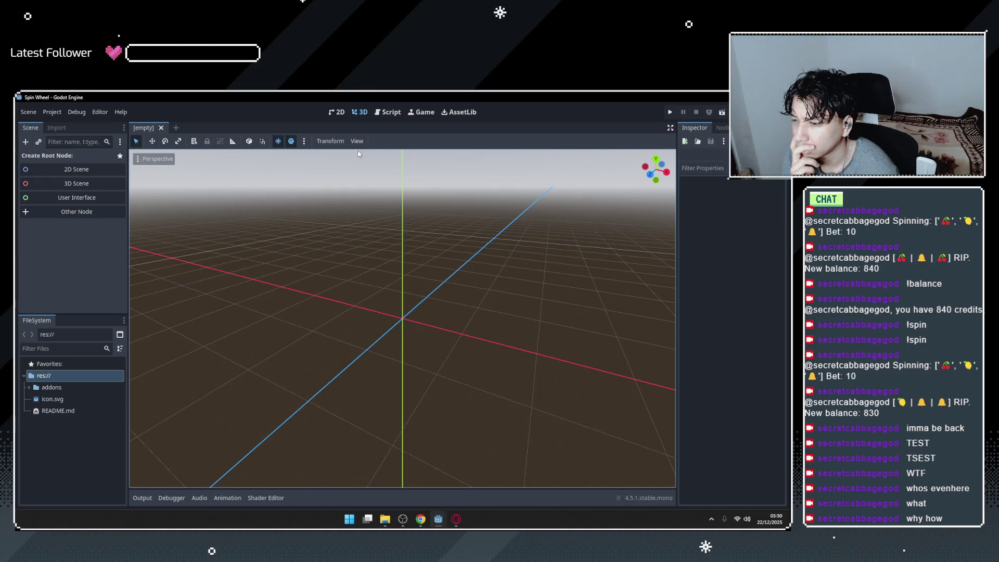
Toggle the workspace to 2D and back to the empty 3D view.
left_click(338, 112)
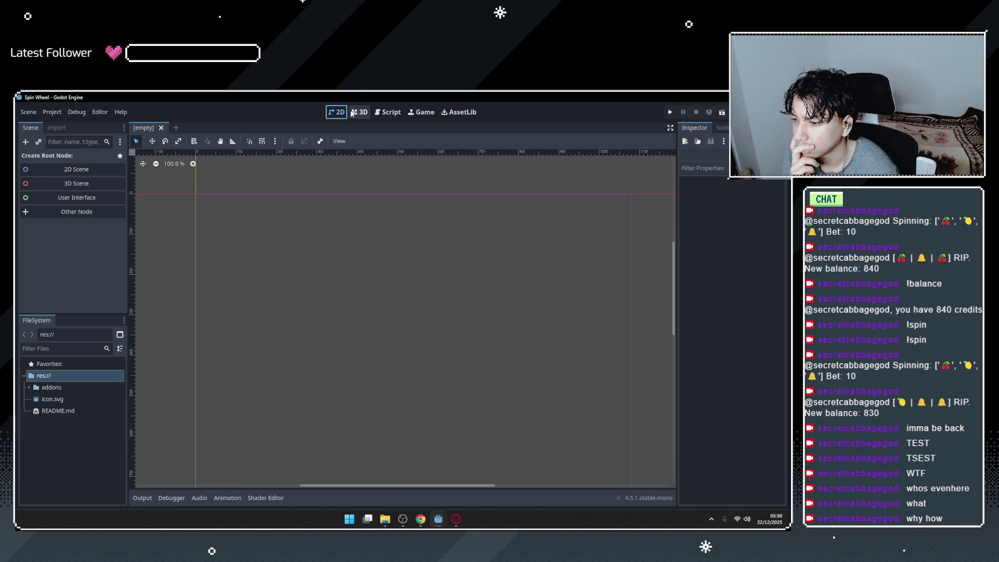
left_click(359, 112)
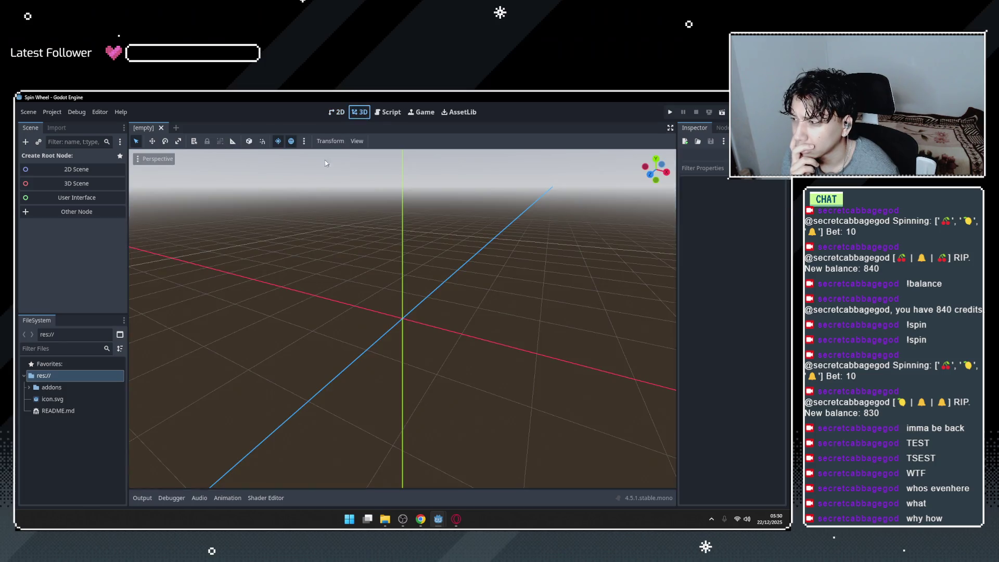
scroll(437, 332, "down", 2)
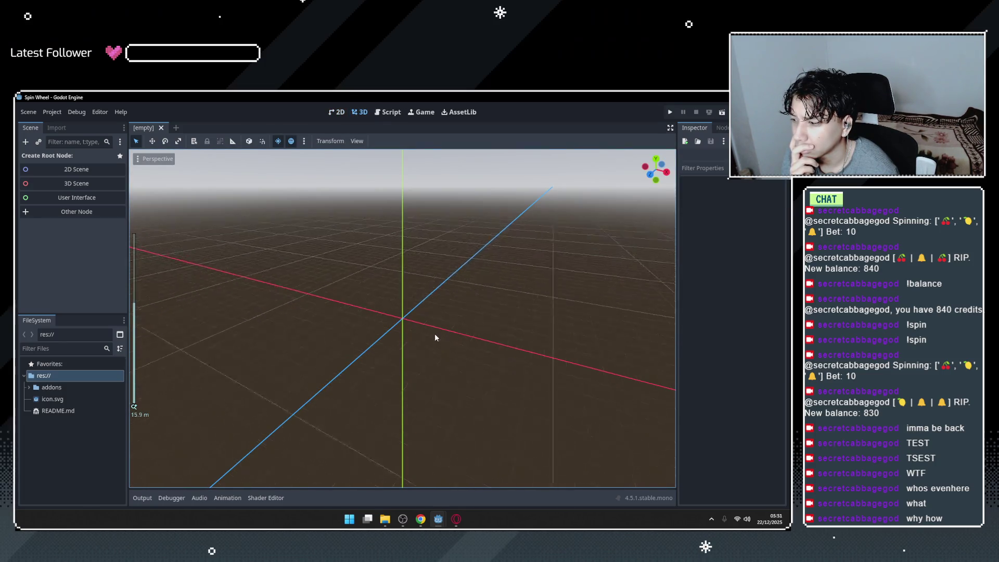
Expand res://addons in FileSystem and open the spin_wheel.gd script.
left_click(30, 127)
left_click(28, 387)
double_click(65, 423)
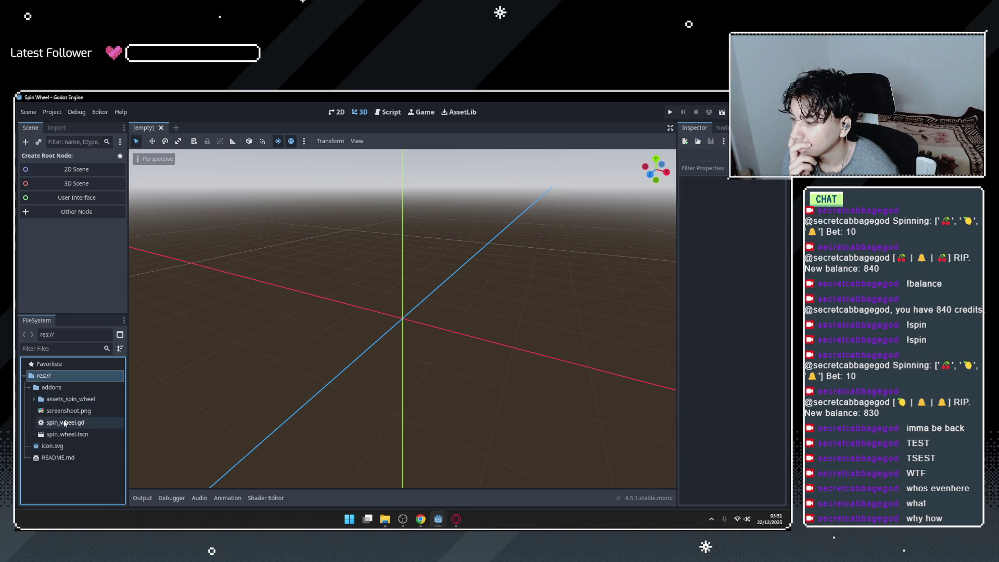
Try running, close the scene picker, open spin_wheel.tscn and run again.
left_click(670, 112)
left_click(338, 323)
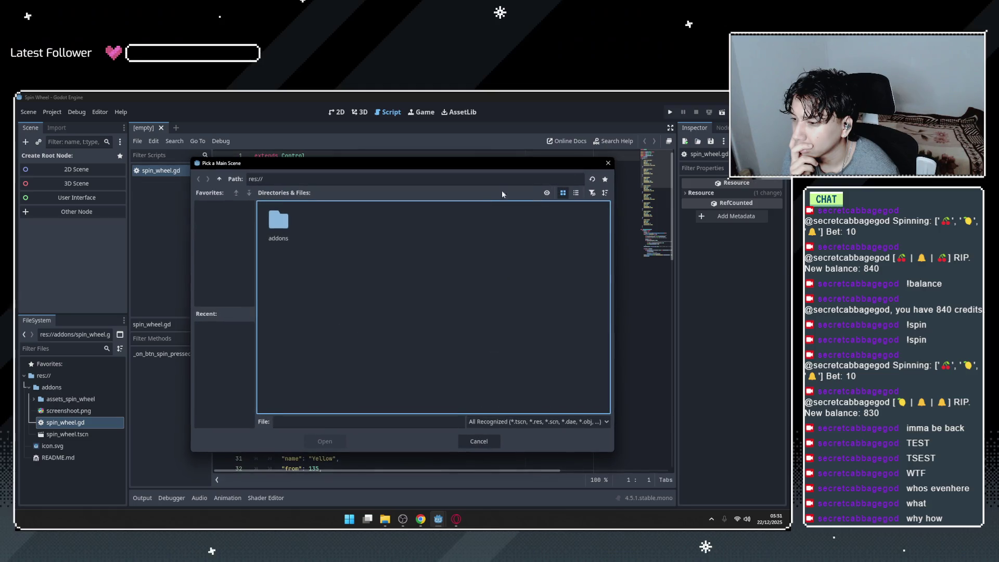
left_click(608, 163)
double_click(63, 435)
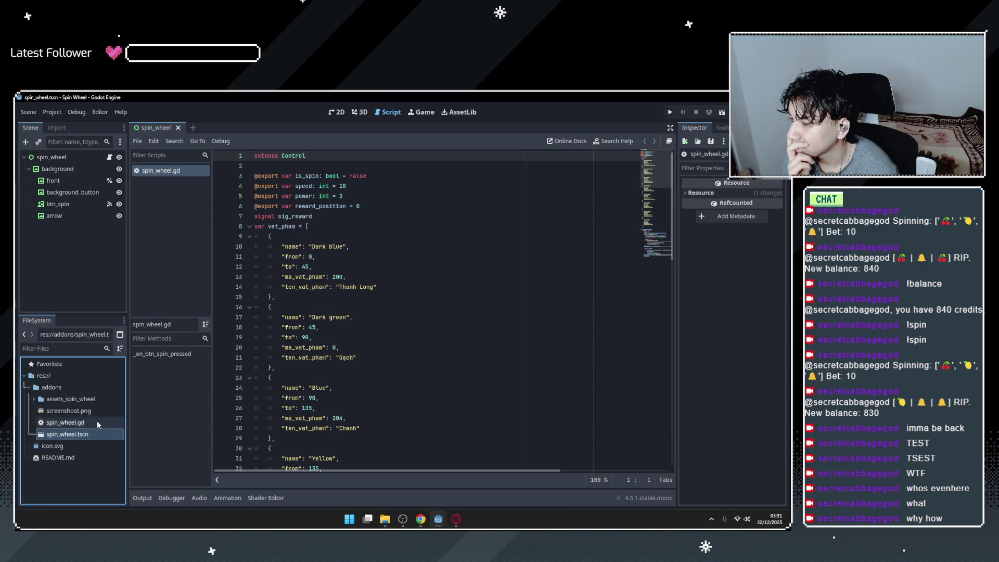
left_click(670, 112)
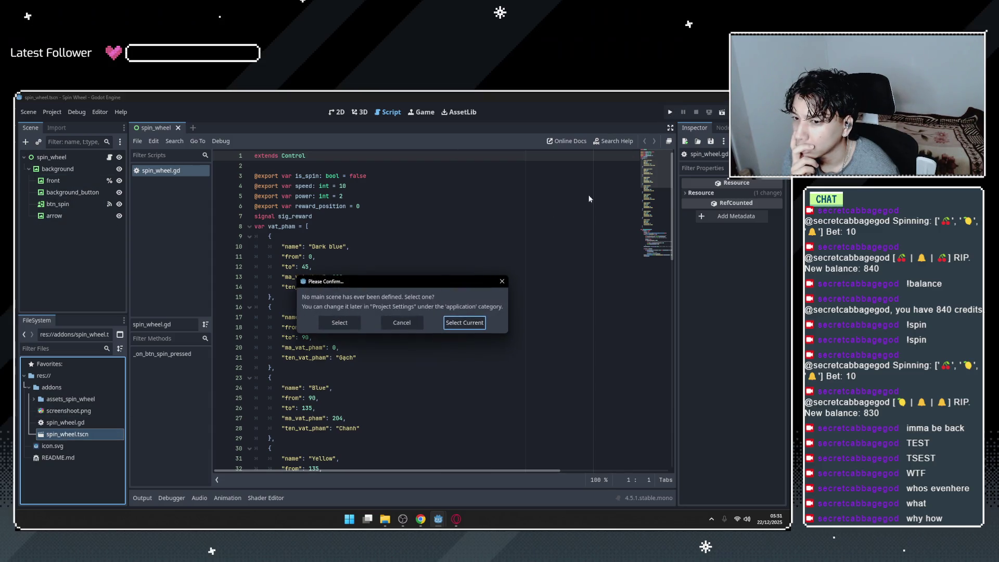
Make the open spin_wheel scene the main scene, spin once to land on Yellow, and close the game.
left_click(463, 322)
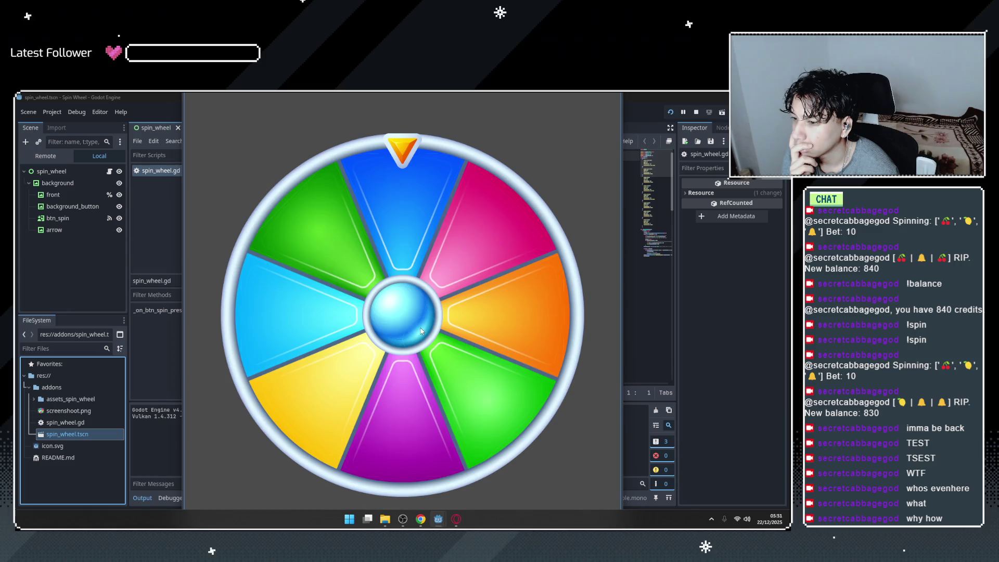
left_click(404, 321)
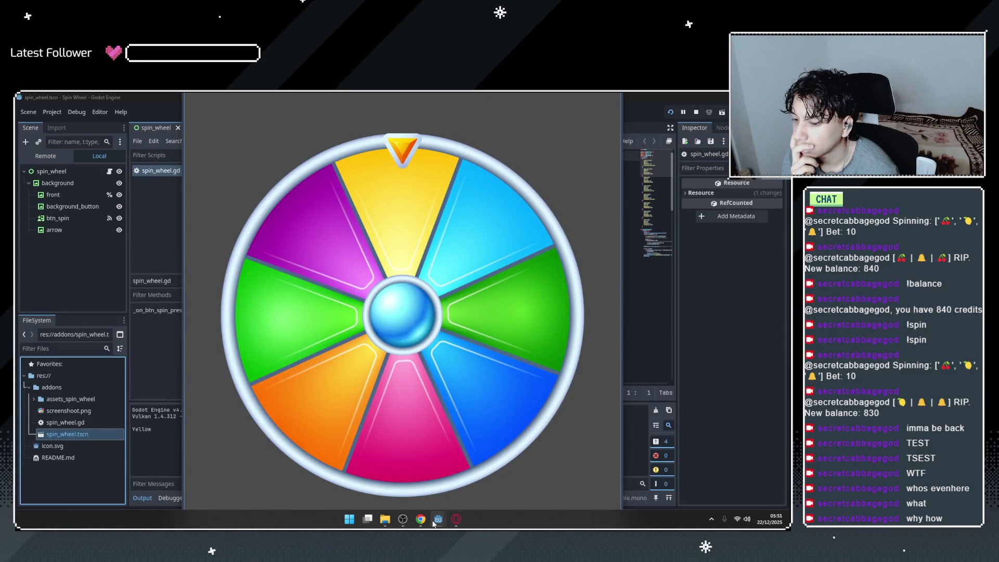
mouse_move(437, 521)
left_click(539, 450)
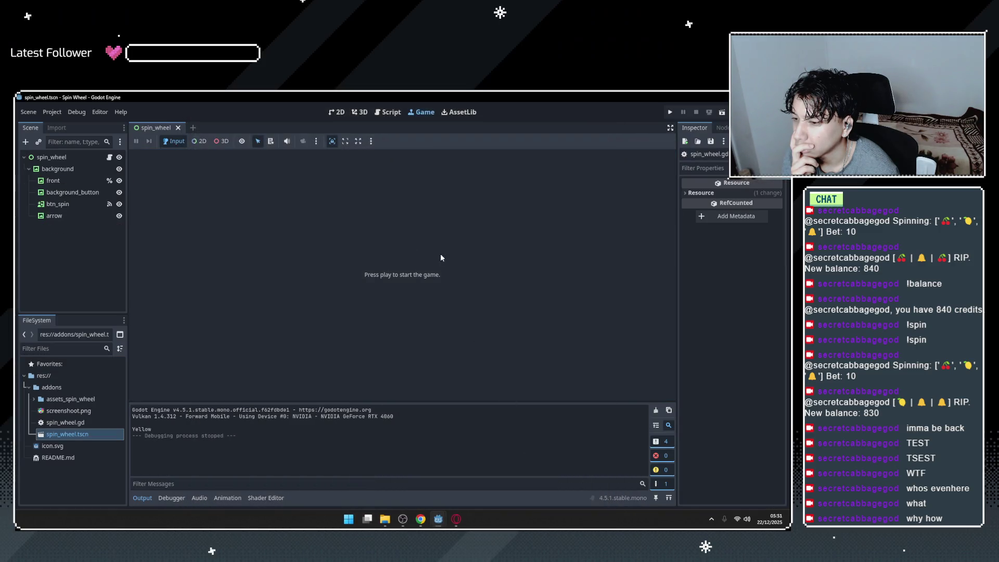
Select the spin_wheel root node and switch to the 2D editor, zooming the canvas.
left_click(54, 157)
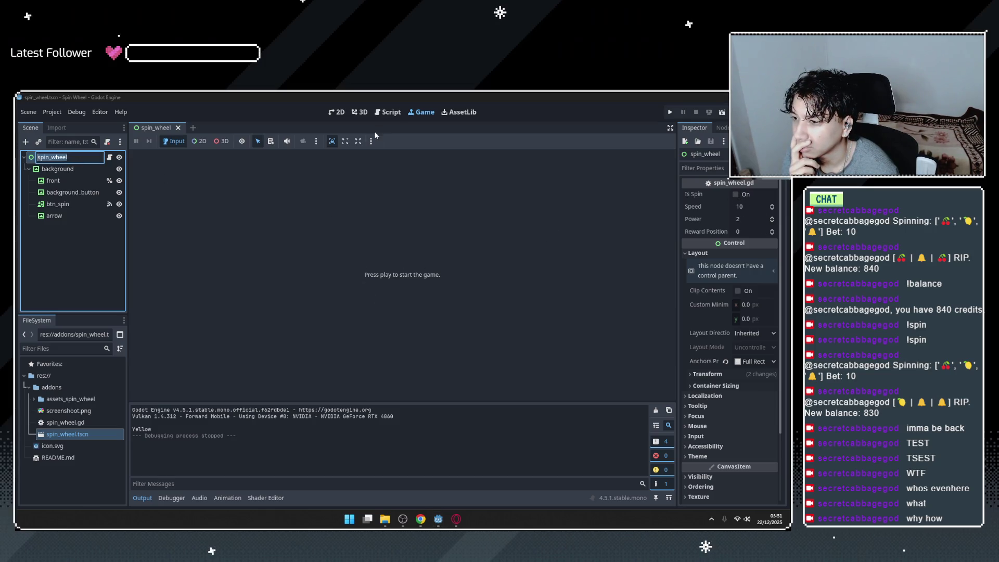
left_click(340, 112)
scroll(298, 325, "down", 5)
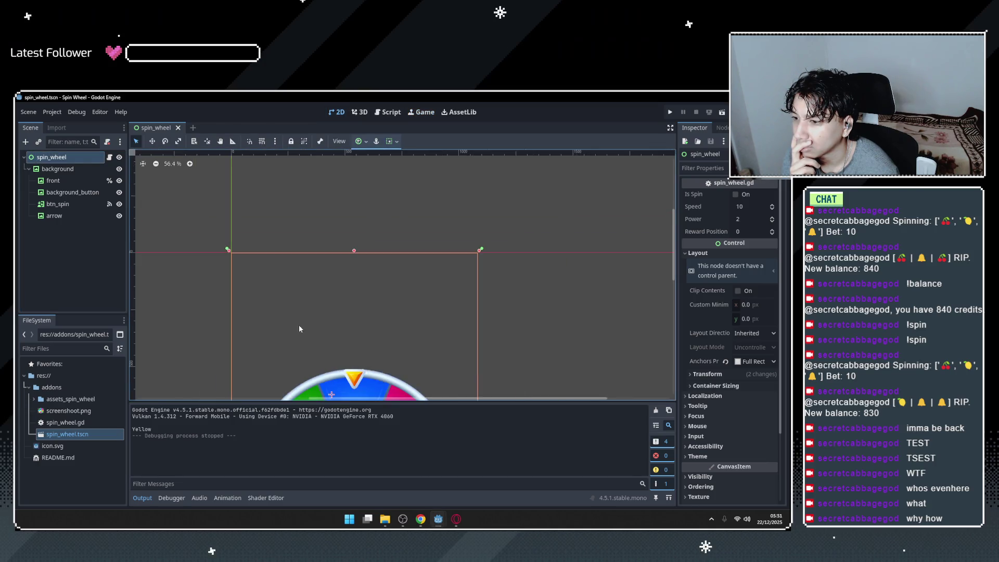
scroll(333, 384, "down", 3)
scroll(395, 387, "up", 5)
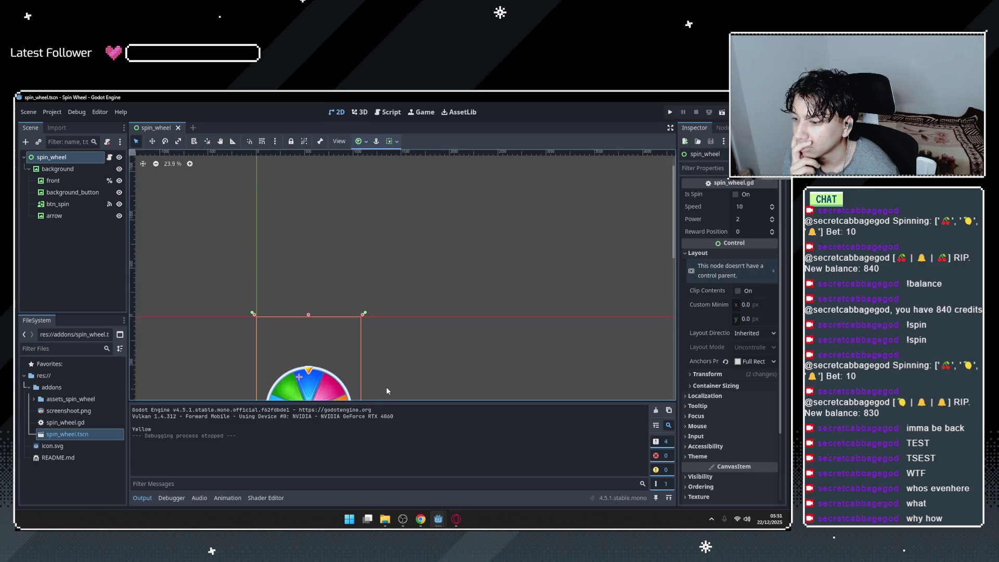
left_click_drag(382, 380, 379, 309)
scroll(302, 335, "down", 1)
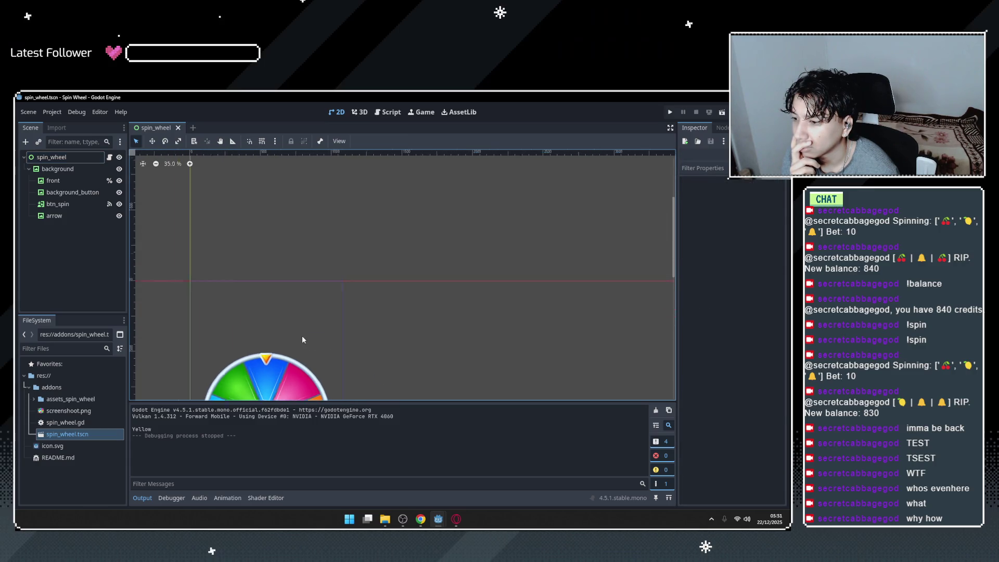
Adjust the zoom to frame the whole wheel and select the front image node.
right_click(303, 335)
key("Escape")
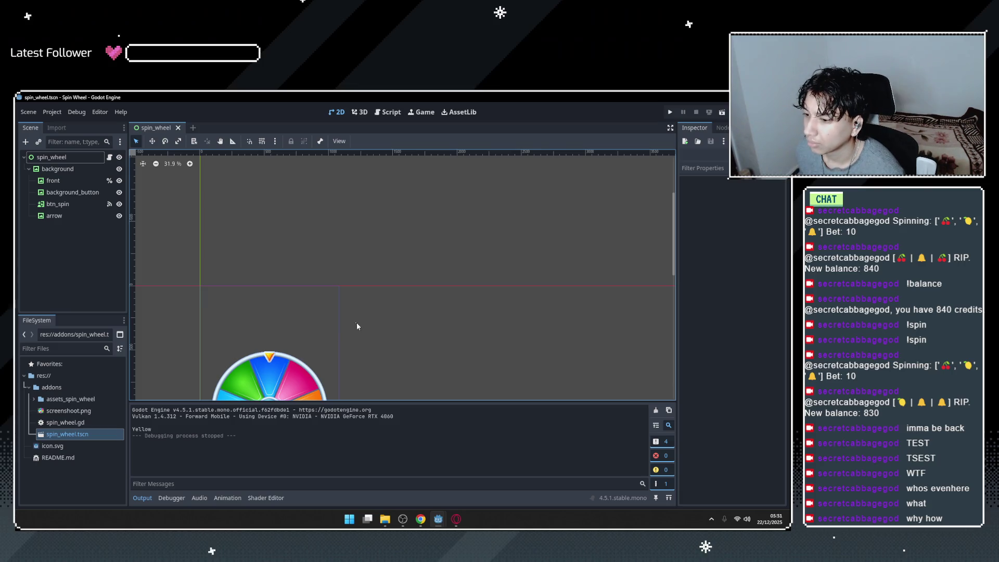
scroll(390, 315, "down", 3)
scroll(311, 393, "up", 5)
scroll(448, 357, "down", 3)
scroll(416, 382, "up", 3)
scroll(416, 385, "up", 2)
left_click(383, 225)
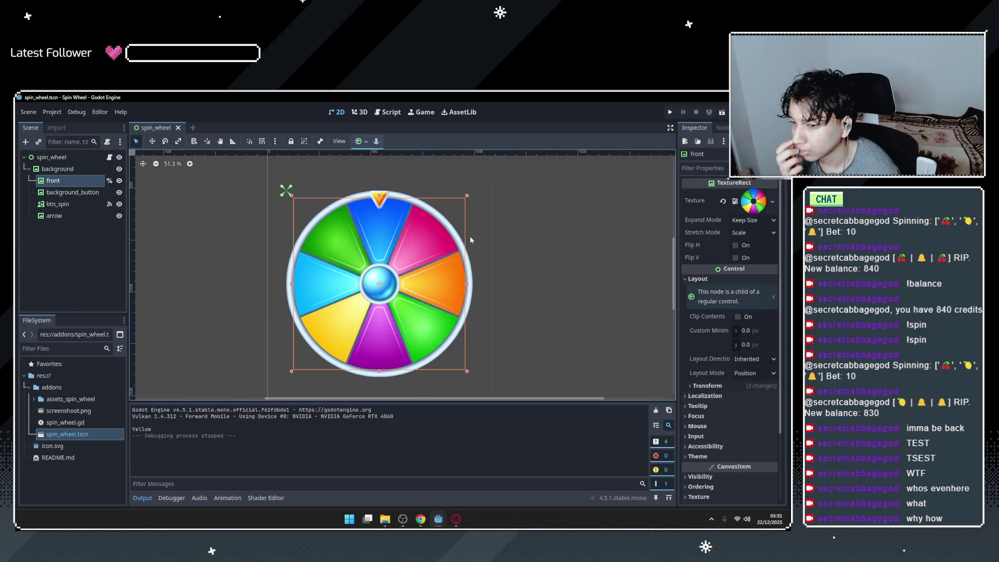
Inspect front's wheel texture plus the background_button and btn_spin nodes, and run the game.
left_click(694, 203)
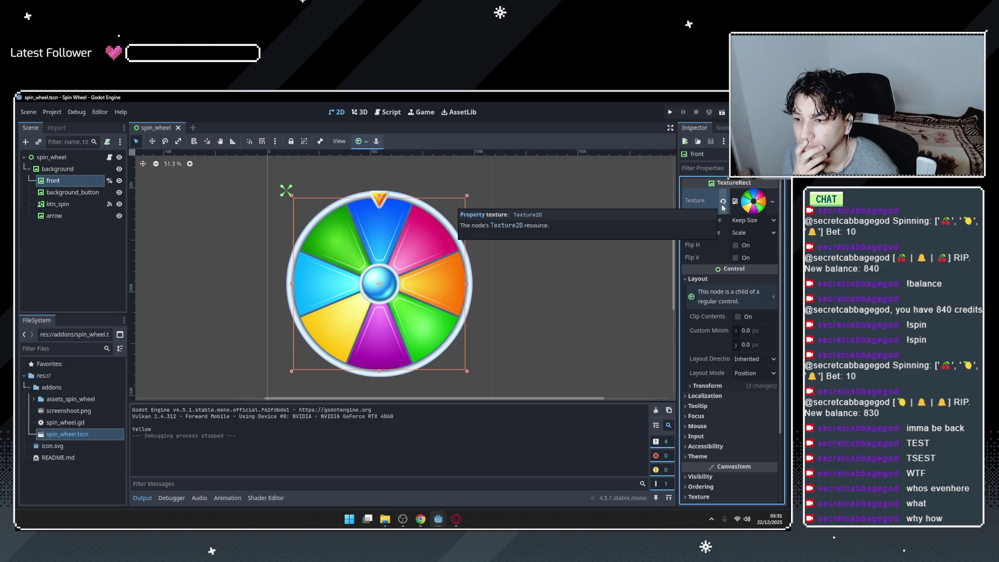
left_click(750, 202)
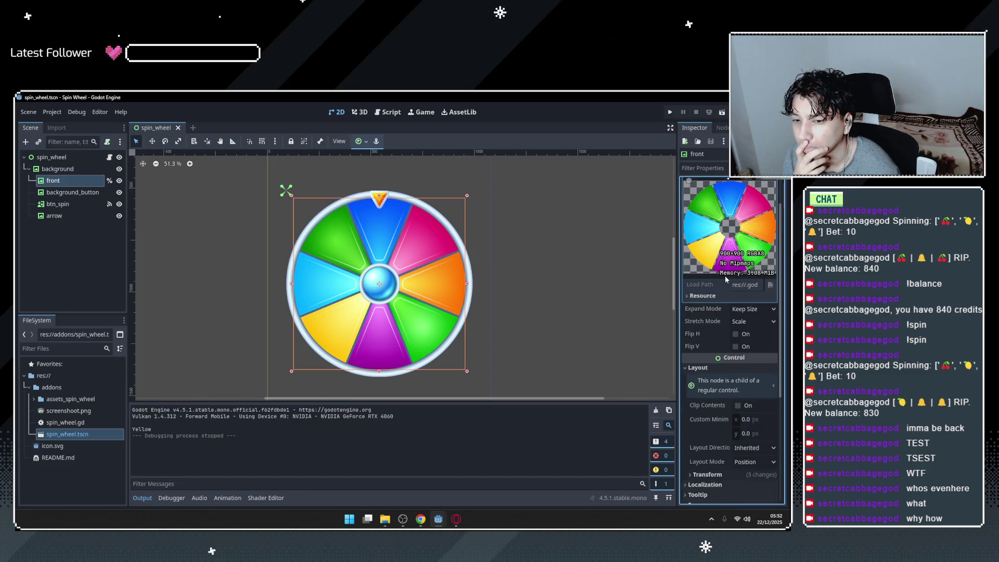
left_click(82, 194)
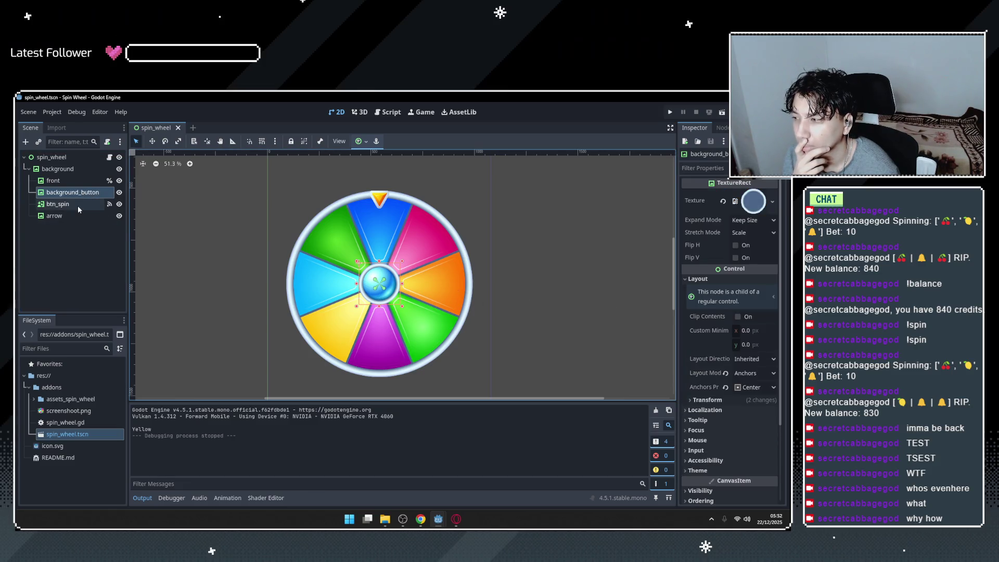
left_click(75, 204)
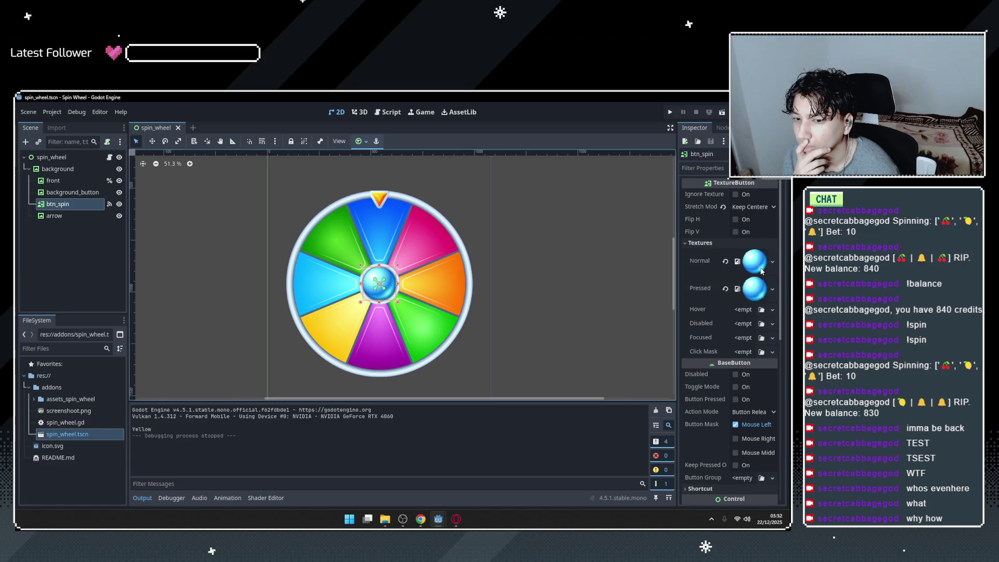
left_click(670, 112)
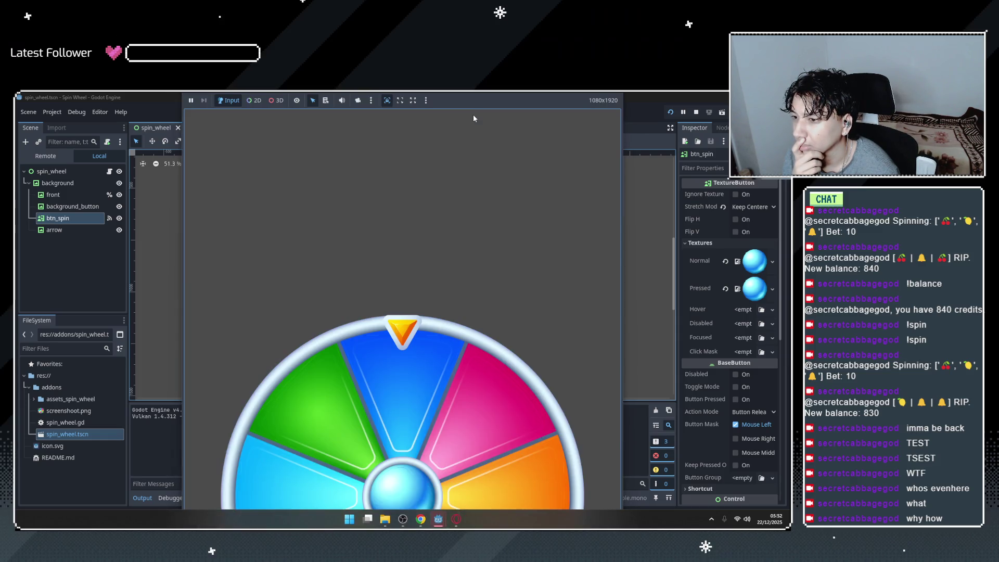
Spin the wheel twice in the running game and close the game window.
left_click(397, 479)
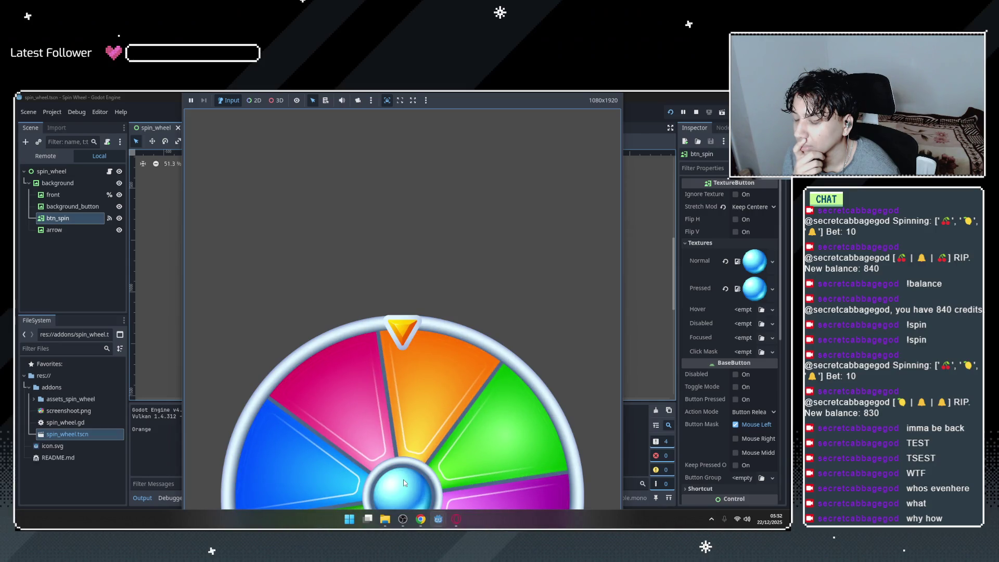
left_click(404, 479)
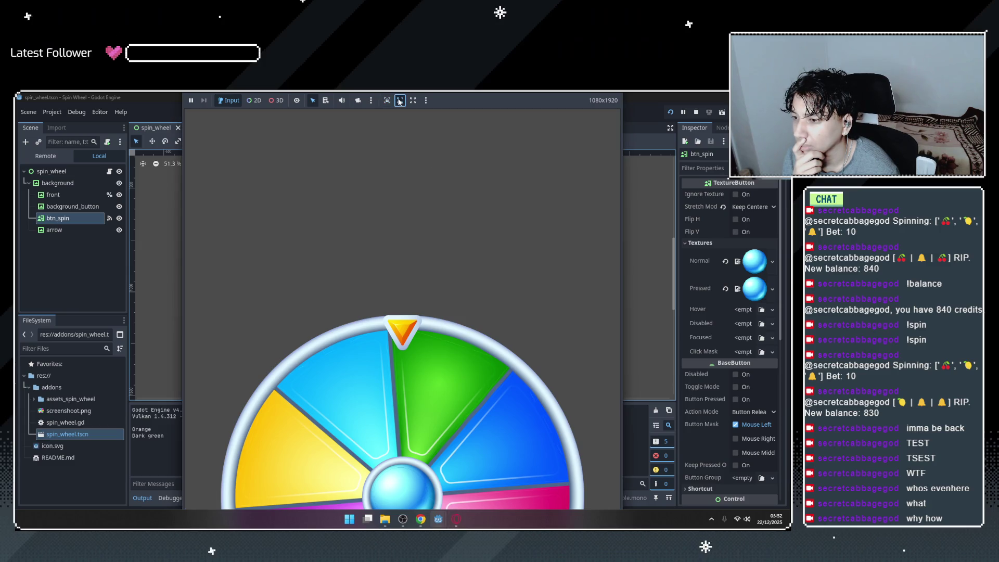
left_click(426, 100)
left_click(432, 114)
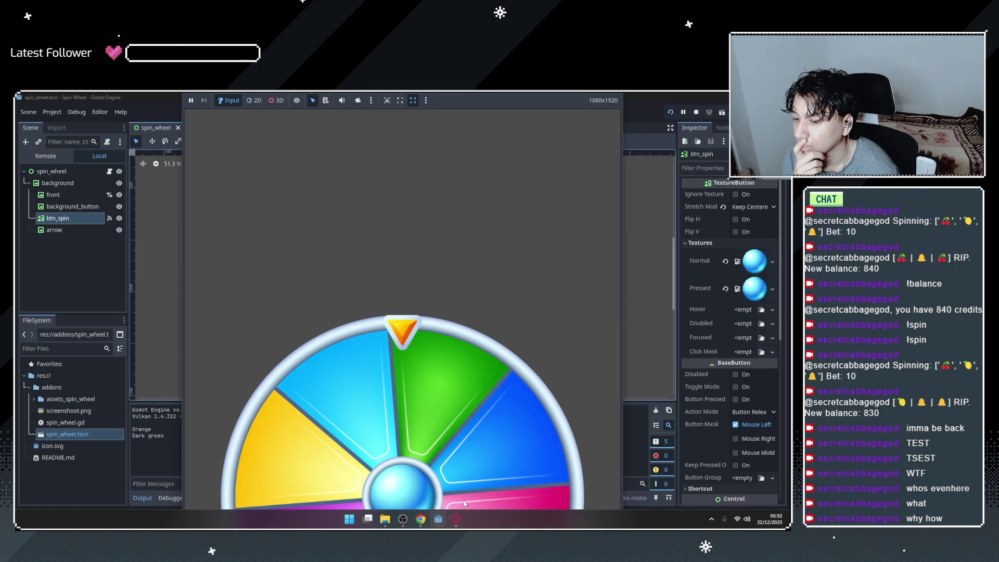
mouse_move(440, 518)
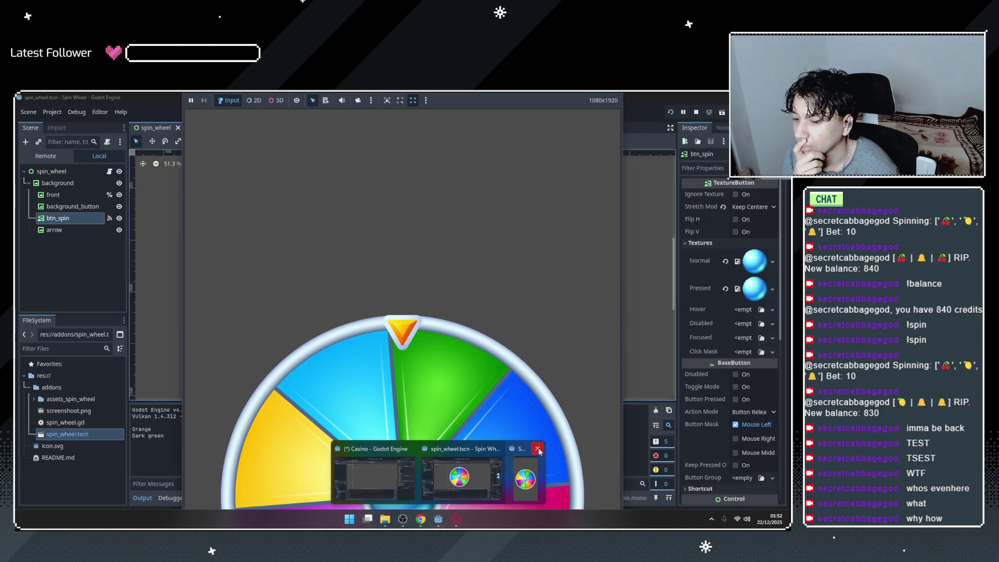
left_click(480, 485)
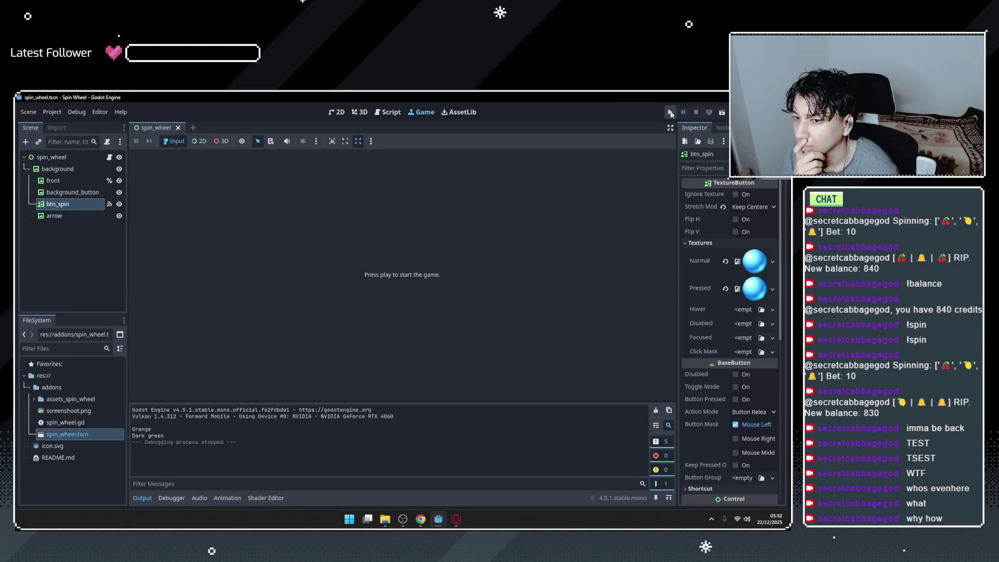
Relaunch the game, spin twice more, stop it, and reselect the btn_spin node.
left_click(671, 112)
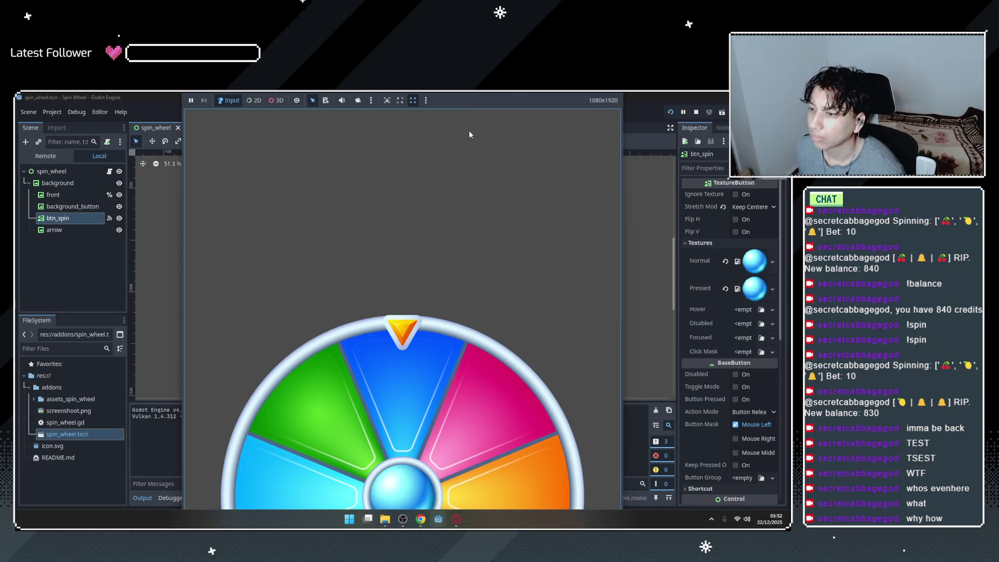
left_click(413, 100)
left_click(425, 100)
left_click(406, 260)
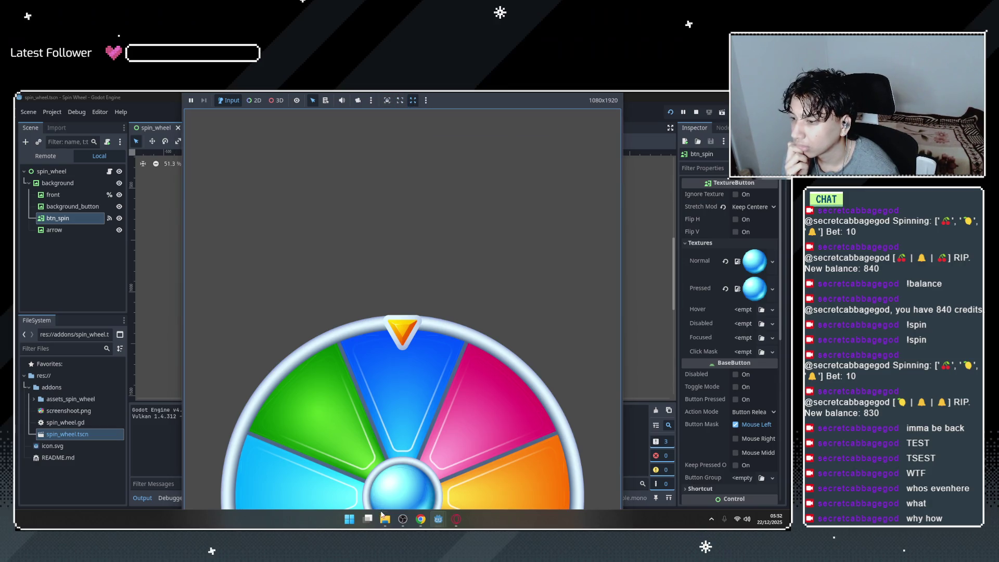
left_click(394, 500)
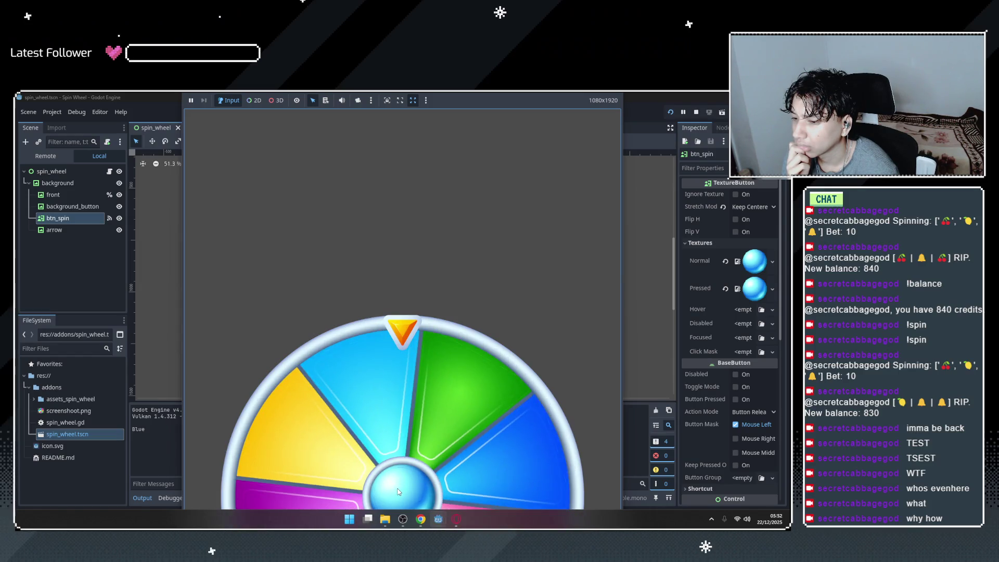
left_click(398, 492)
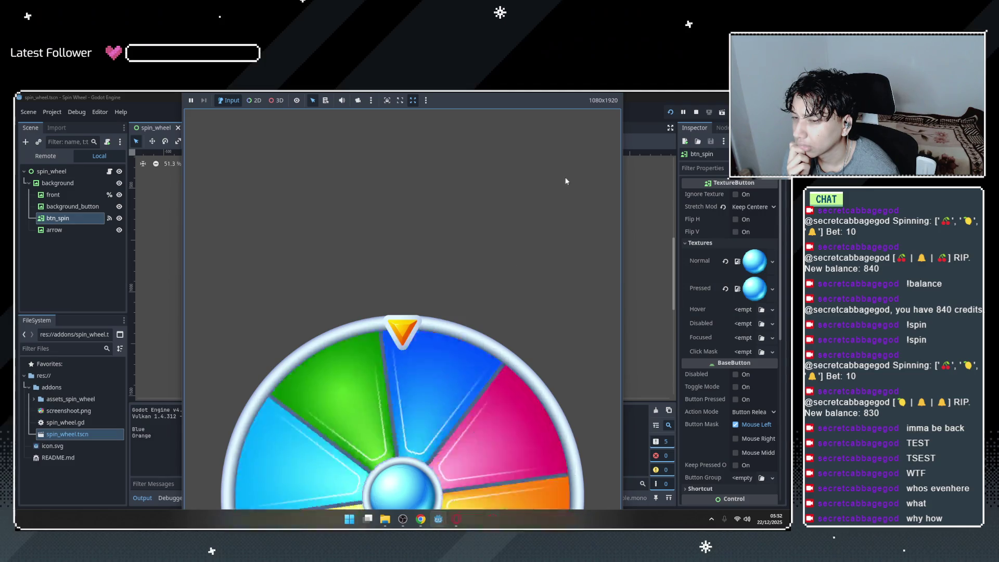
mouse_move(441, 522)
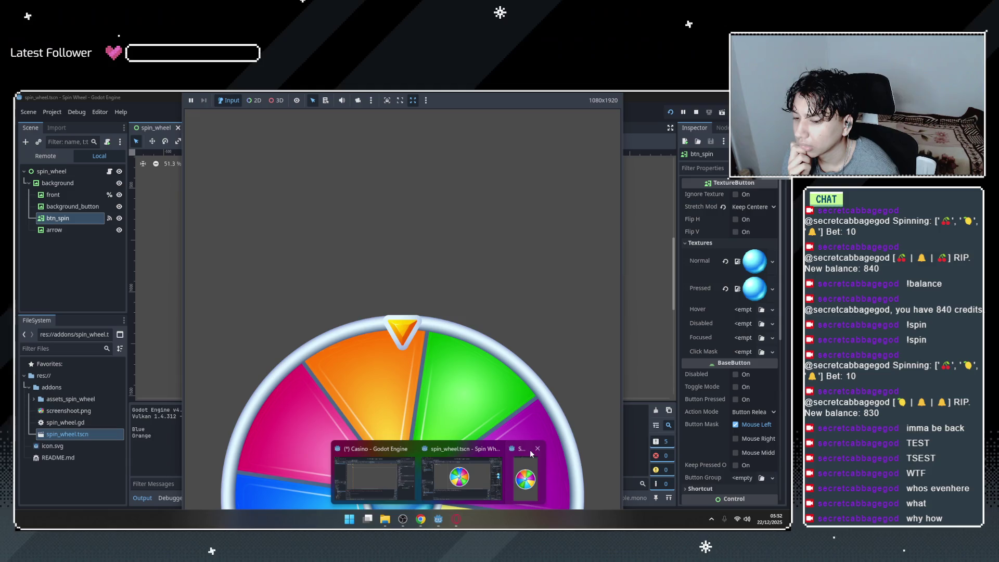
left_click(540, 482)
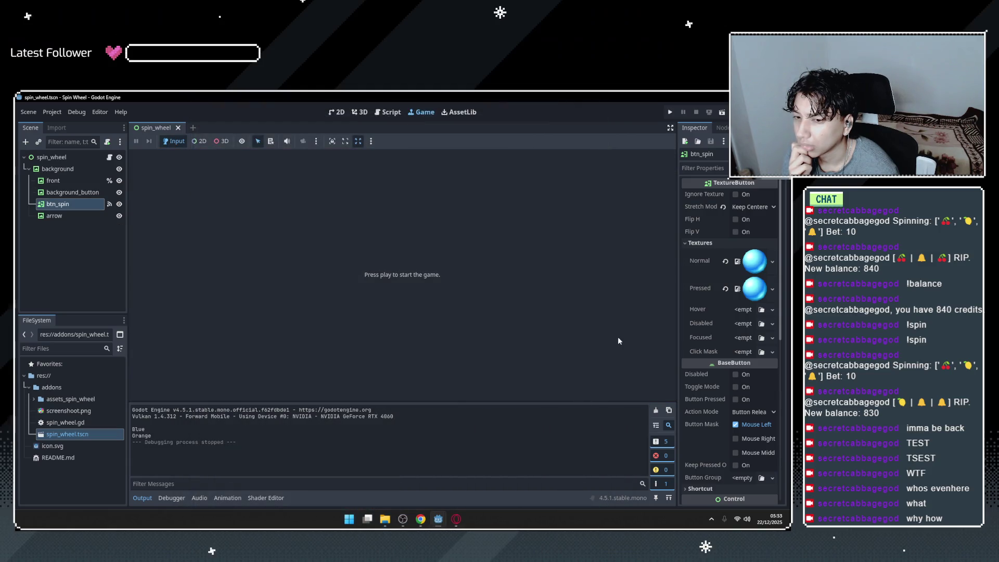
left_click(72, 194)
left_click(65, 202)
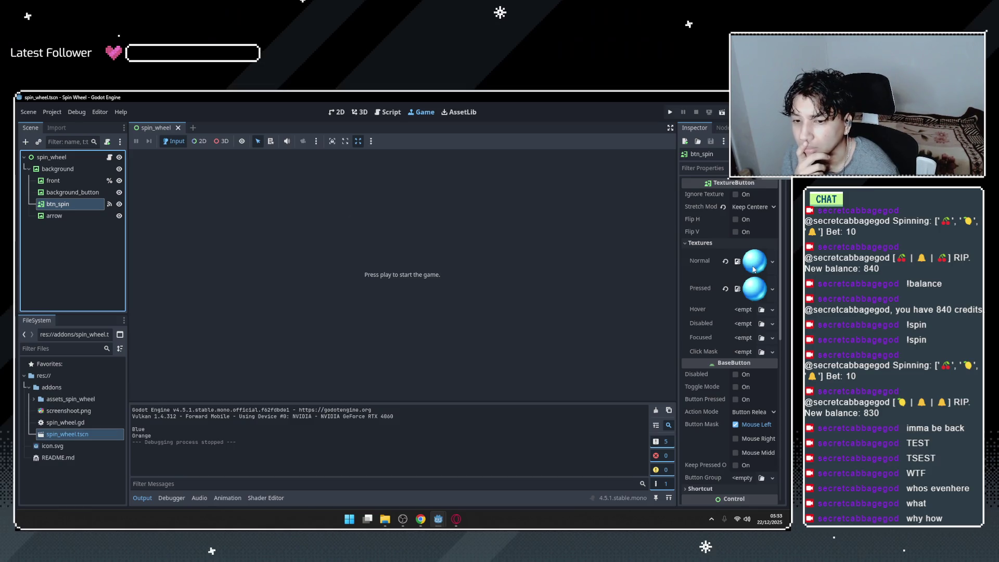
Collapse and re-expand btn_spin's texture properties and scroll through them in the Inspector.
left_click(703, 244)
left_click(704, 244)
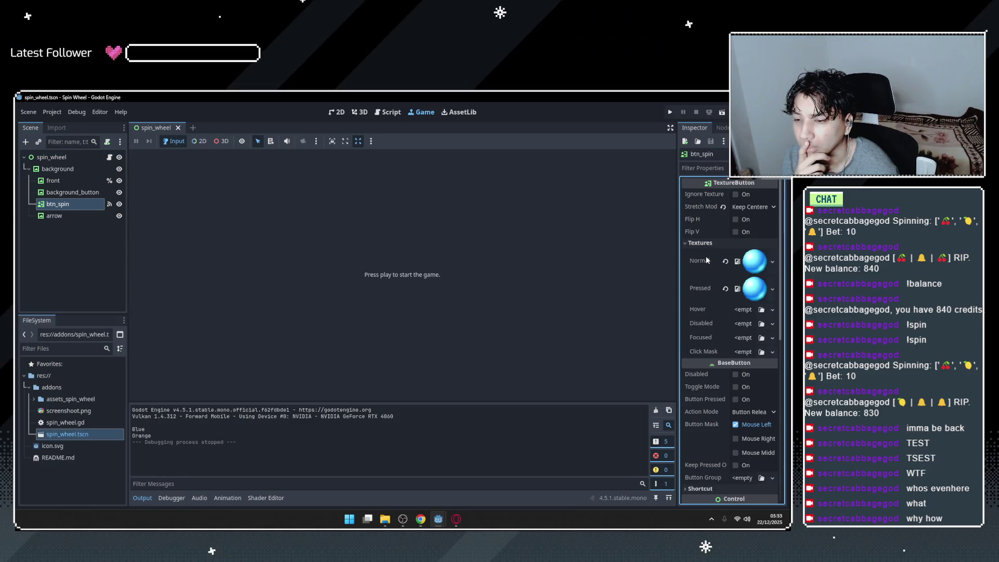
scroll(739, 354, "down", 5)
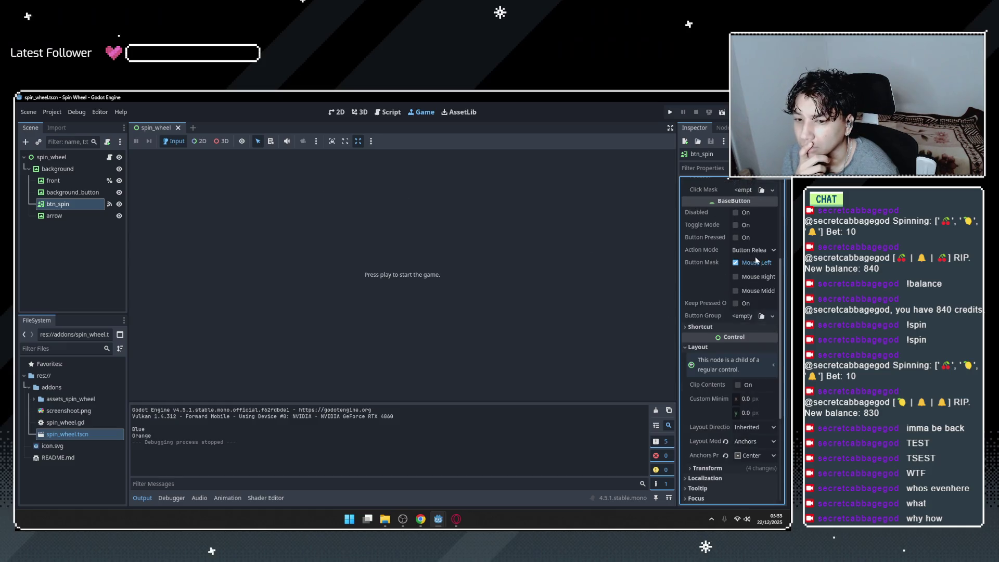
scroll(741, 282, "down", 3)
scroll(727, 291, "up", 7)
Expand addons/assets_spin_wheel, preview spin_wheel_front.png, and view btn_spin's connected signals.
left_click(86, 204)
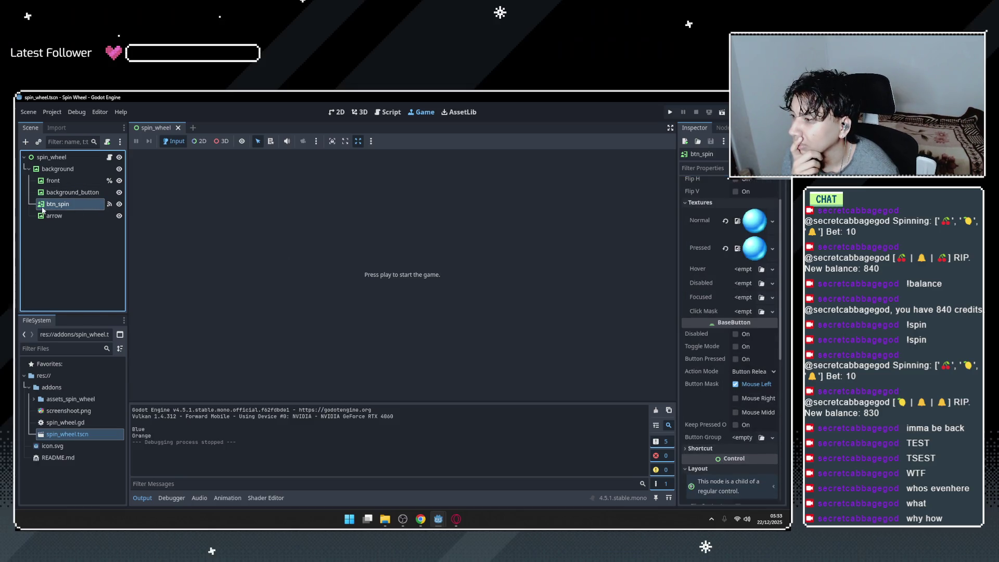
left_click(56, 129)
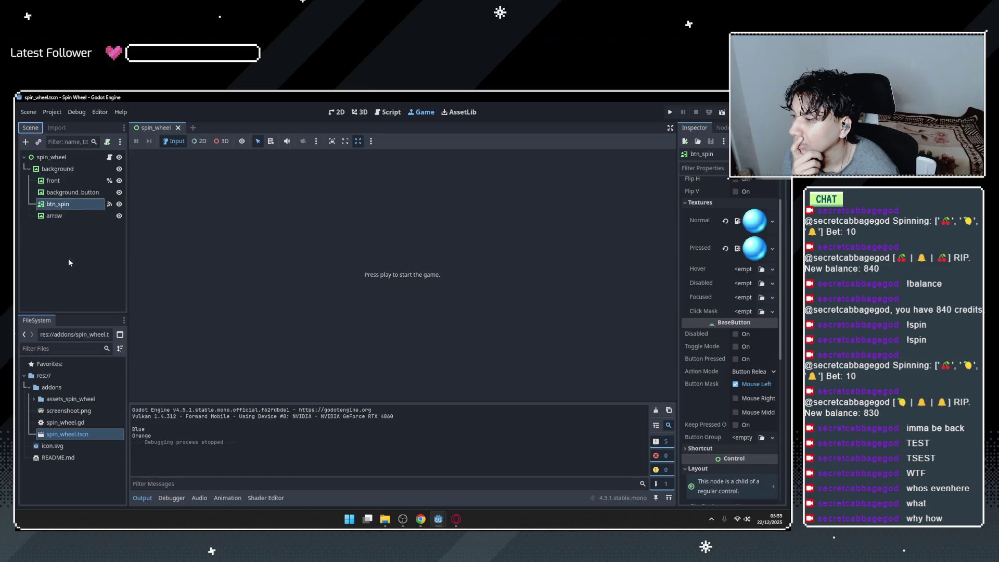
left_click(33, 398)
left_click(70, 400)
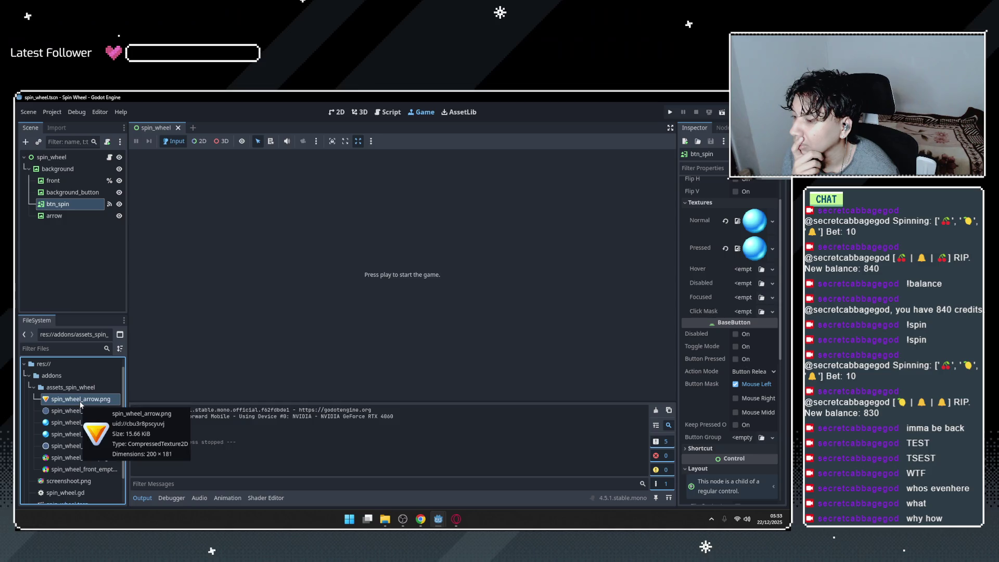
left_click(73, 457)
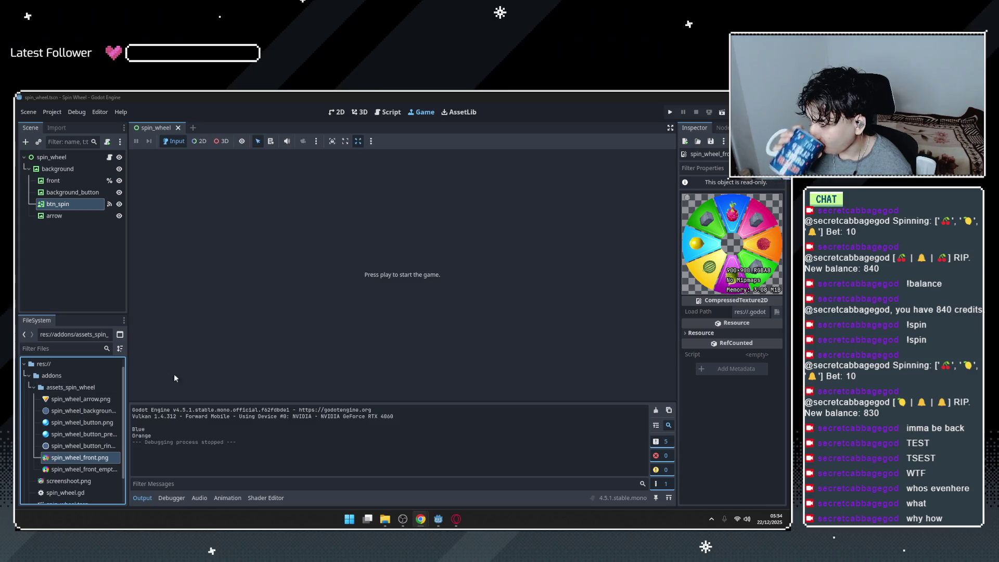
left_click(109, 205)
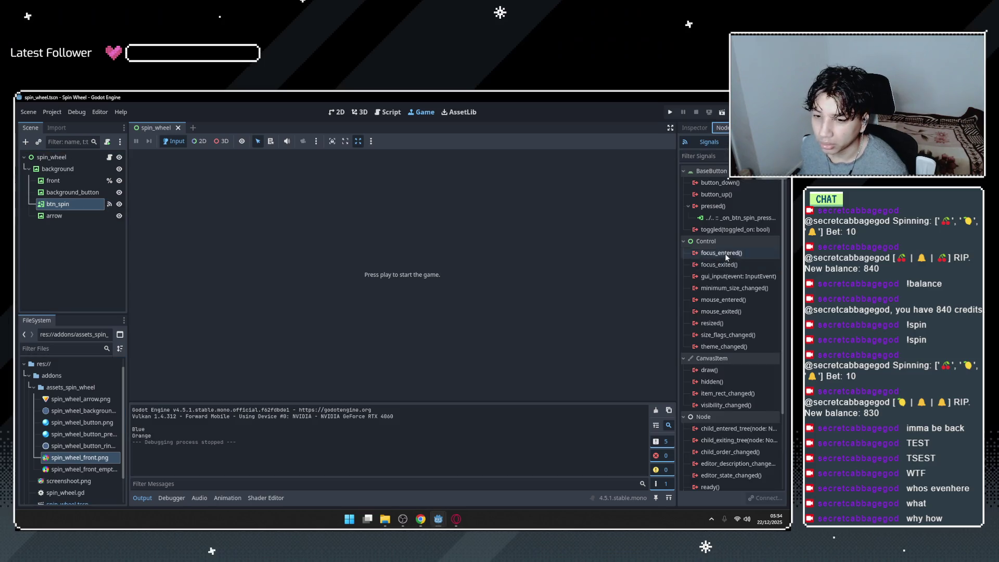
Return from btn_spin's signals to the Inspector and select the spin_wheel root to see Speed 10, Power 2.
left_click(703, 128)
scroll(697, 304, "down", 10)
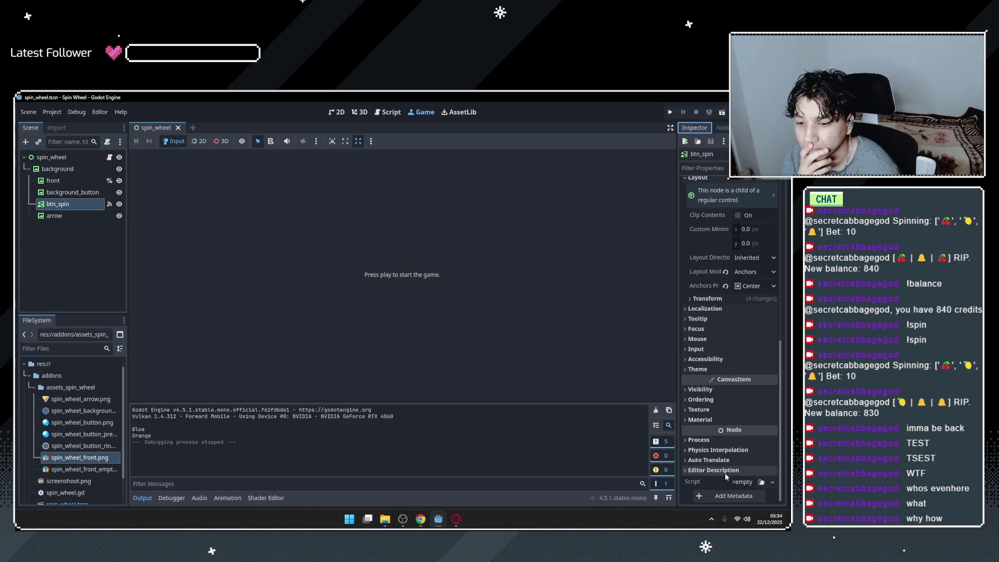
scroll(745, 349, "up", 5)
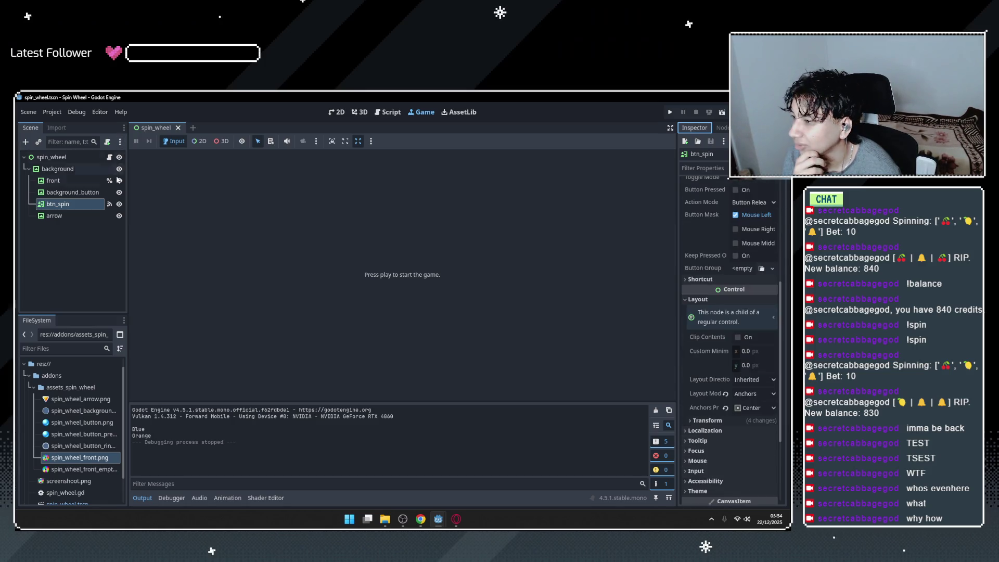
left_click(61, 192)
left_click(54, 168)
left_click(31, 158)
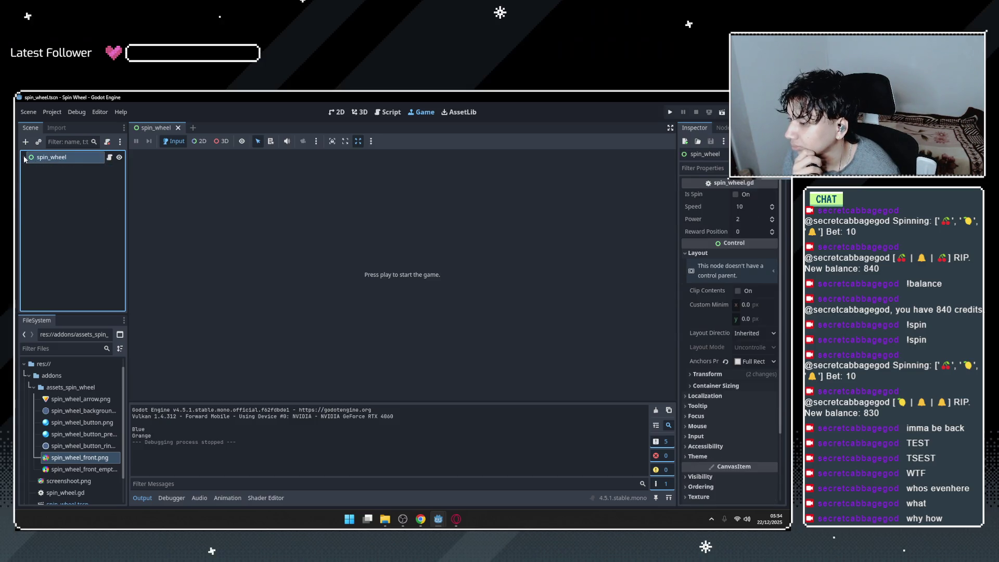
scroll(55, 391, "down", 3)
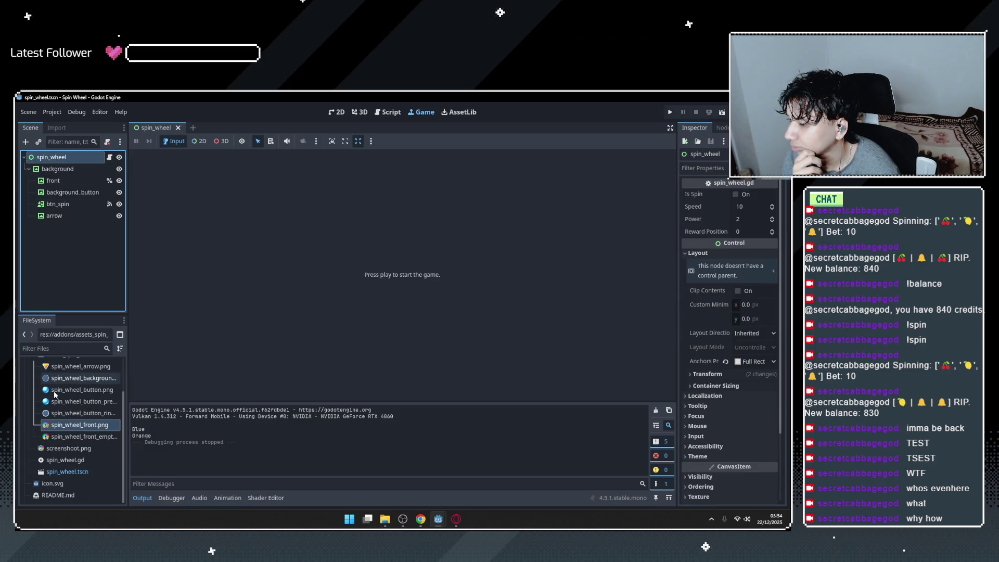
left_click(71, 461)
left_click(71, 472)
scroll(63, 463, "up", 3)
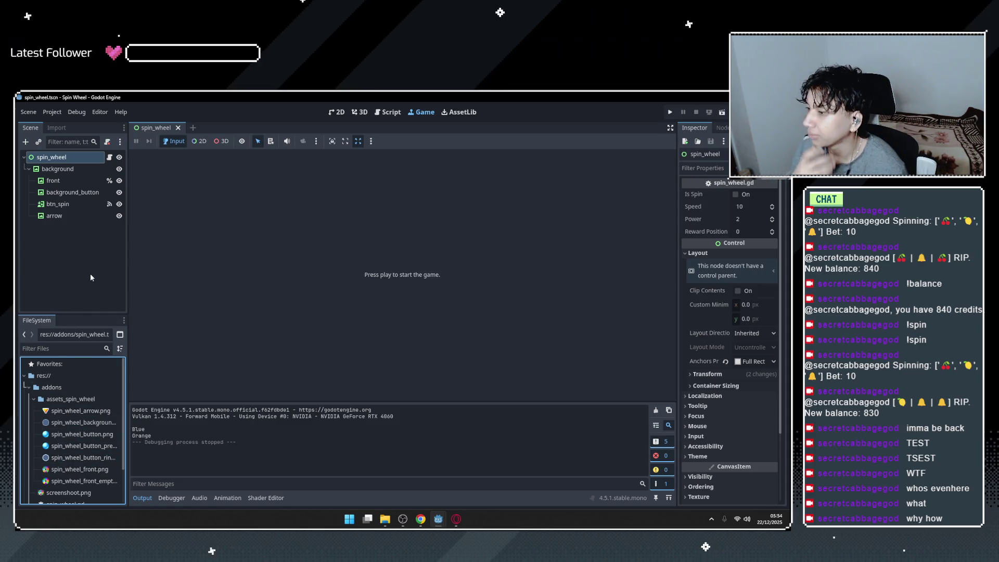
key("alt+Tab")
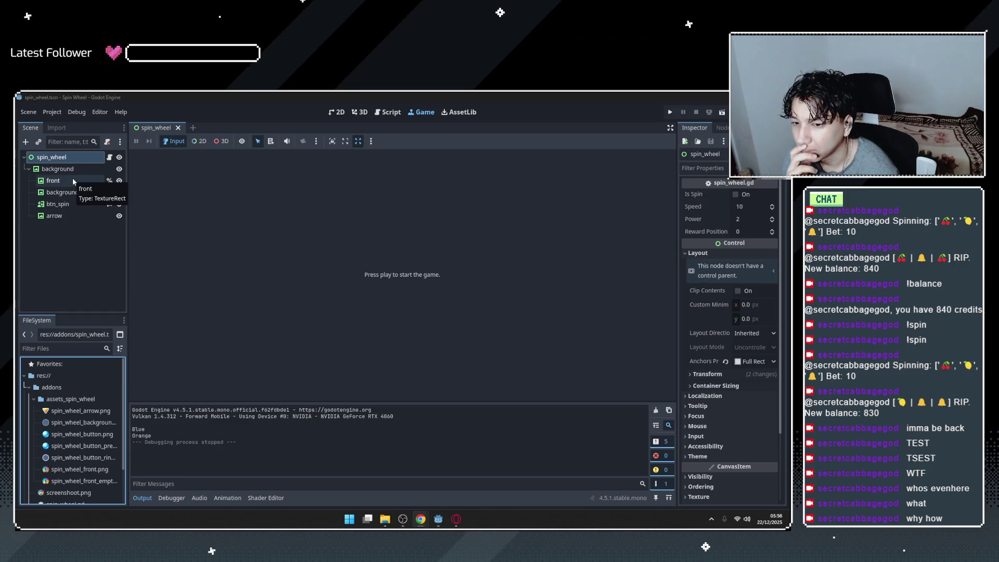
left_click(57, 170)
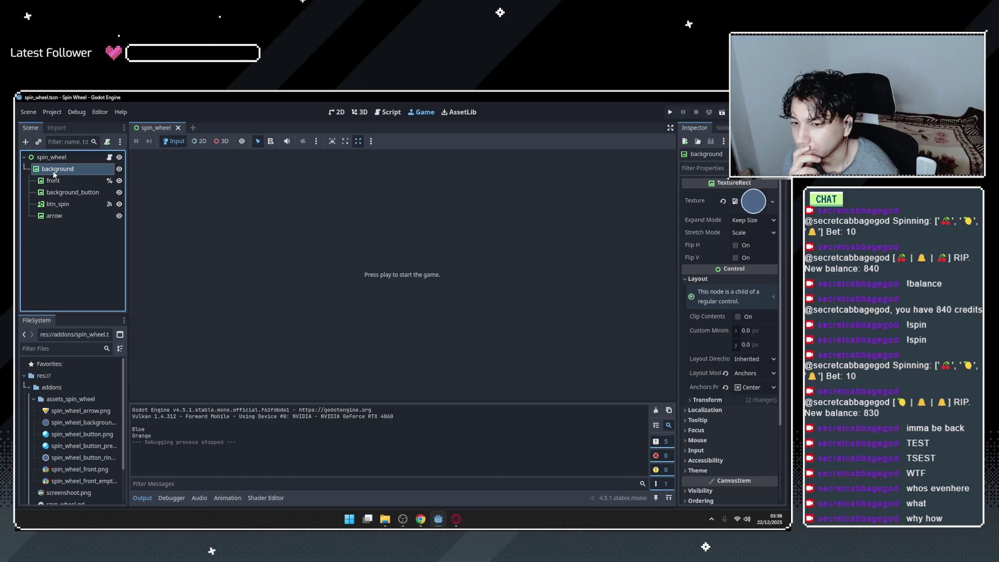
key("Down")
key("Down")
key("Down")
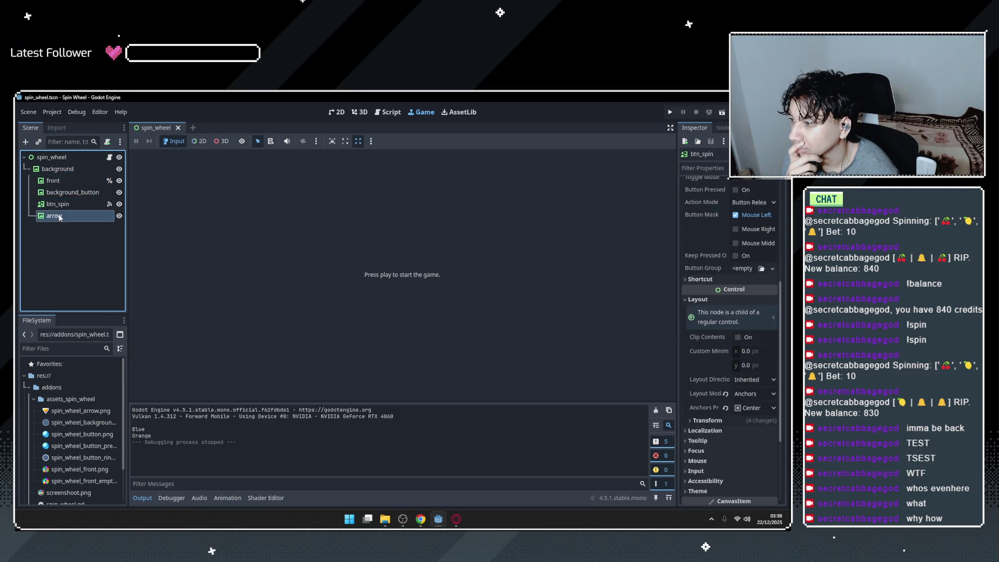
left_click(61, 171)
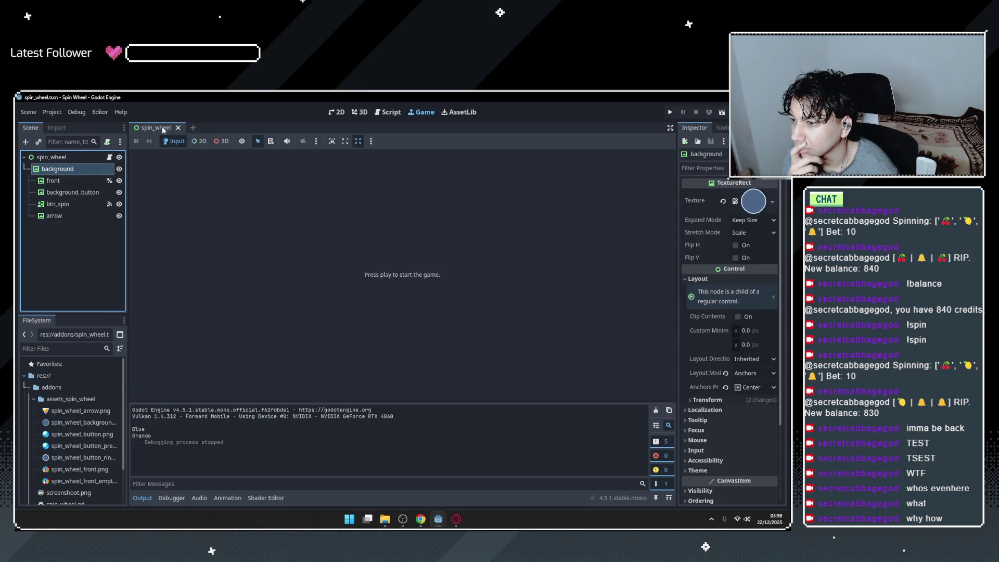
Look over spin_wheel.gd's wheel segment entries, the ma_vat_pham key and the _on_btn_spin_pressed function.
left_click(341, 113)
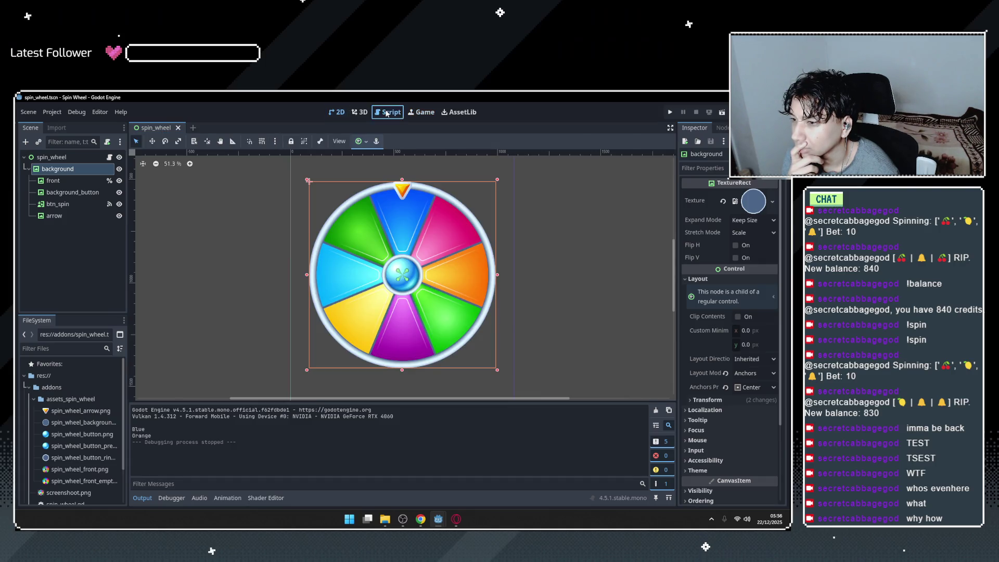
left_click(387, 114)
scroll(358, 318, "down", 3)
scroll(357, 318, "up", 3)
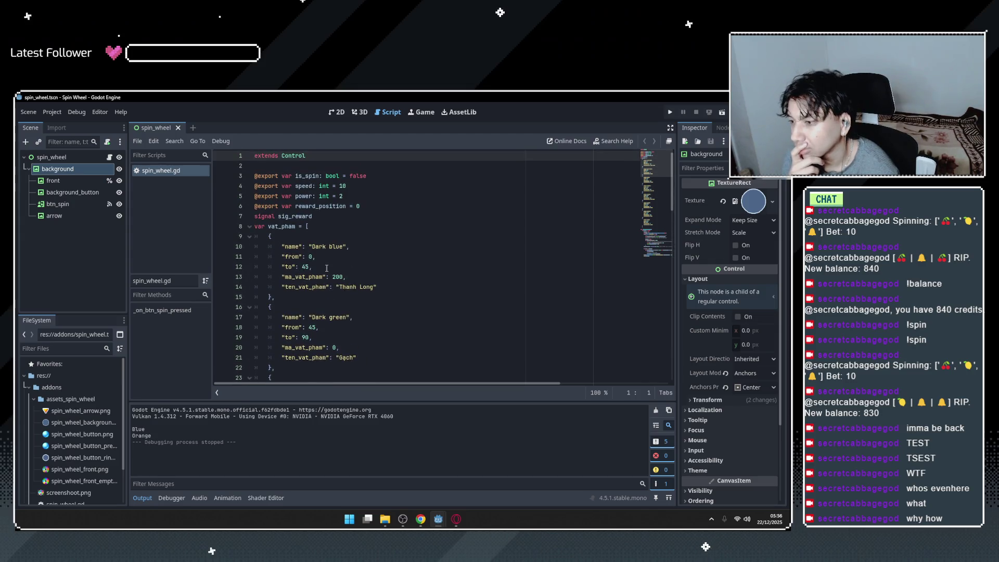
left_click(323, 297)
scroll(323, 298, "down", 5)
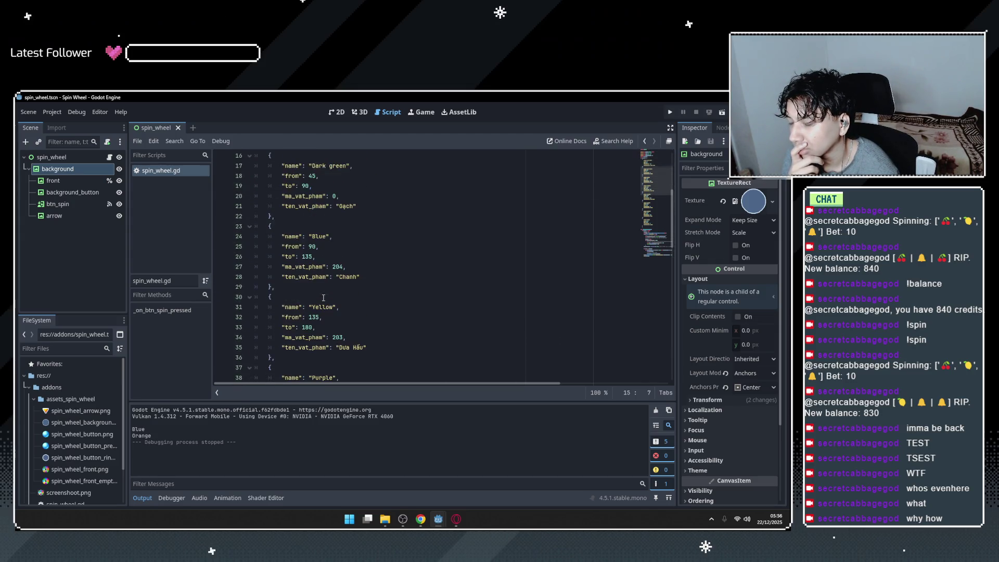
scroll(326, 281, "up", 1)
left_click(337, 237)
key("Down")
key("Down")
key("Down")
double_click(304, 297)
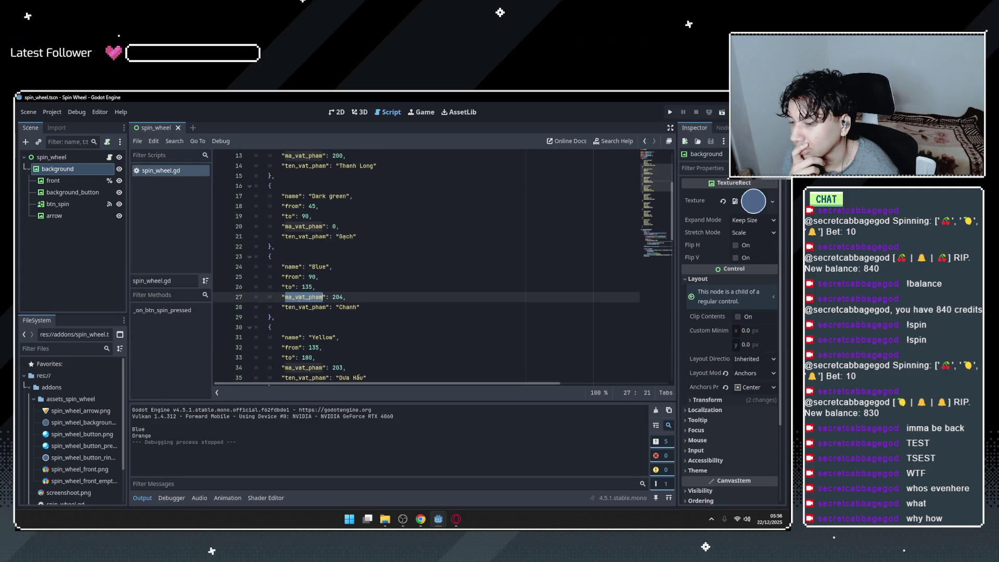
scroll(357, 314, "down", 15)
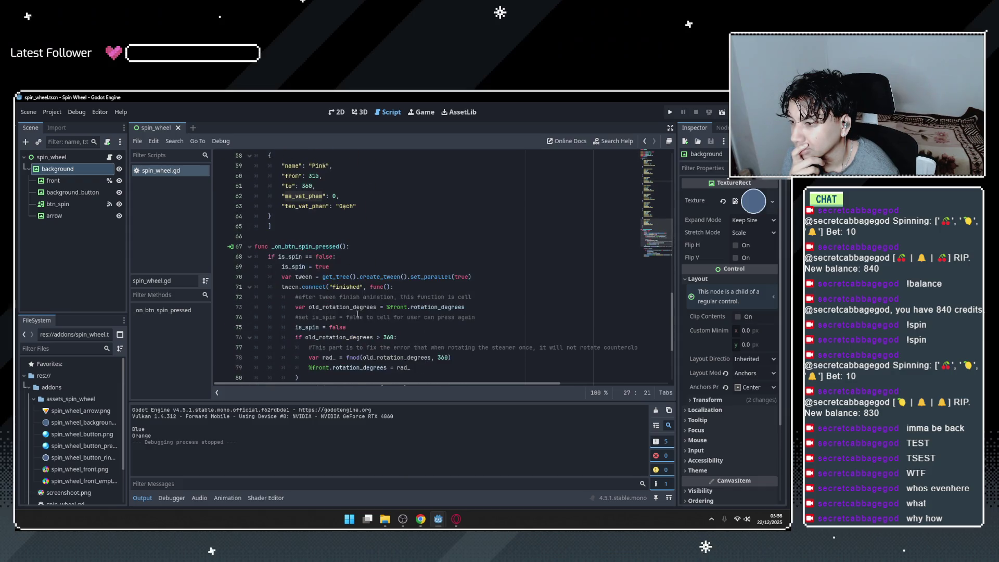
left_click(359, 247)
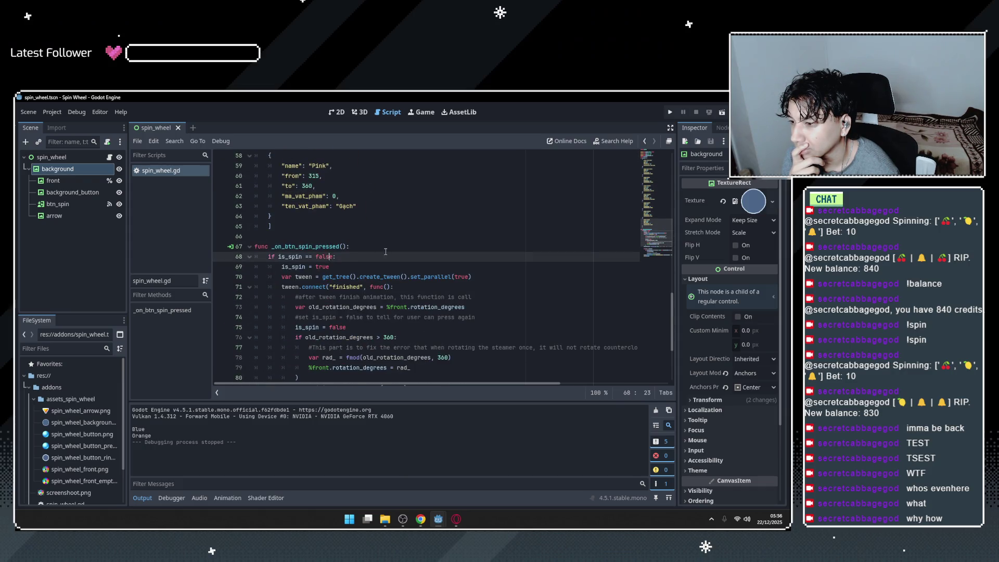
Inspect the front, background_button, btn_spin and background nodes, then select the root spin_wheel node.
left_click(78, 180)
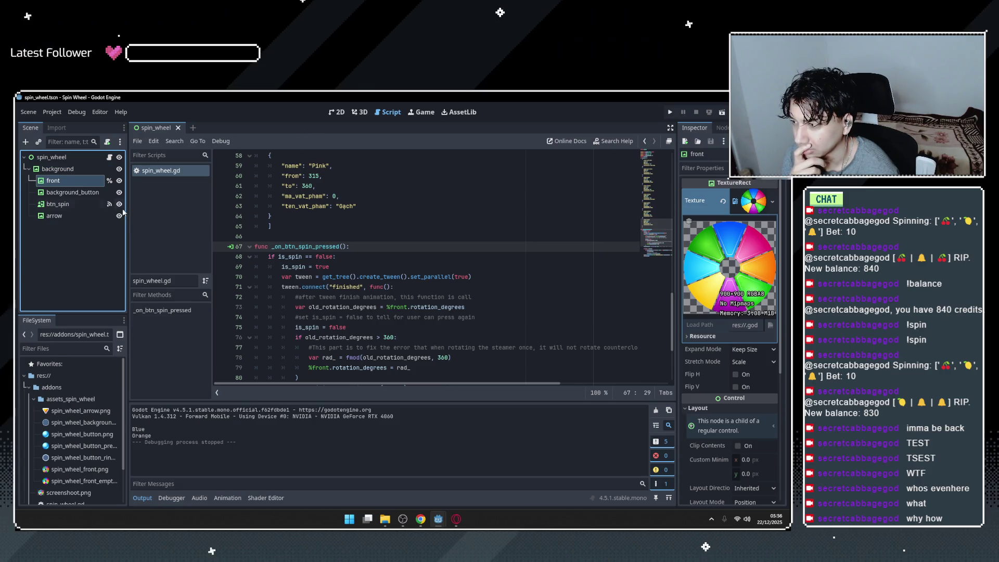
left_click(70, 192)
left_click(69, 204)
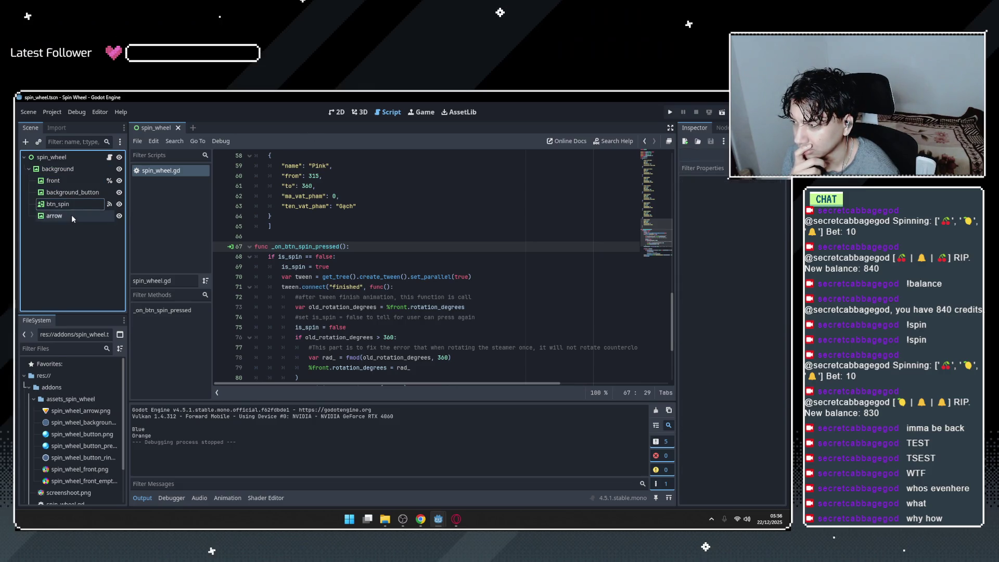
left_click(57, 169)
left_click(335, 112)
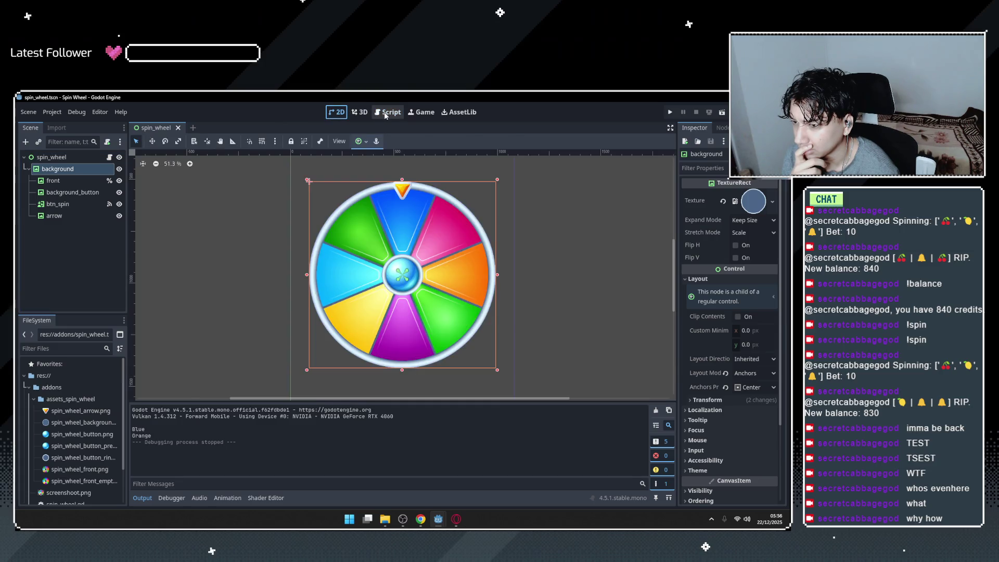
left_click(388, 114)
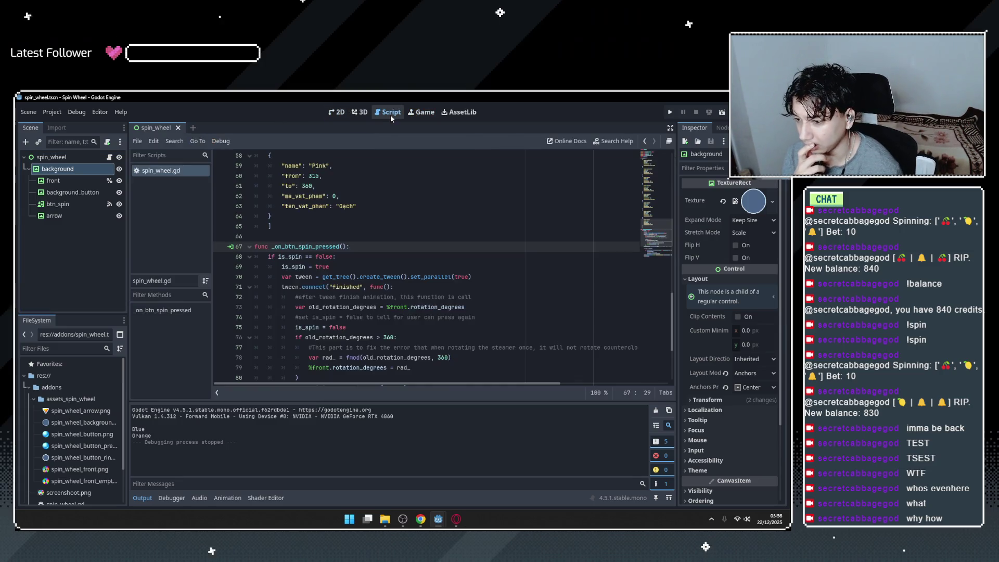
scroll(346, 292, "down", 4)
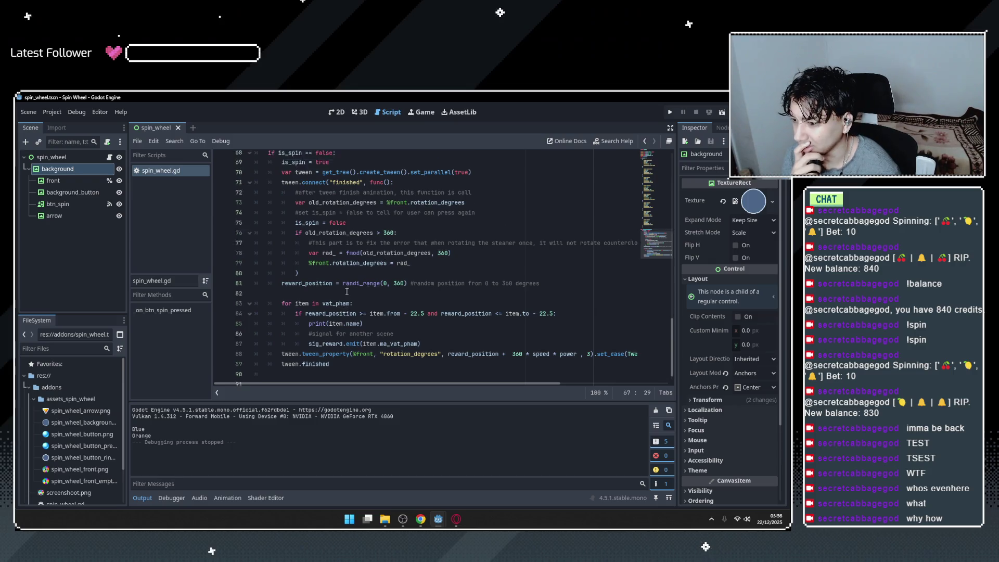
scroll(346, 293, "up", 20)
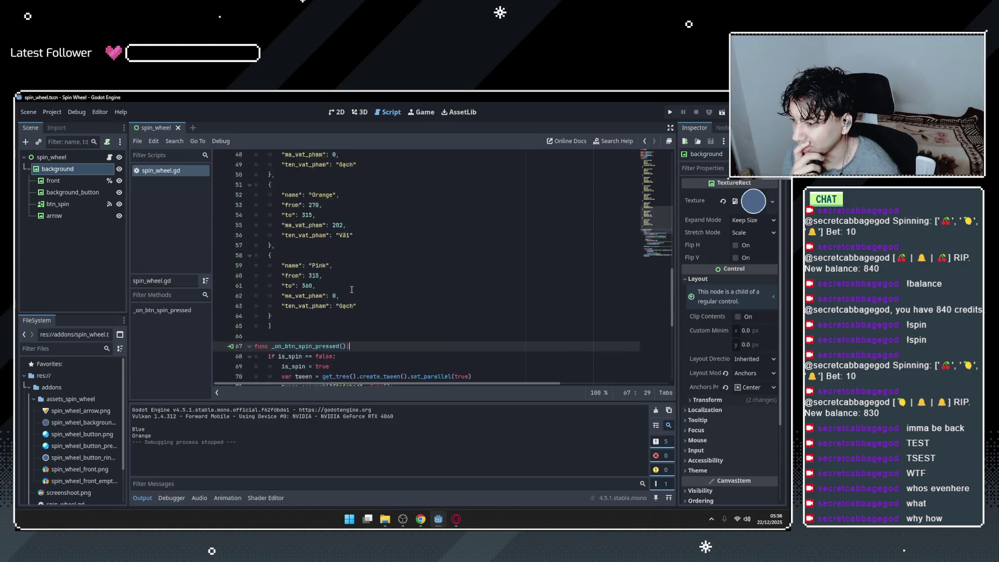
left_click(79, 157)
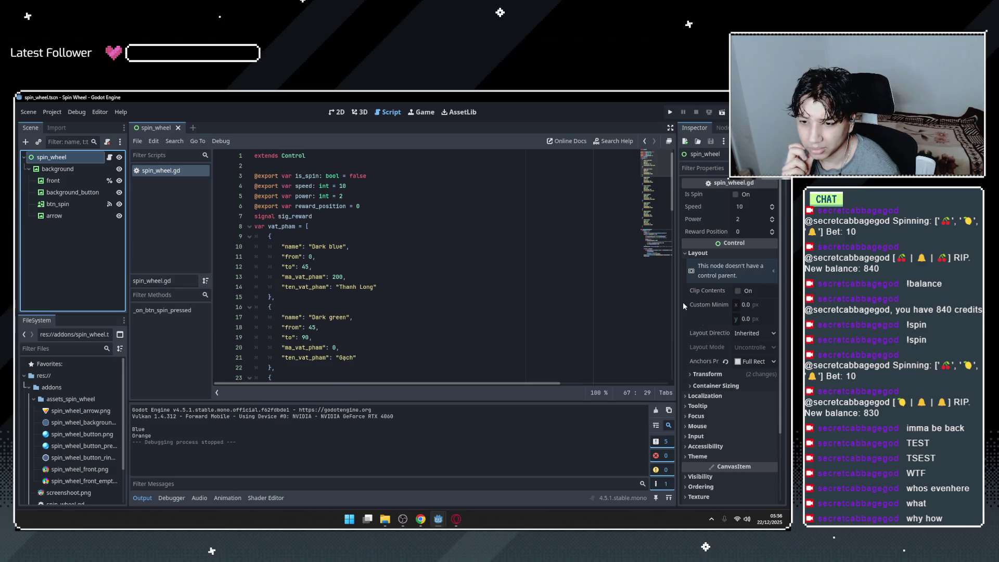
Widen the Inspector dock and reselect the root spin_wheel node after checking the background node.
mouse_move(676, 299)
left_mouse_down()
mouse_move(576, 298)
mouse_move(601, 295)
left_mouse_up()
scroll(625, 323, "down", 3)
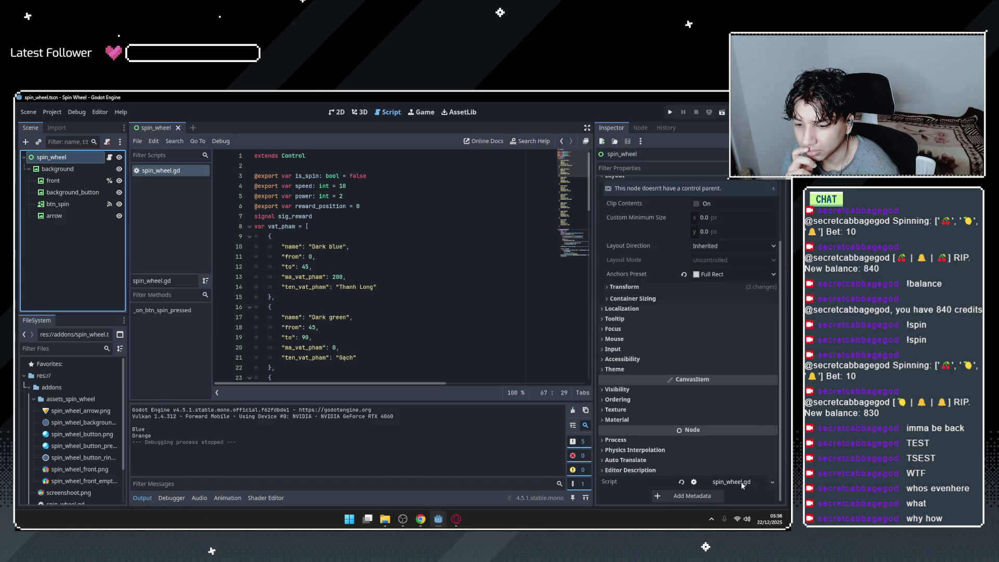
left_click(182, 171)
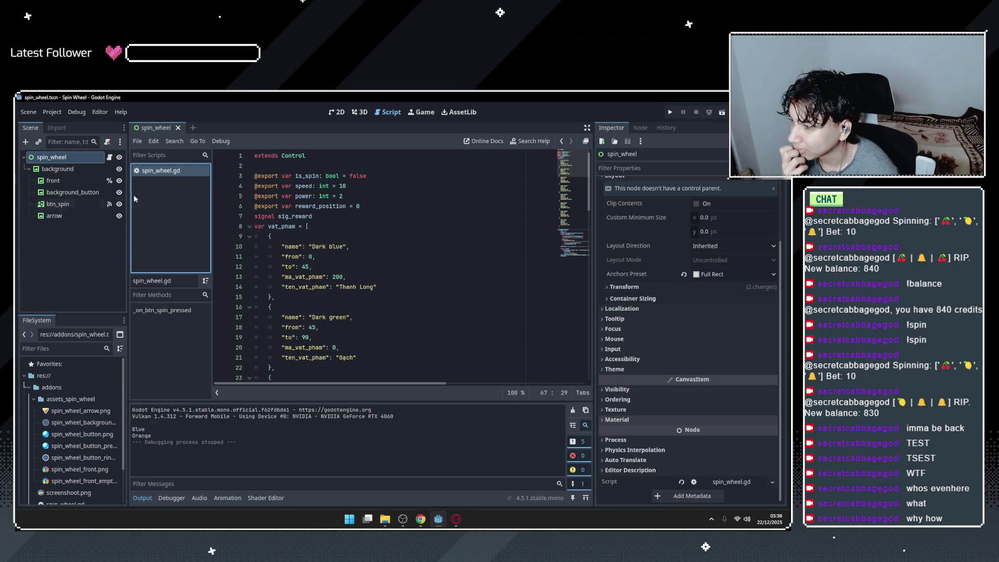
left_click(55, 159)
left_click(58, 169)
left_click(68, 159)
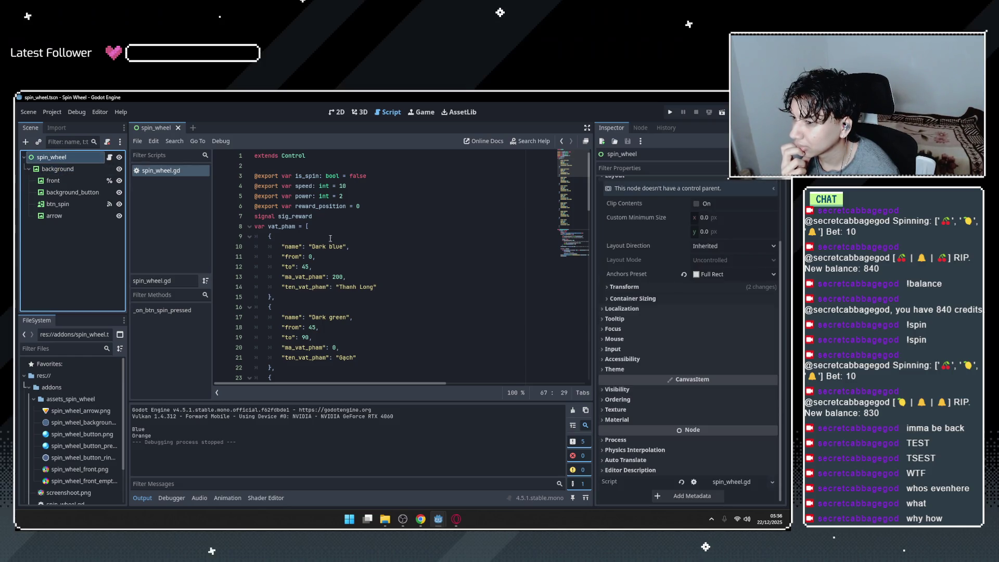
Select the is_spin variable name on line 3 of spin_wheel.gd, then move to empty line 2.
left_click(348, 185)
left_click(311, 177)
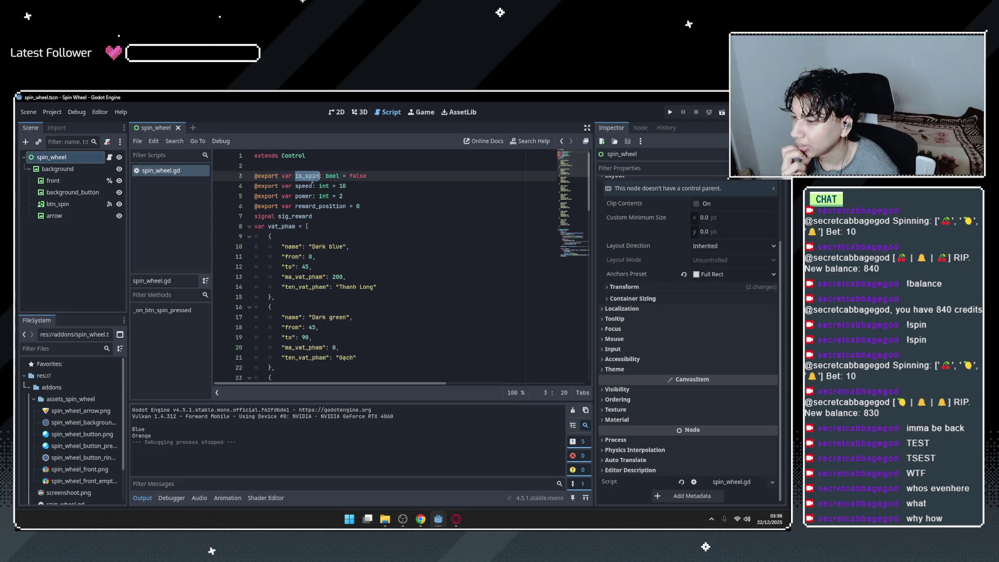
key("Home")
key("ctrl+shift+Right")
left_click(308, 180)
left_click(310, 164)
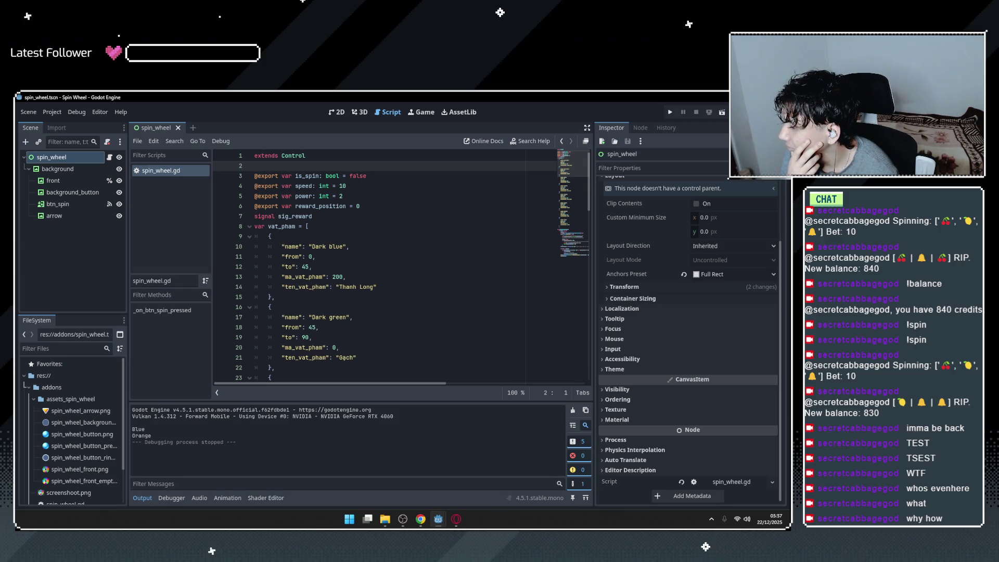
key("alt+Tab")
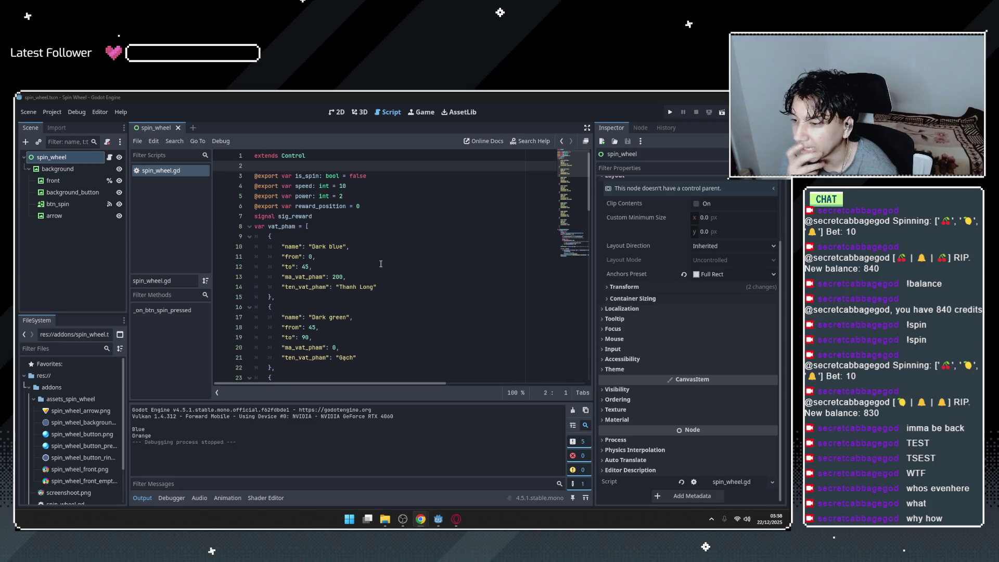
Select words on the sig_reward signal line in spin_wheel.gd.
left_click(322, 196)
left_click(326, 216)
double_click(258, 217)
double_click(294, 216)
left_click(317, 216)
scroll(482, 270, "down", 4)
scroll(482, 270, "down", 11)
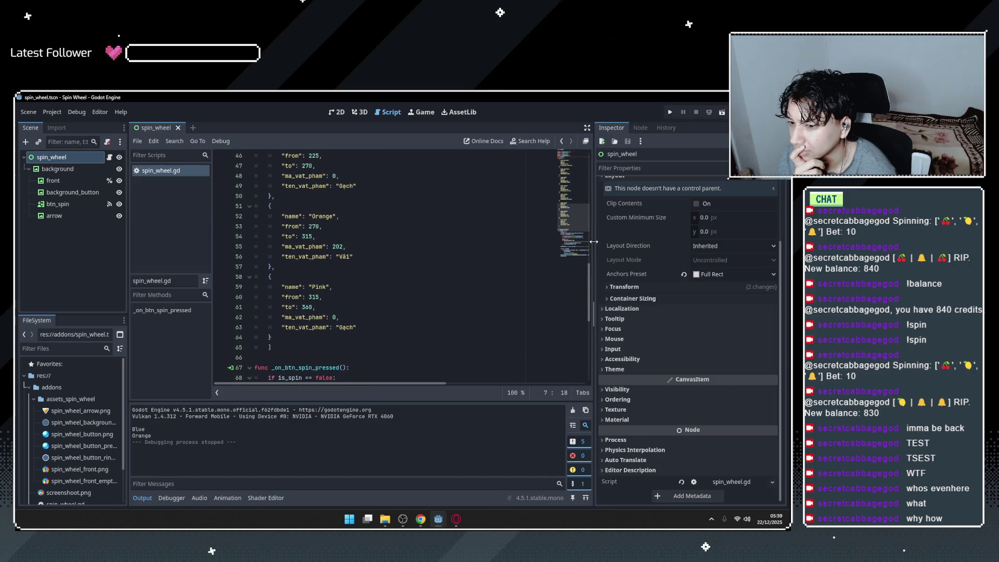
Narrow the Inspector slightly and return to the extends Control line at the script's top.
left_click_drag(593, 242, 623, 241)
scroll(383, 305, "down", 8)
scroll(383, 305, "up", 20)
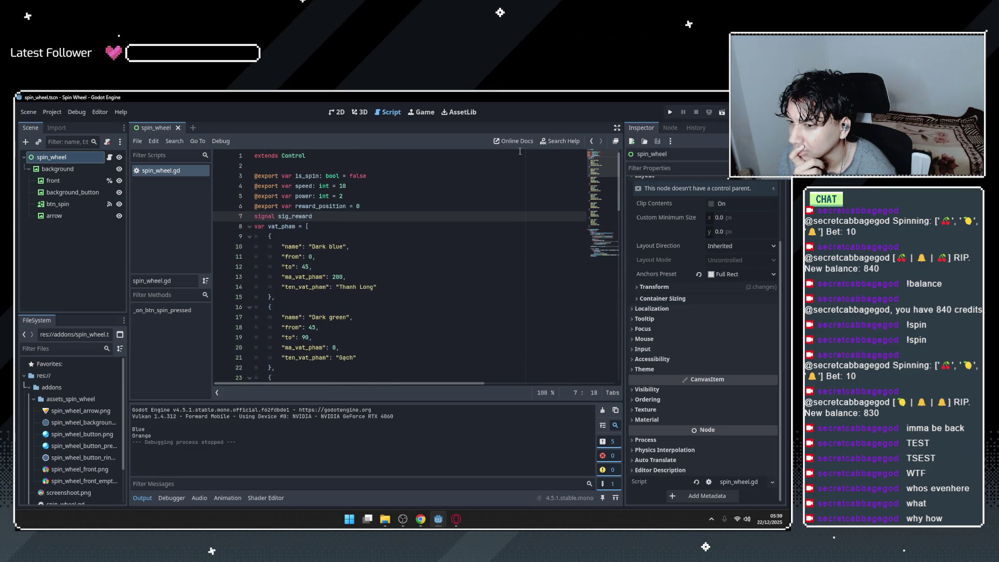
left_click(309, 156)
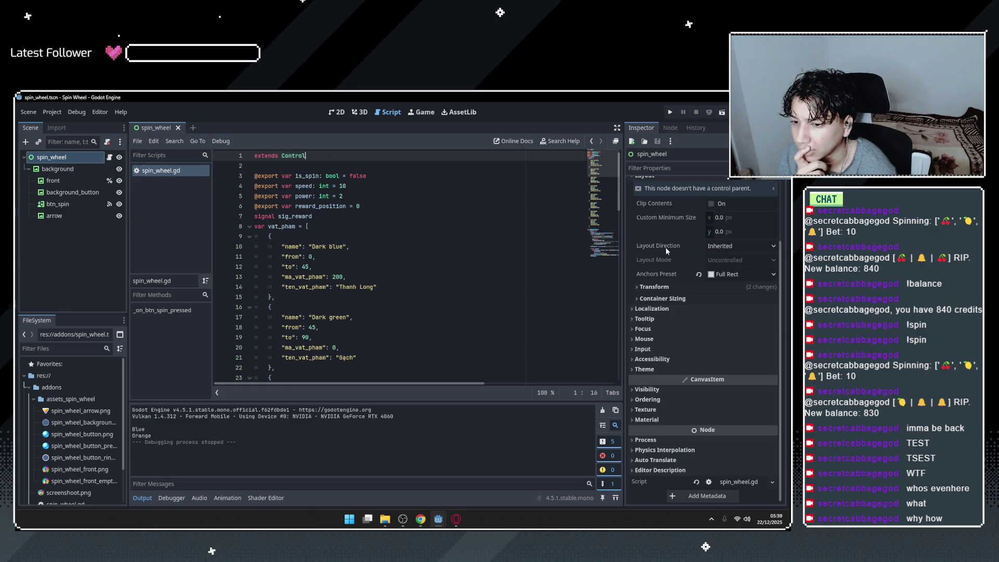
Select the root spin_wheel node to show Is Spin off, Speed 10, Power 2 beside the reward_position line.
left_click(85, 169)
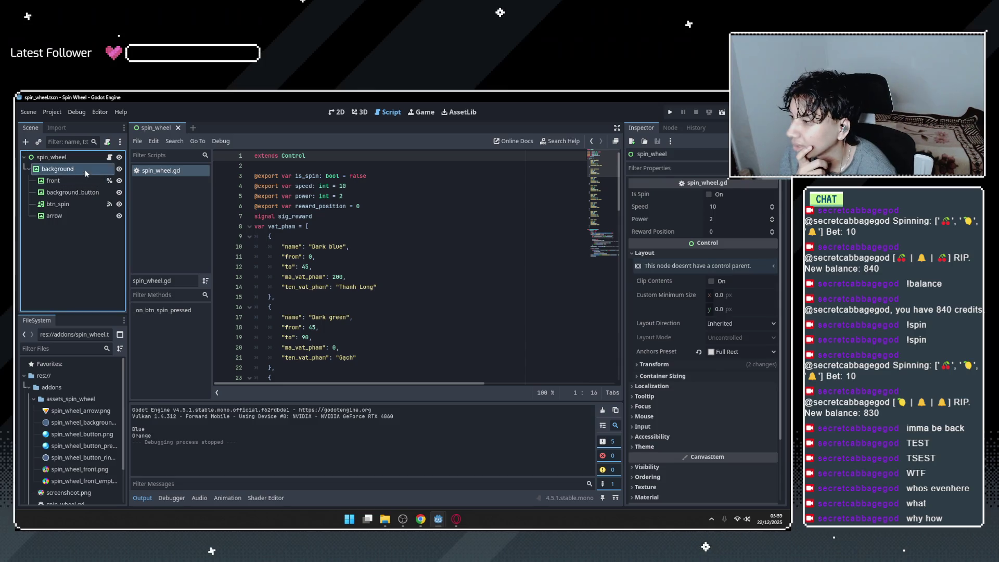
key("Down")
key("Down")
key("Down")
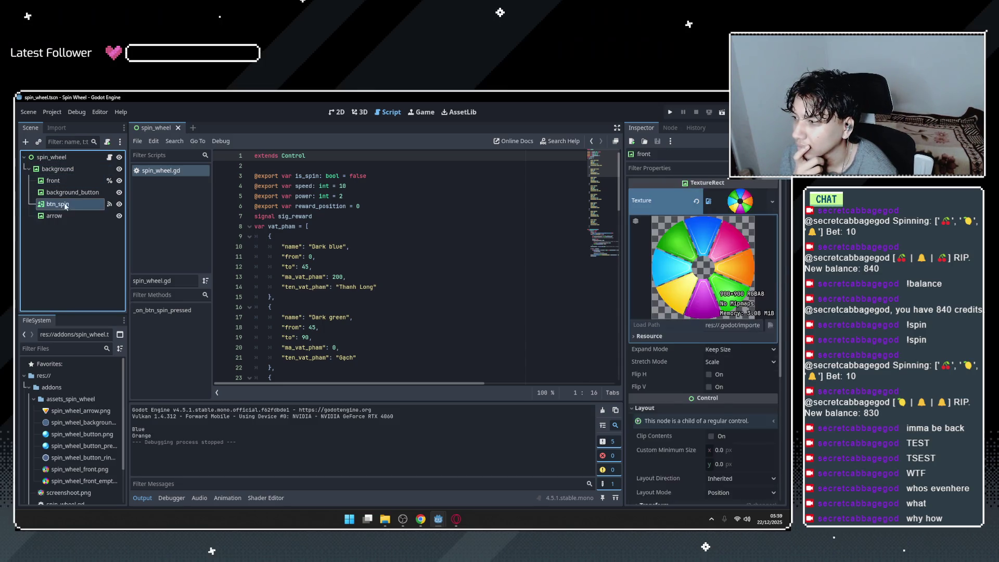
double_click(69, 157)
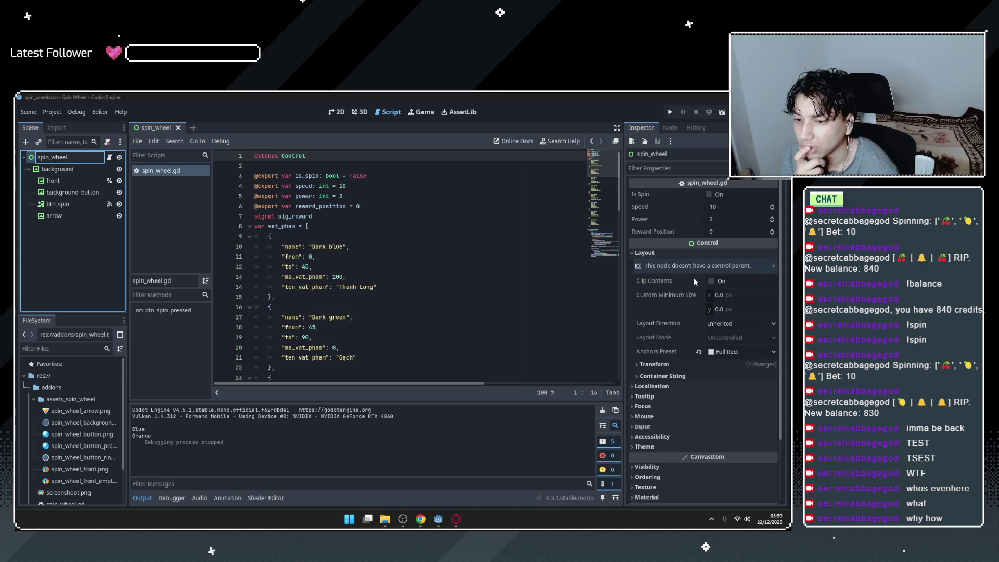
key("Escape")
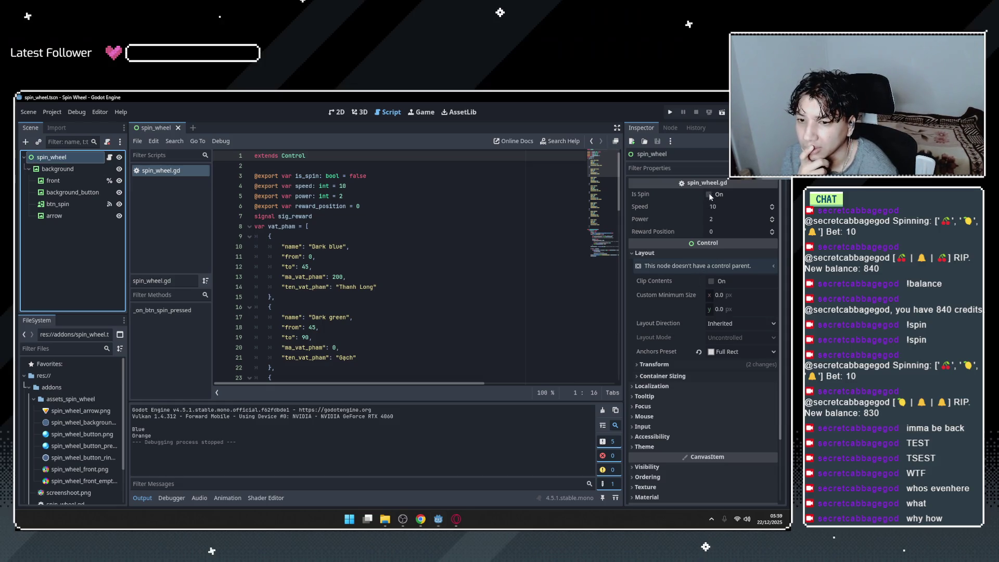
left_click(344, 206)
left_click(396, 206)
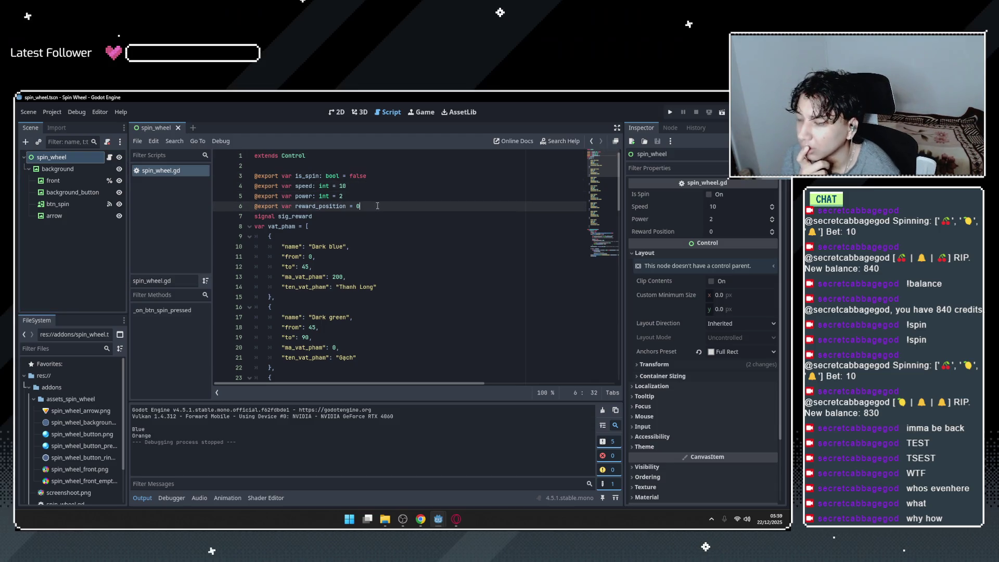
Raise Speed from 10 to 12 using the Inspector spinbox's up arrow.
left_click(382, 192)
left_click(382, 186)
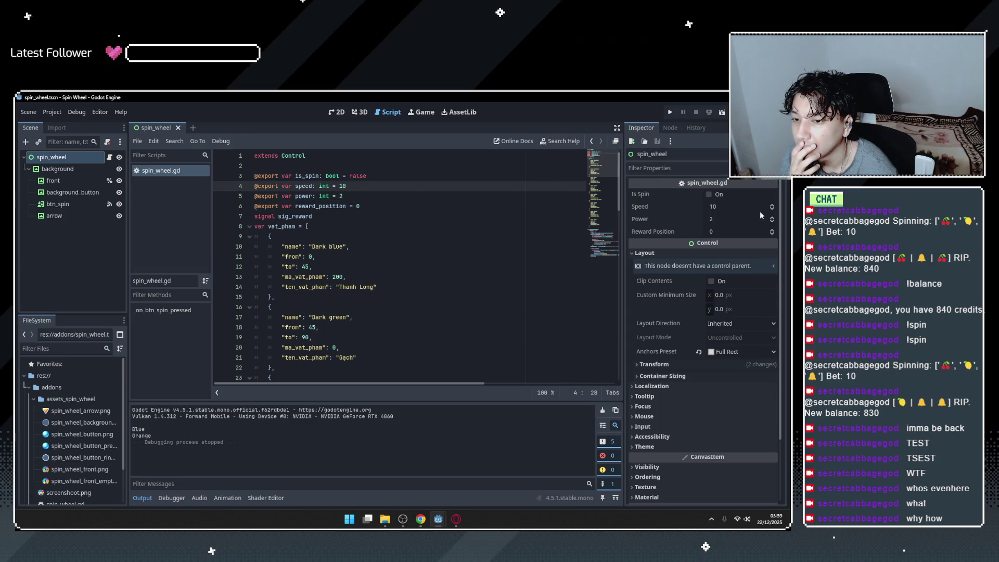
left_click(773, 204)
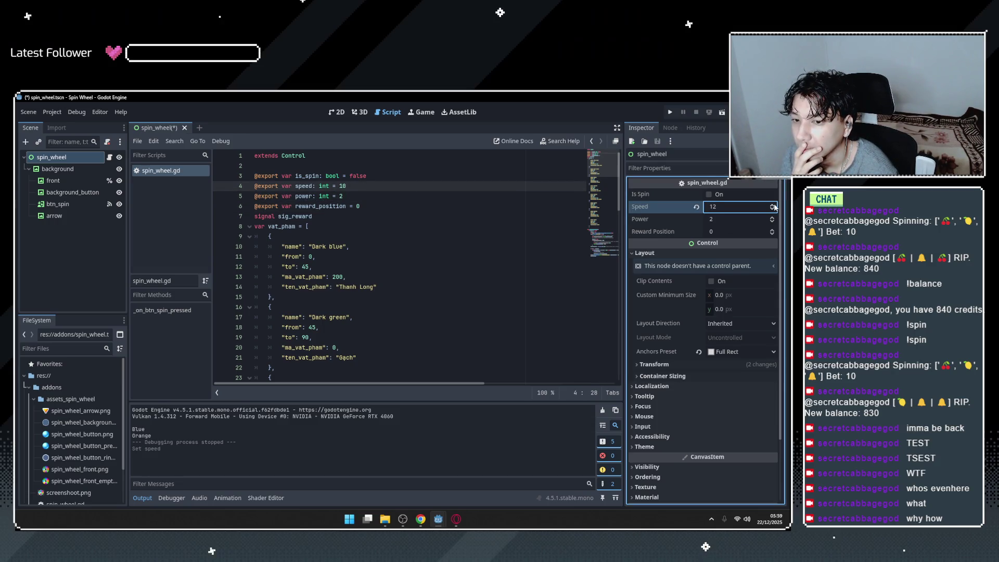
left_click(773, 205)
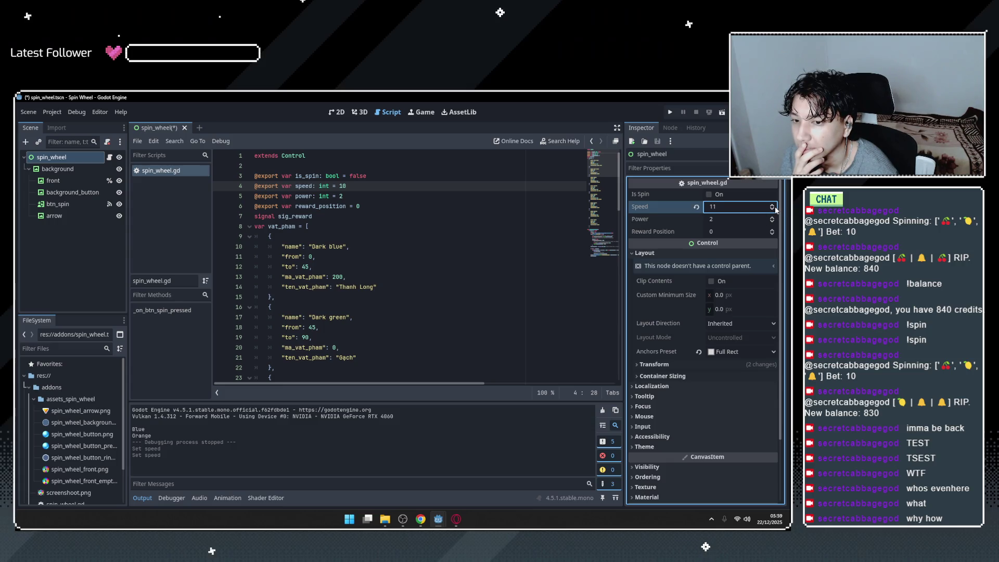
Review the power, reward_position, vat_pham and sig_reward lines in spin_wheel.gd.
left_click(415, 196)
left_click(387, 206)
left_click(372, 224)
left_click(282, 216)
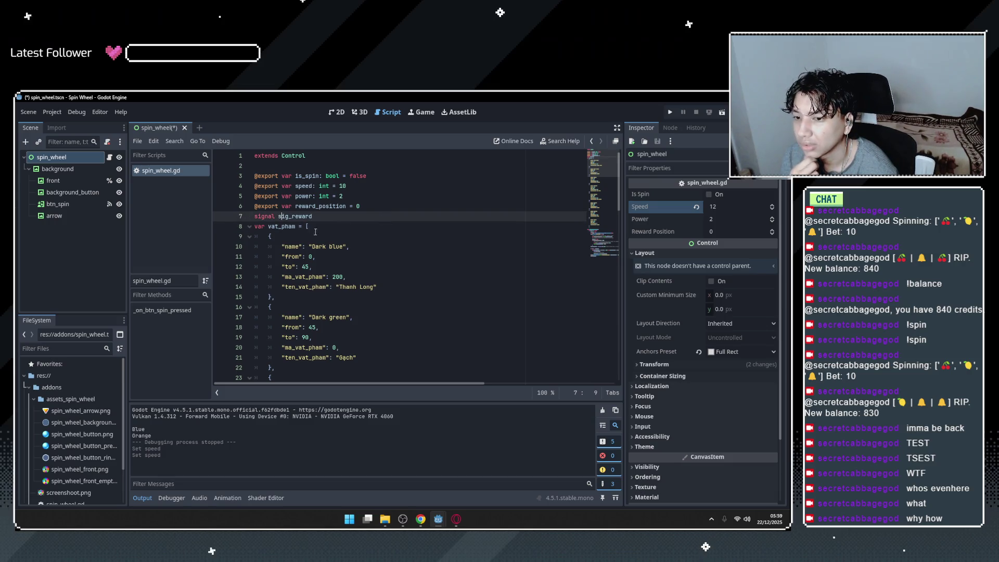
scroll(664, 247, "down", 3)
left_click(329, 217)
scroll(345, 224, "down", 1)
scroll(344, 225, "up", 1)
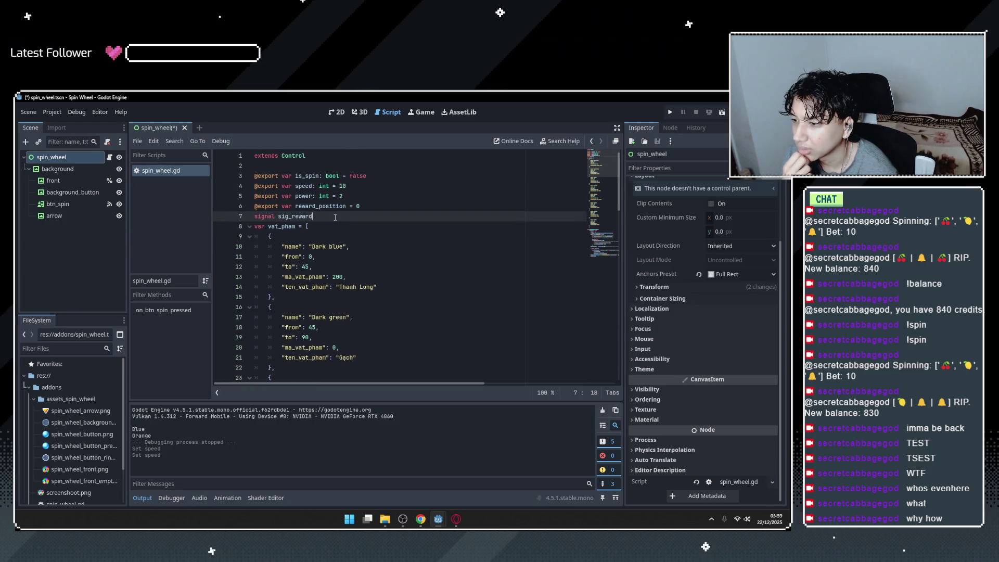
left_click(296, 156)
double_click(296, 156)
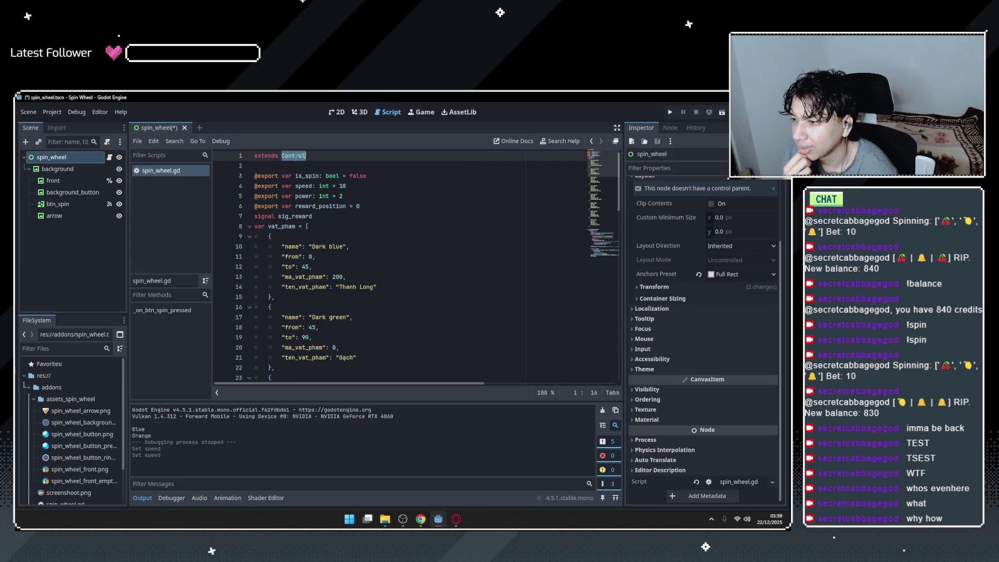
left_click(382, 241)
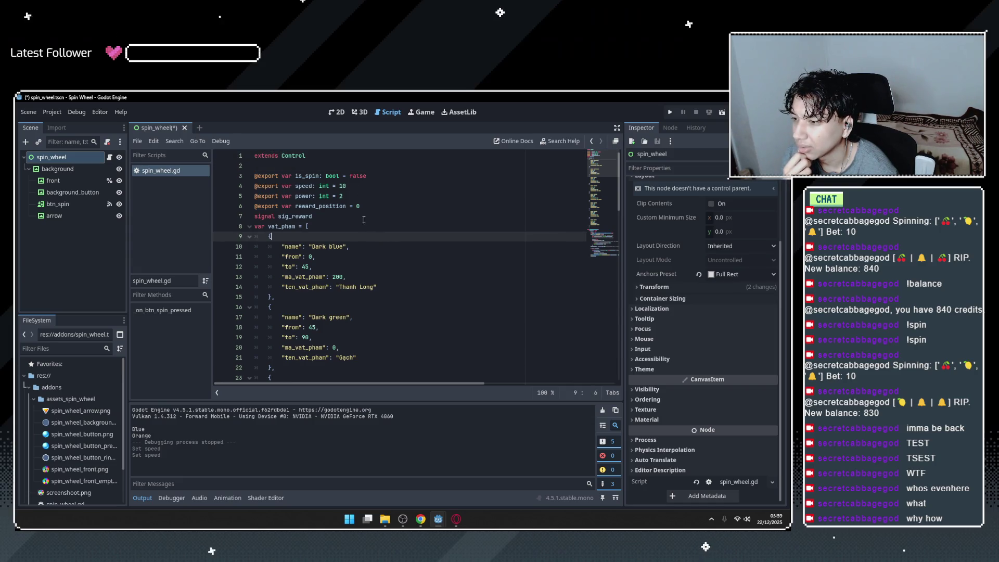
left_click(371, 215)
scroll(363, 246, "down", 2)
scroll(363, 246, "up", 2)
double_click(282, 227)
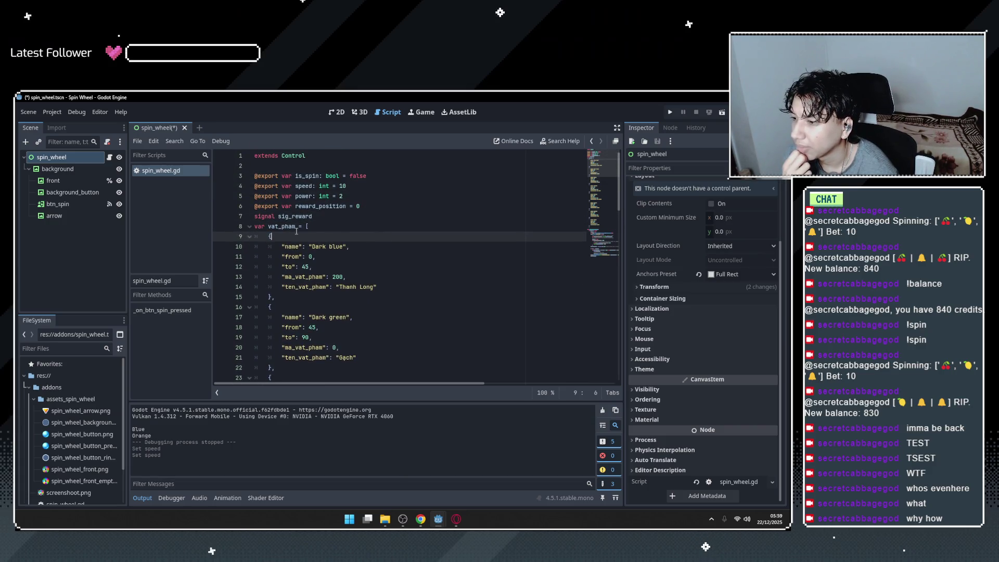
scroll(353, 236, "down", 2)
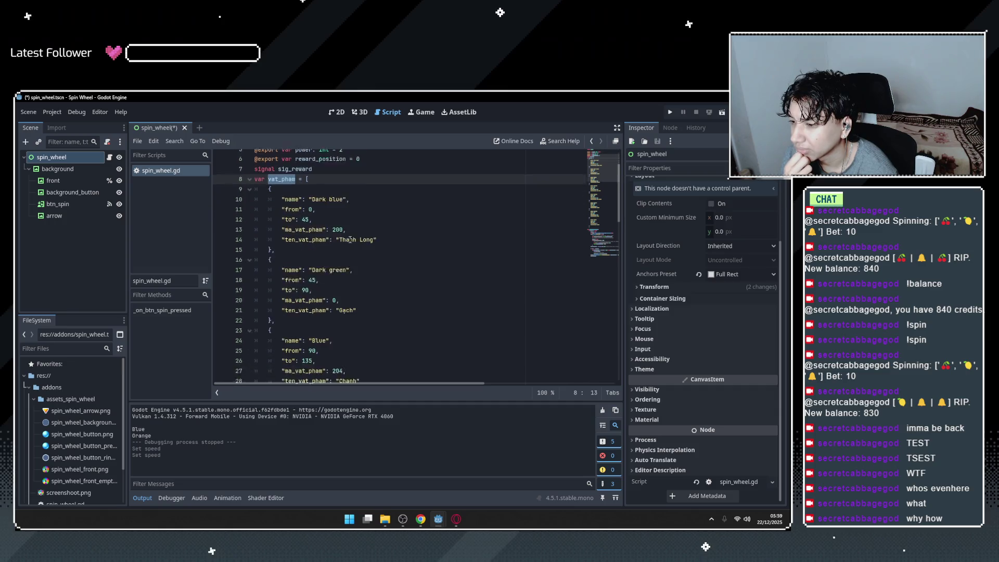
left_click(365, 227)
scroll(365, 227, "down", 6)
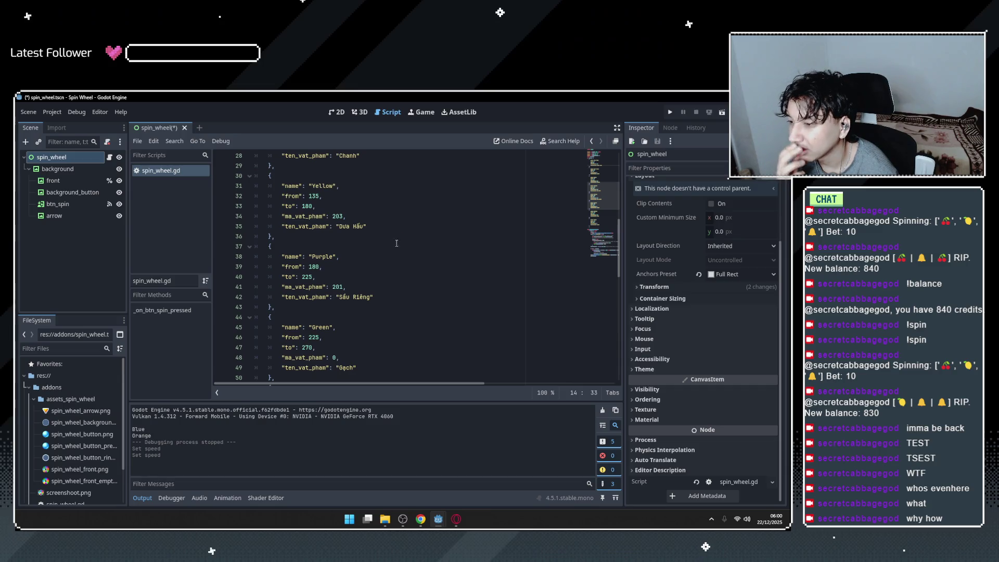
left_click_drag(313, 257, 334, 256)
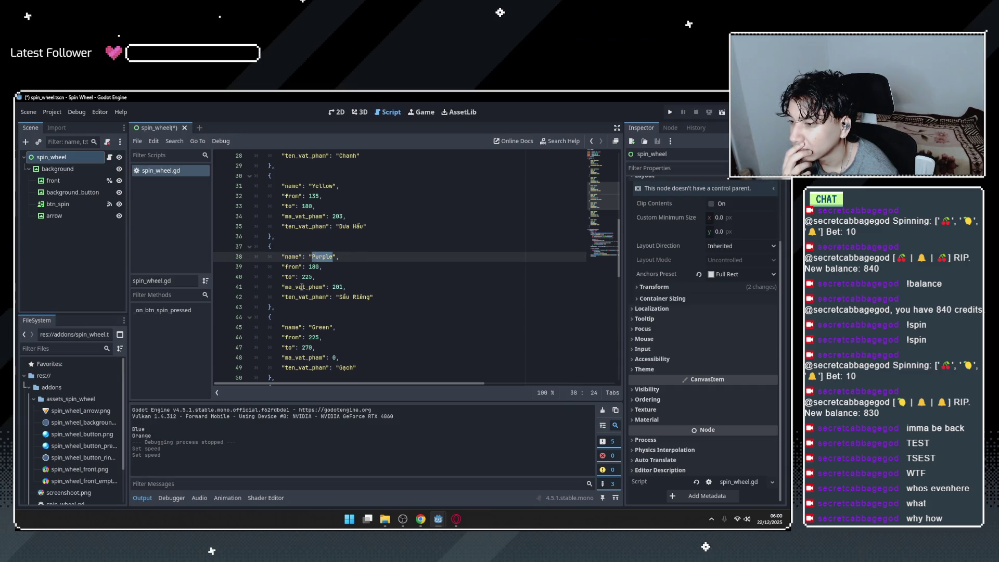
left_click(337, 288)
scroll(337, 289, "down", 3)
left_click(334, 267)
scroll(351, 276, "up", 12)
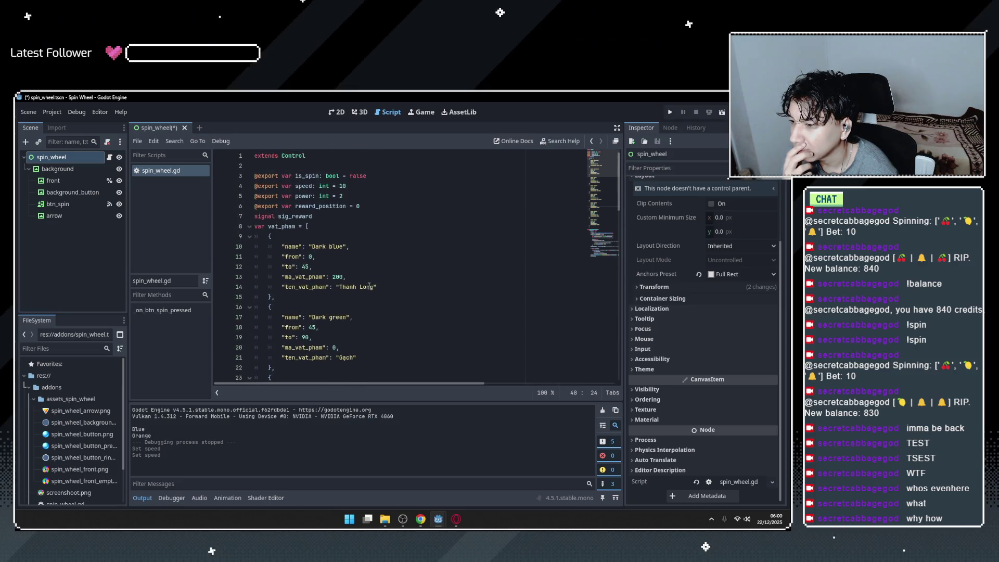
scroll(341, 280, "down", 2)
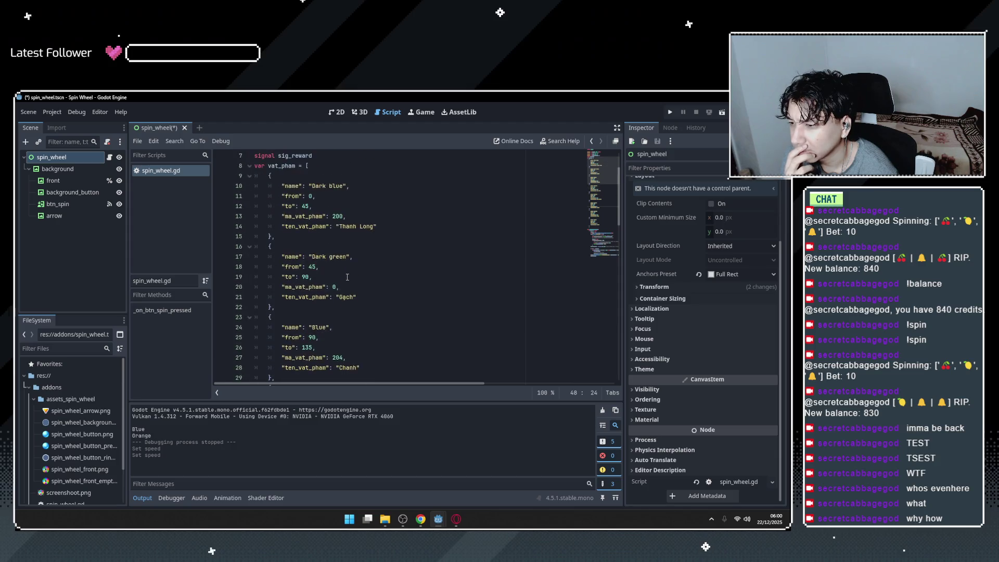
left_click(339, 287)
scroll(349, 284, "down", 8)
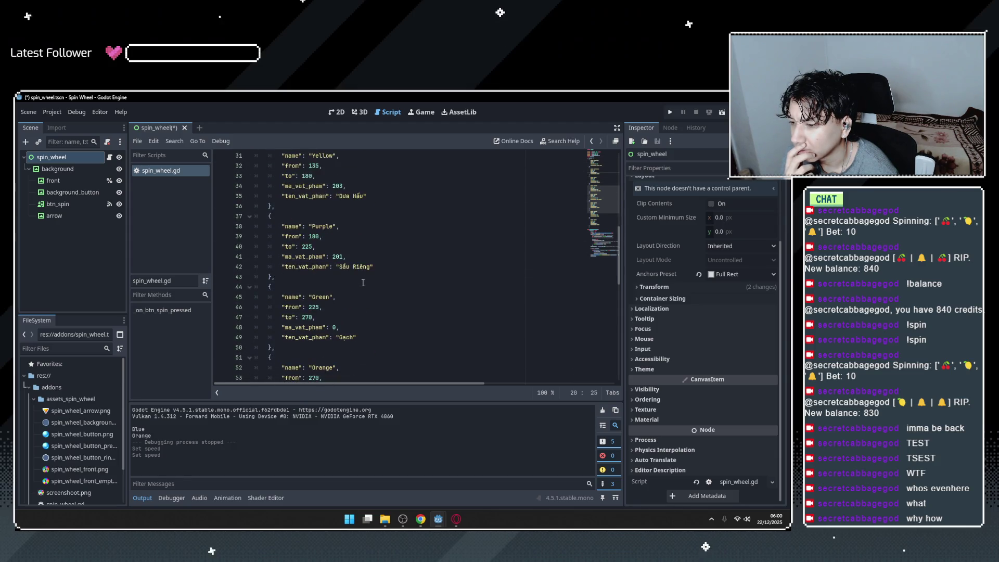
scroll(364, 282, "up", 3)
Copy ma_vat_pham from the script, search it in Chrome, and return to Godot.
scroll(363, 282, "up", 4)
scroll(351, 280, "up", 2)
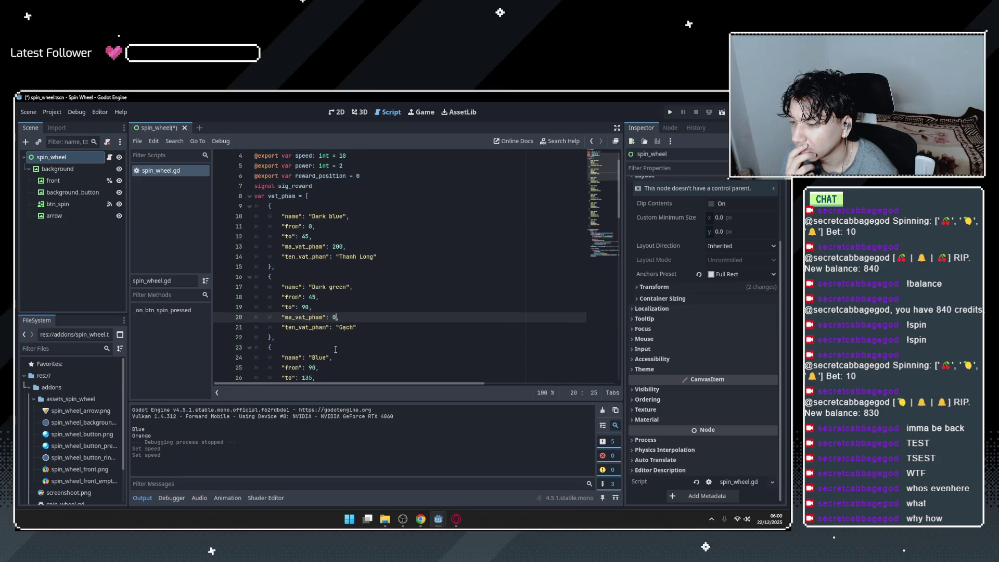
double_click(304, 247)
key("ctrl+c")
key("alt+Tab")
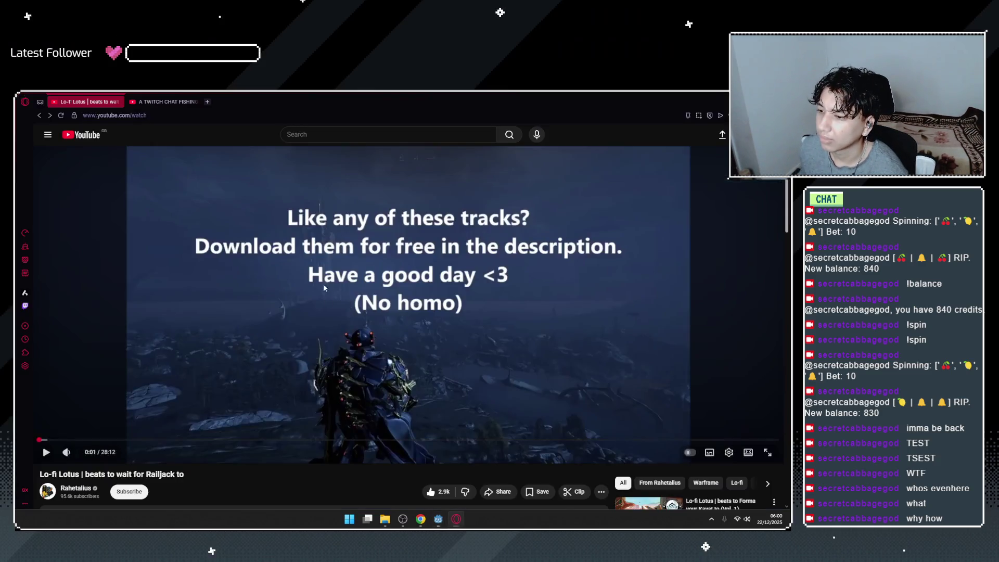
key("alt+Tab")
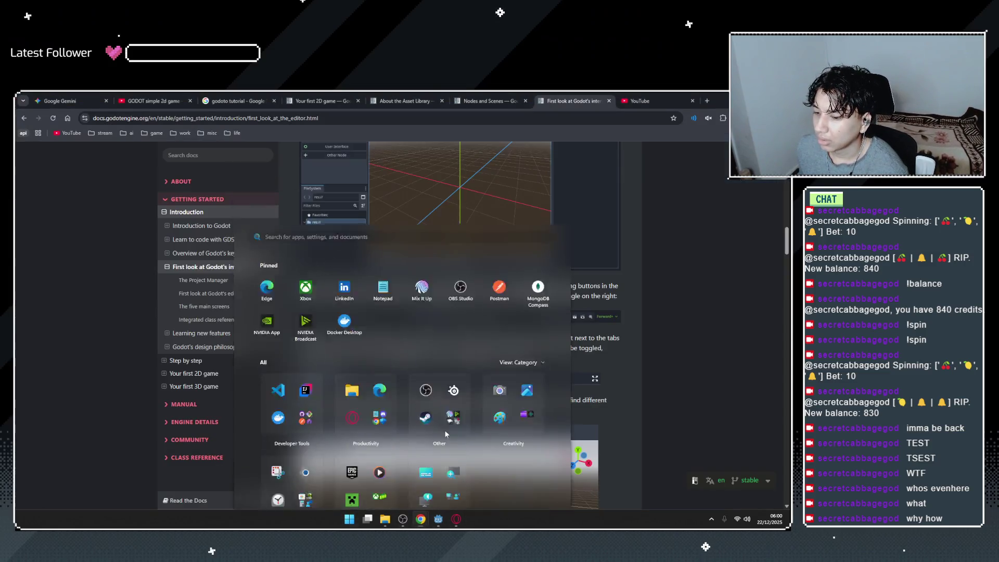
left_click(620, 101)
left_click(622, 114)
key("ctrl+v")
key("Return")
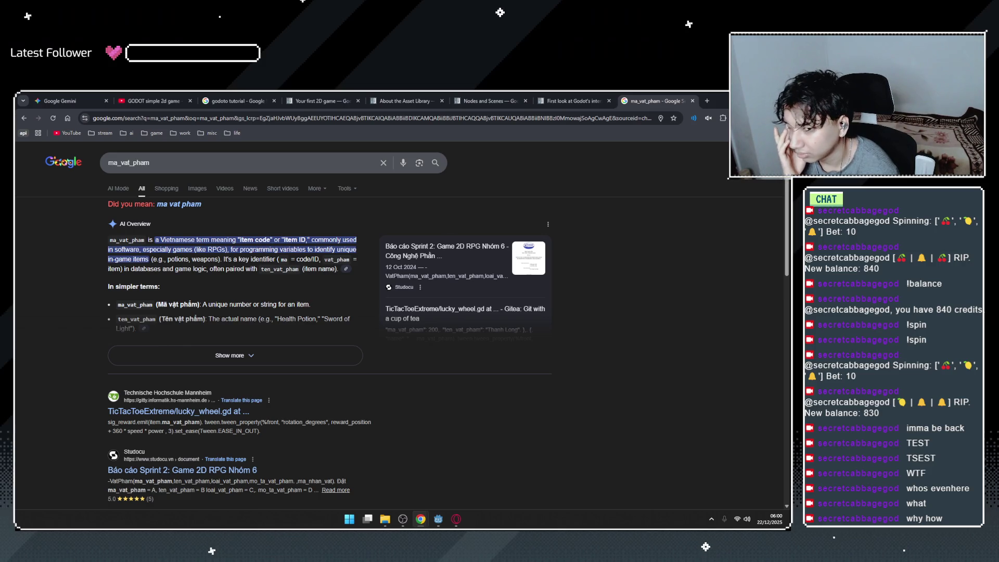
key("alt+Tab")
scroll(341, 247, "down", 7)
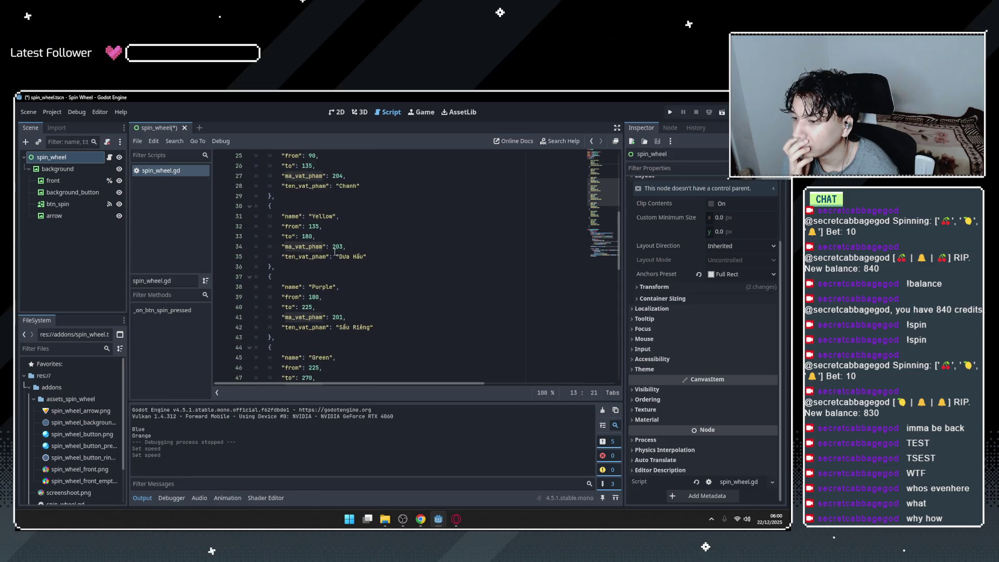
Select Green's starting angle 225 in the wheel segment data.
scroll(339, 253, "down", 4)
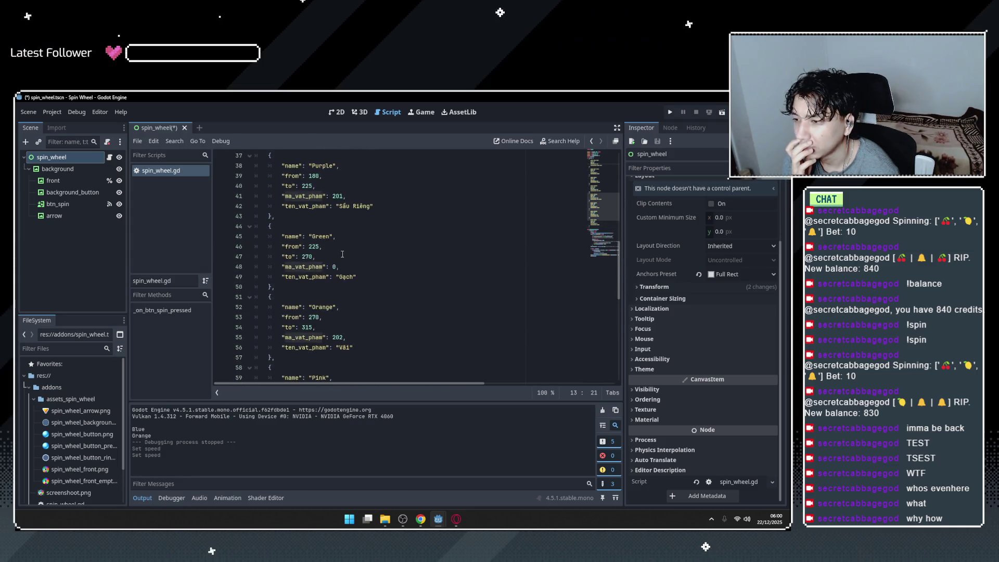
left_click(343, 254)
left_click(300, 246)
double_click(312, 249)
Select the background node and show the spin wheel in the 2D view.
scroll(312, 251, "up", 3)
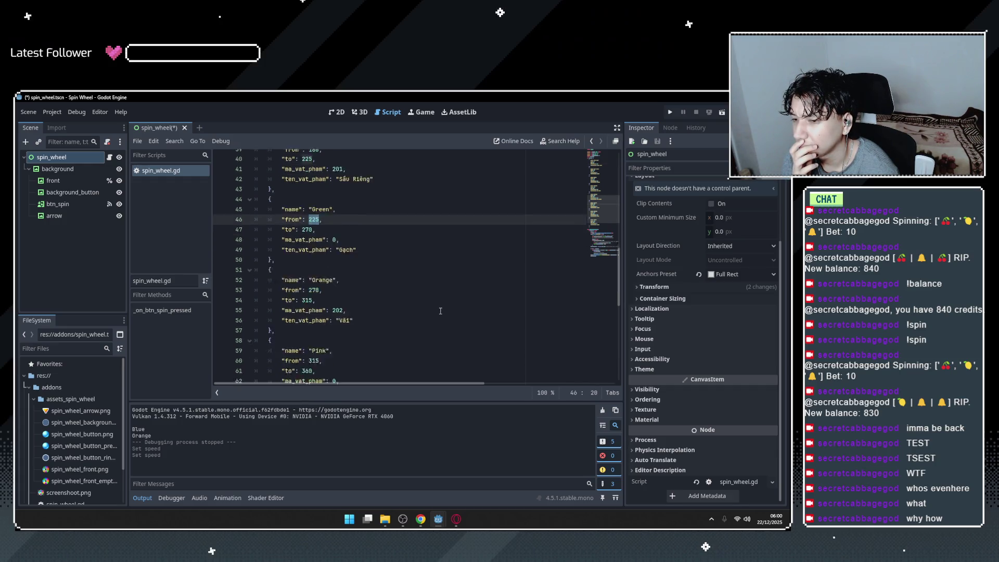
left_click(62, 170)
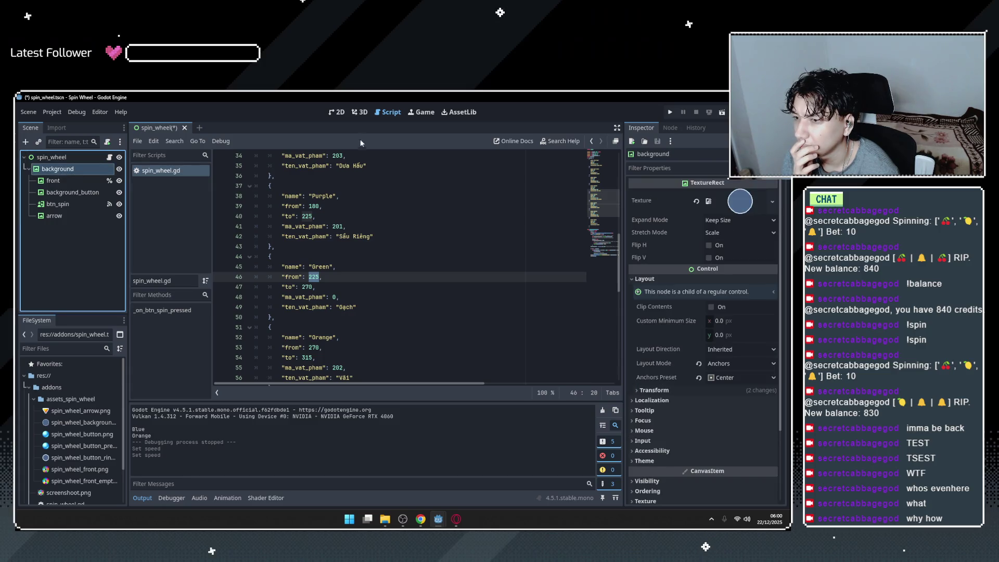
left_click(337, 112)
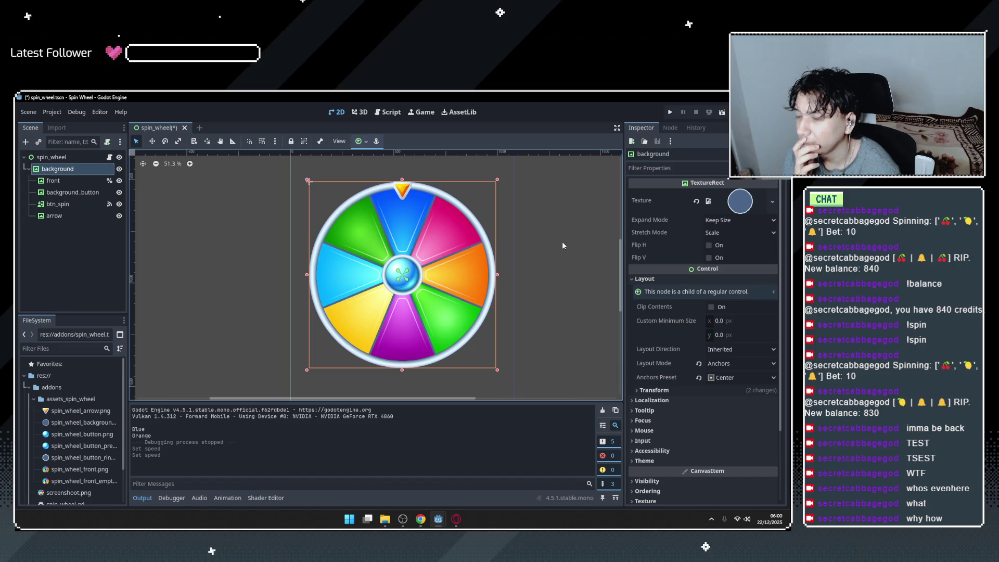
Launch Calculator via Start search 'CAL' and compute 360 ÷ 8 = 45.
key("super")
type("CAL")
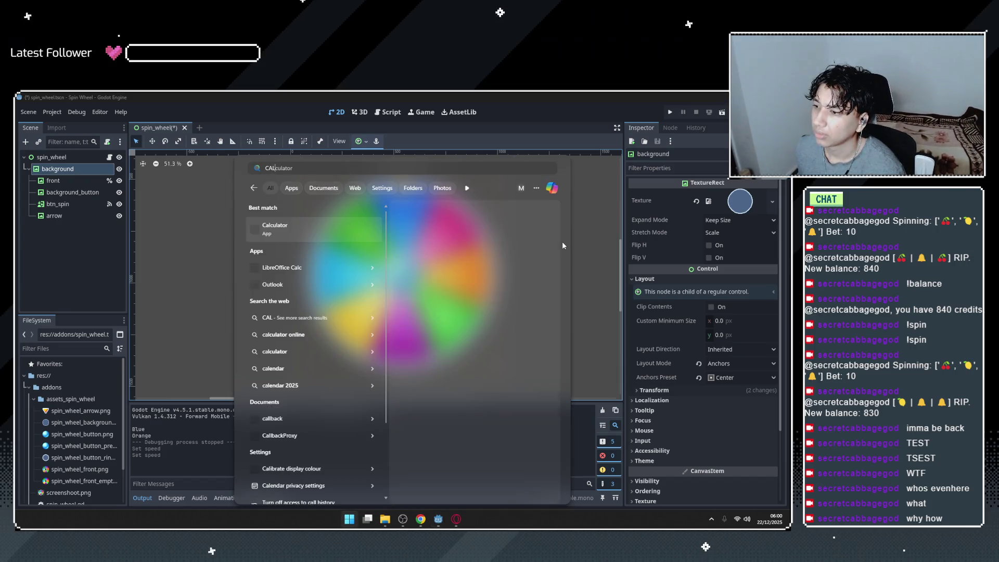
key("Return")
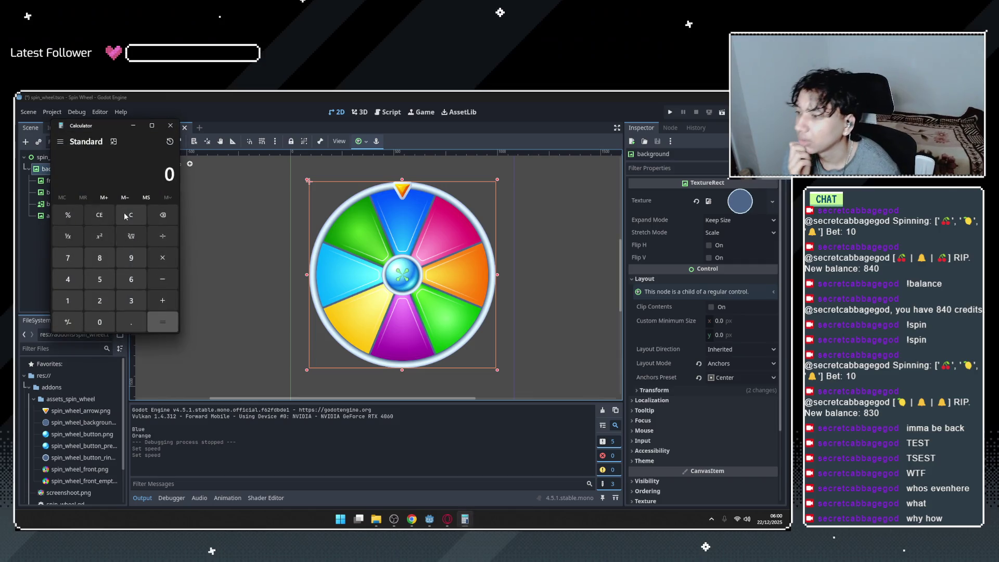
left_click(124, 281)
left_click(95, 326)
left_click(111, 263)
left_click(160, 317)
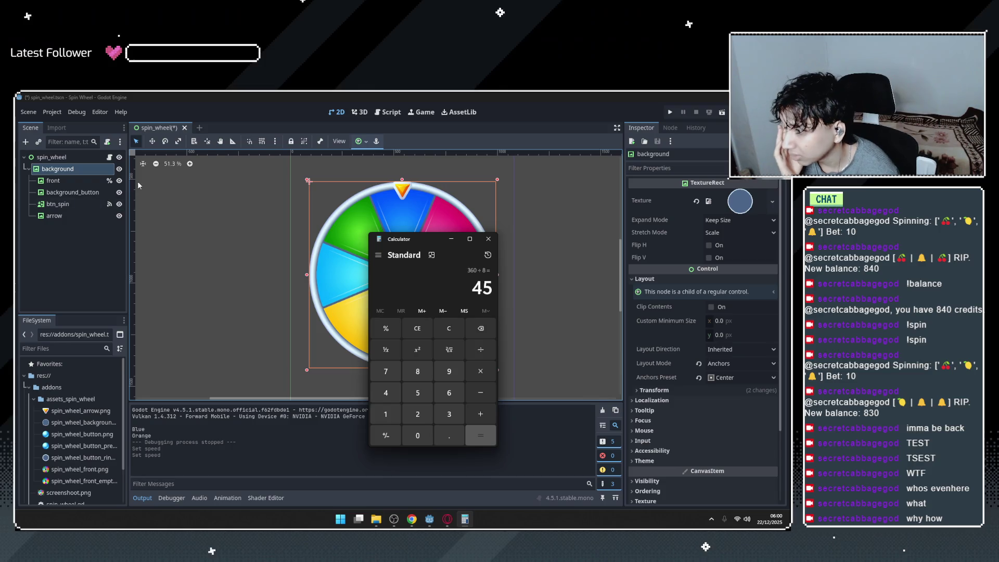
Return to the spin_wheel.gd script and minimize Calculator.
left_click(388, 112)
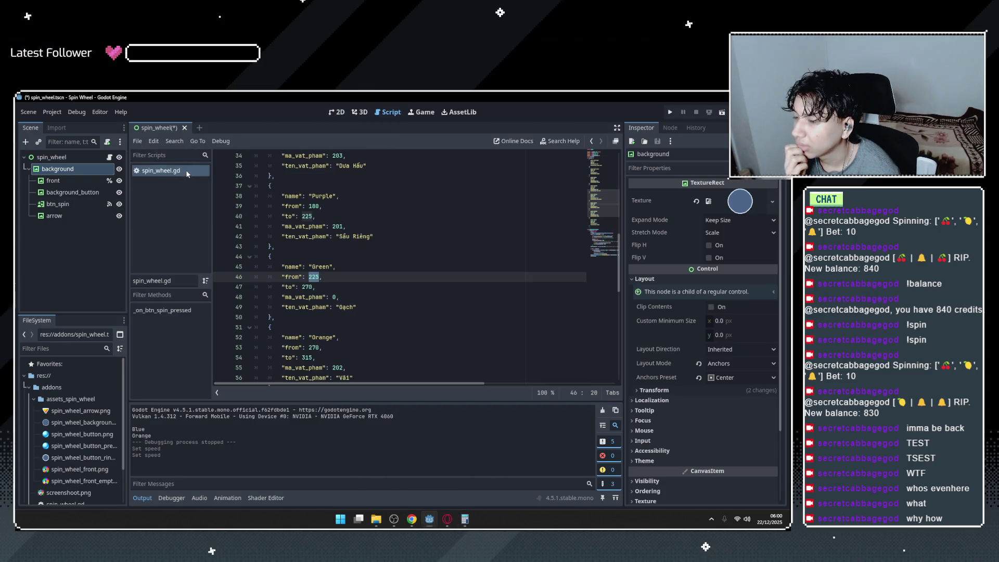
scroll(396, 271, "up", 9)
left_click(465, 518)
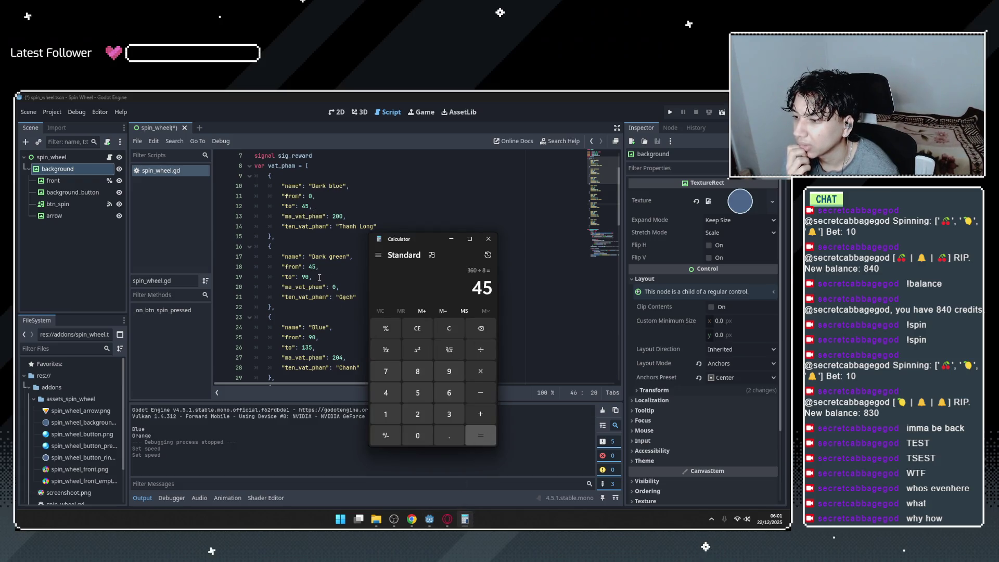
scroll(325, 290, "down", 2)
left_click(452, 239)
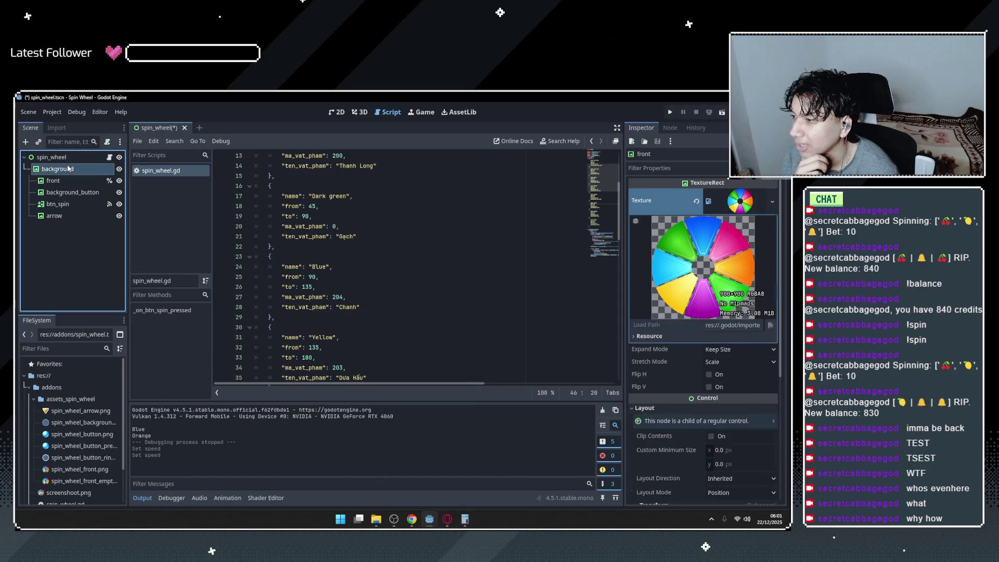
Run the game and spin the wheel five times, printing landed colours like Green and Dark green.
left_click(74, 158)
left_click(59, 180)
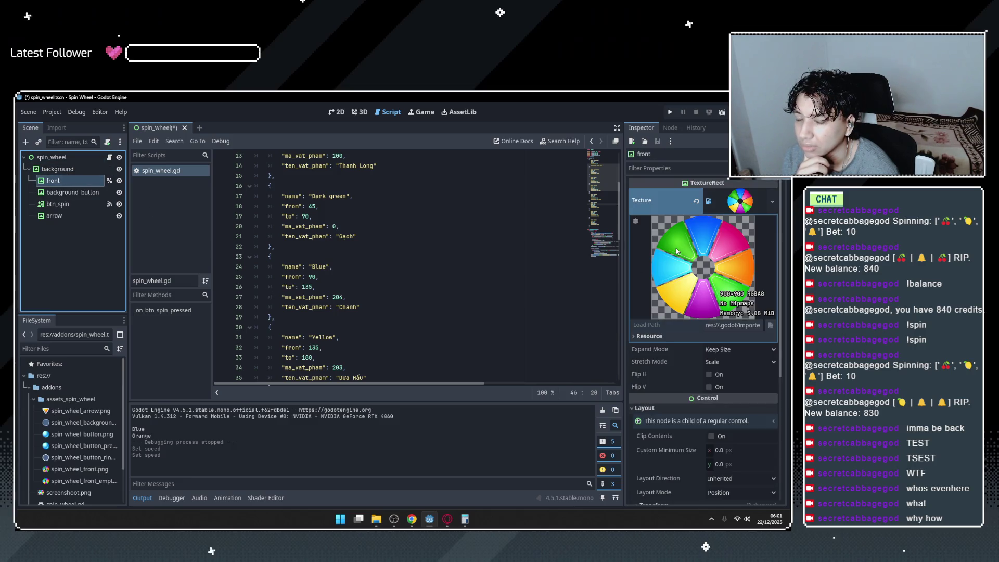
left_click(670, 112)
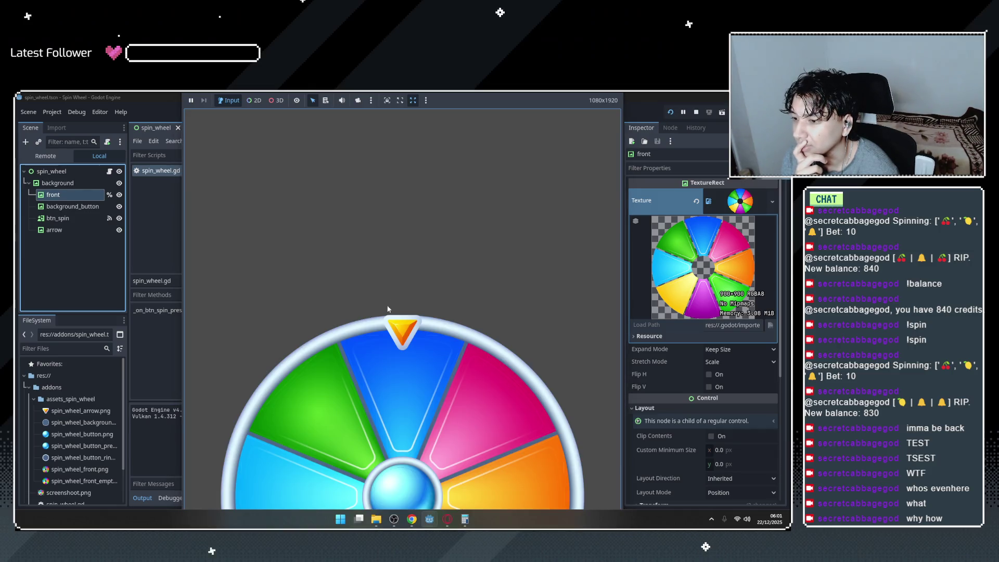
left_click(381, 475)
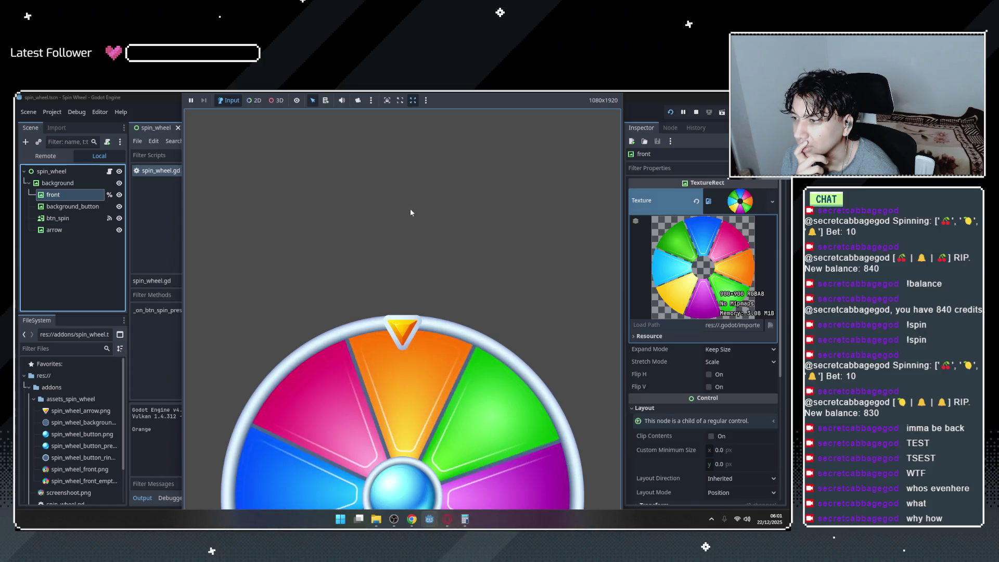
left_click(413, 484)
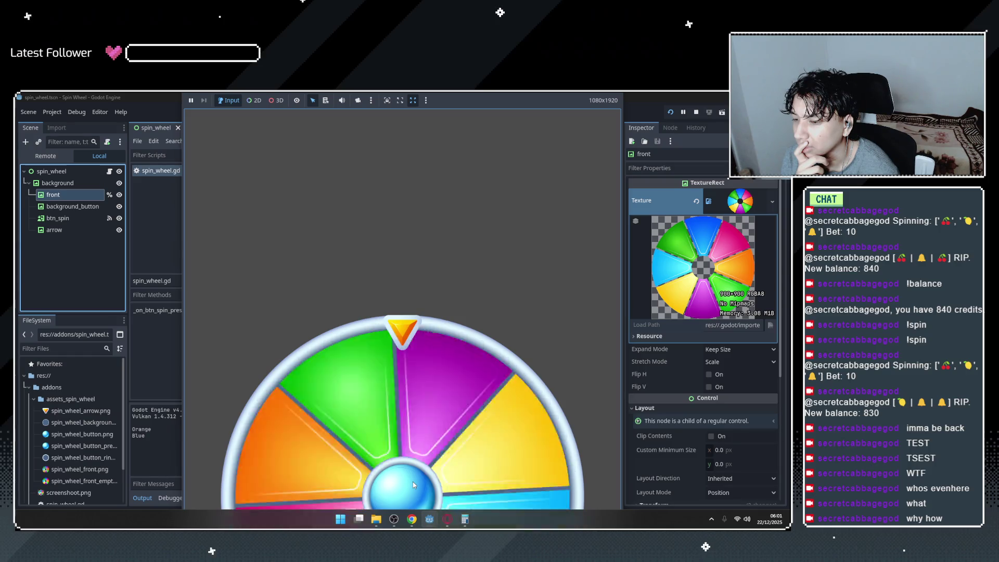
left_click(414, 481)
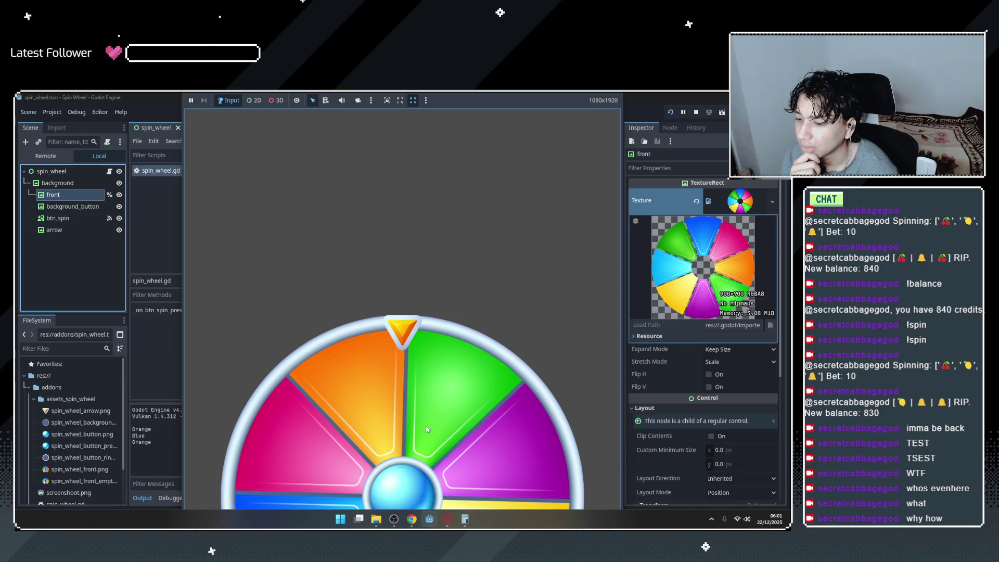
left_click(404, 489)
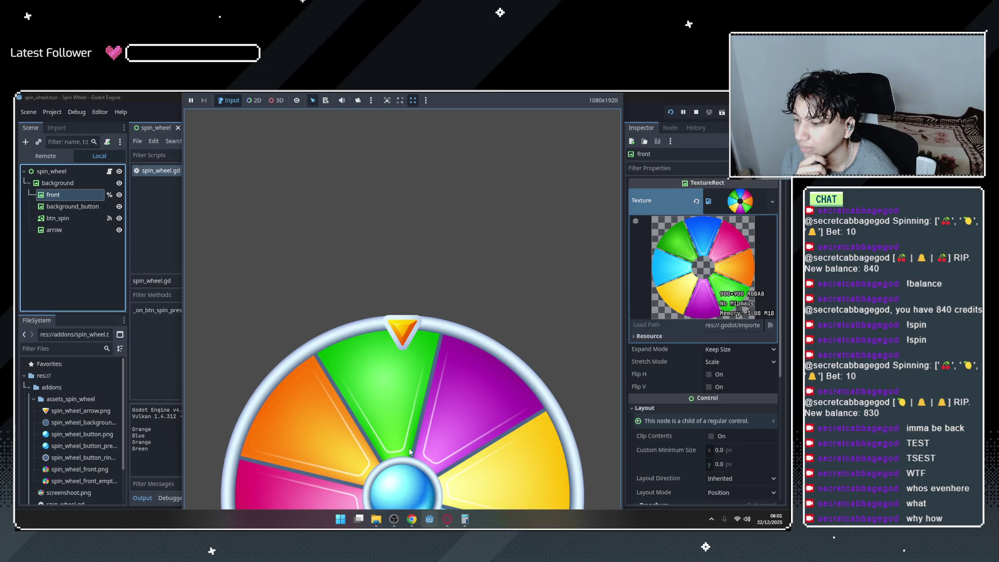
left_click(405, 479)
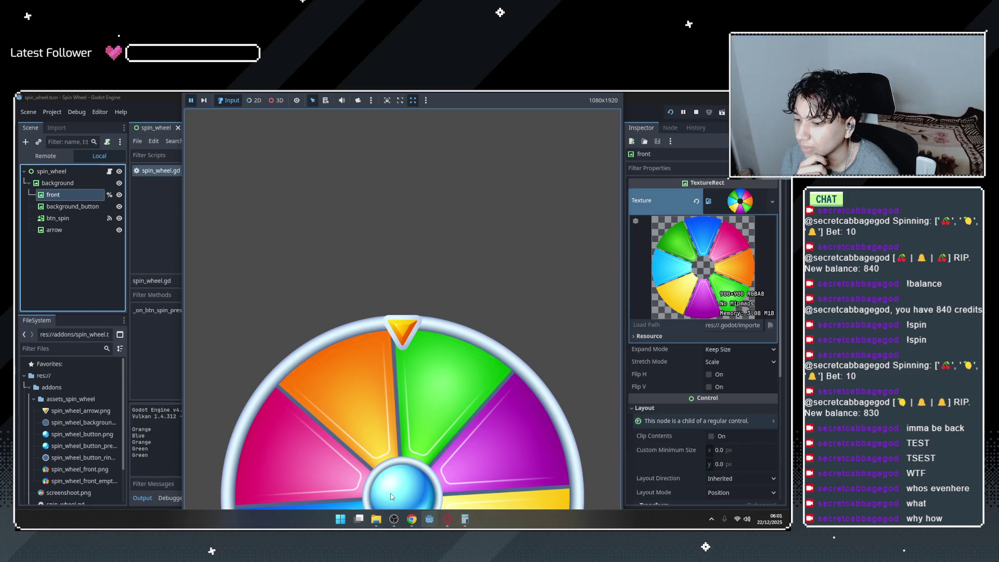
Unpause the running game and pick its wheel texture node to inspect.
left_click(191, 100)
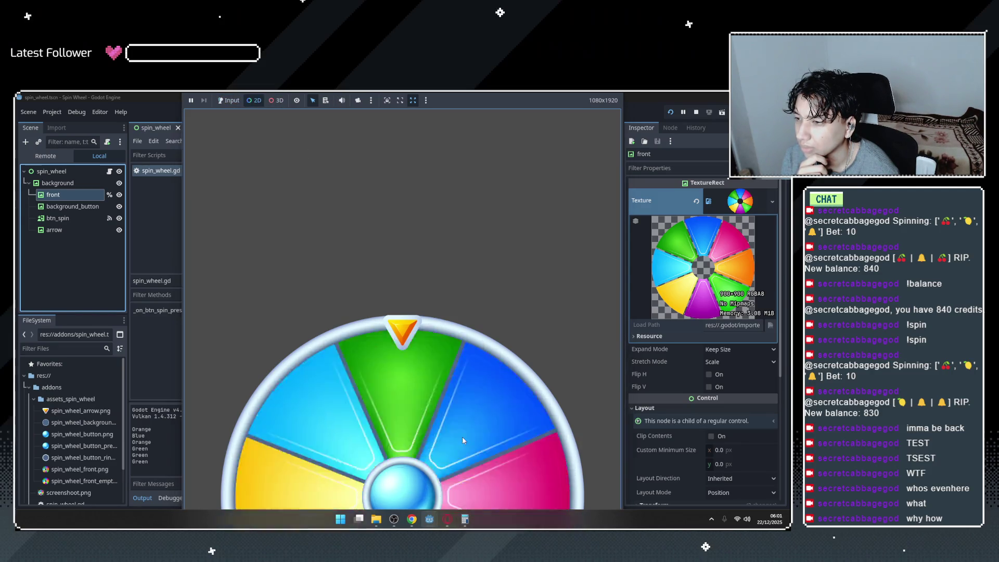
left_click(426, 460)
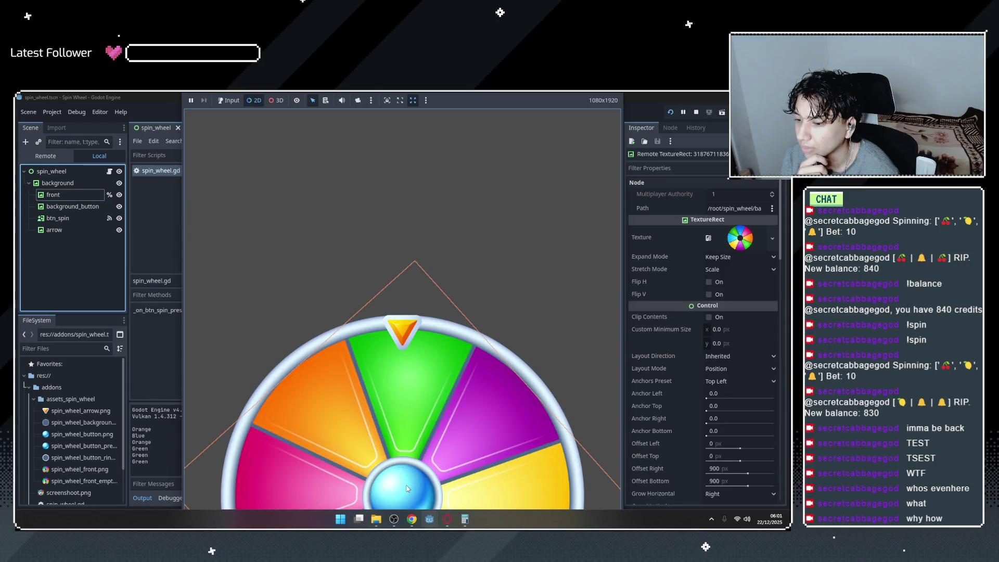
left_click(411, 364)
left_click(227, 100)
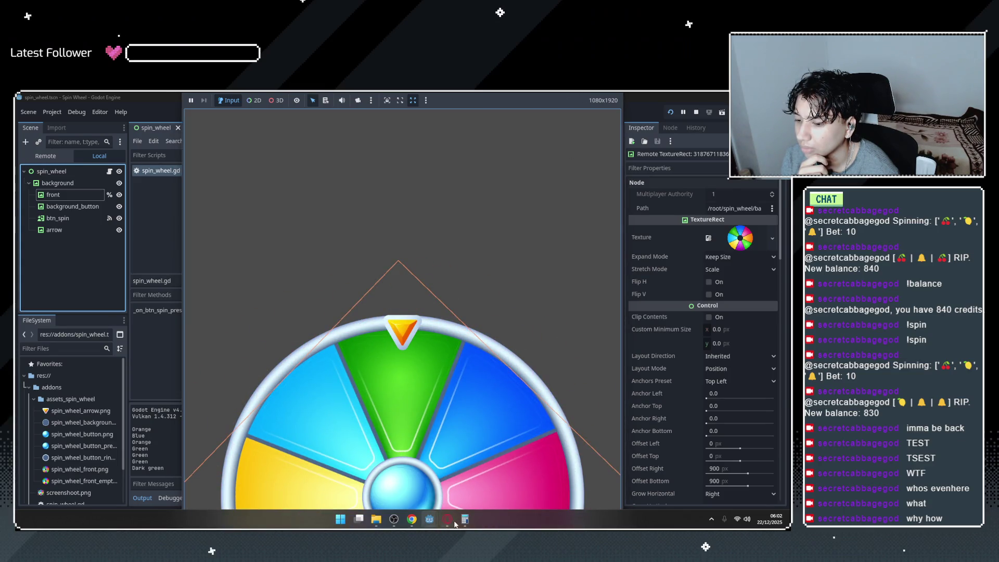
Stop the running game and inspect the background, front, arrow and btn_spin nodes.
mouse_move(430, 519)
left_click(528, 449)
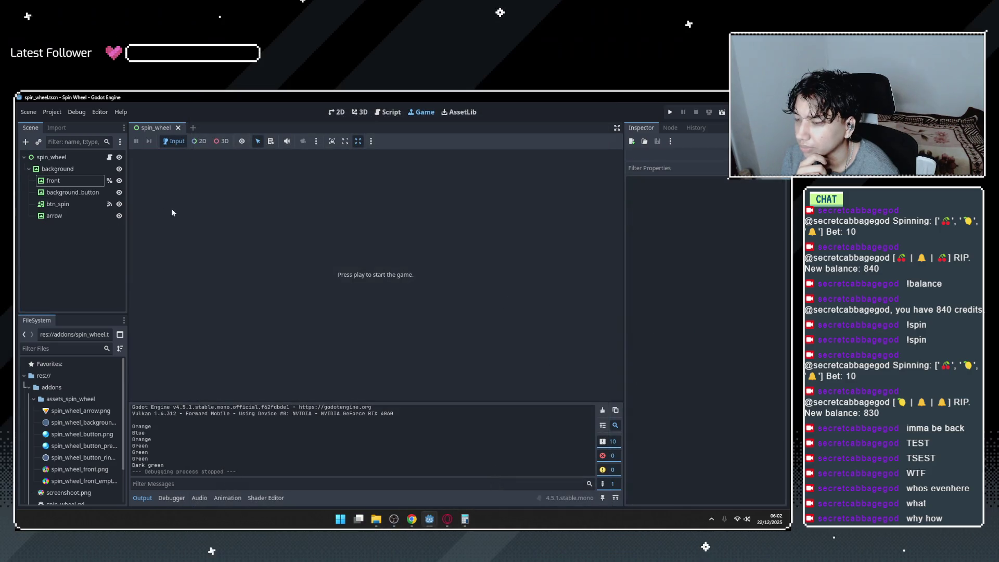
left_click(61, 169)
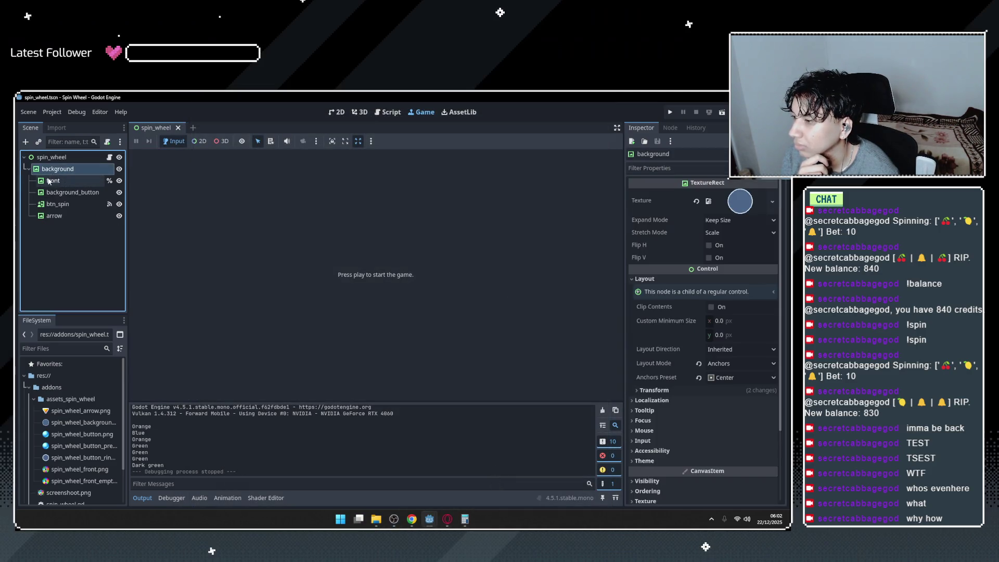
left_click(49, 181)
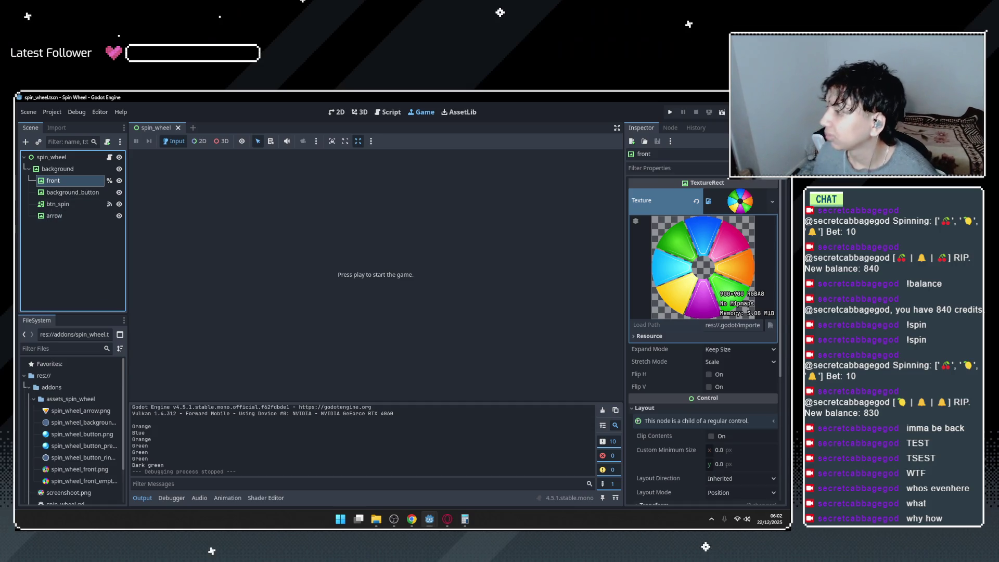
left_click(73, 218)
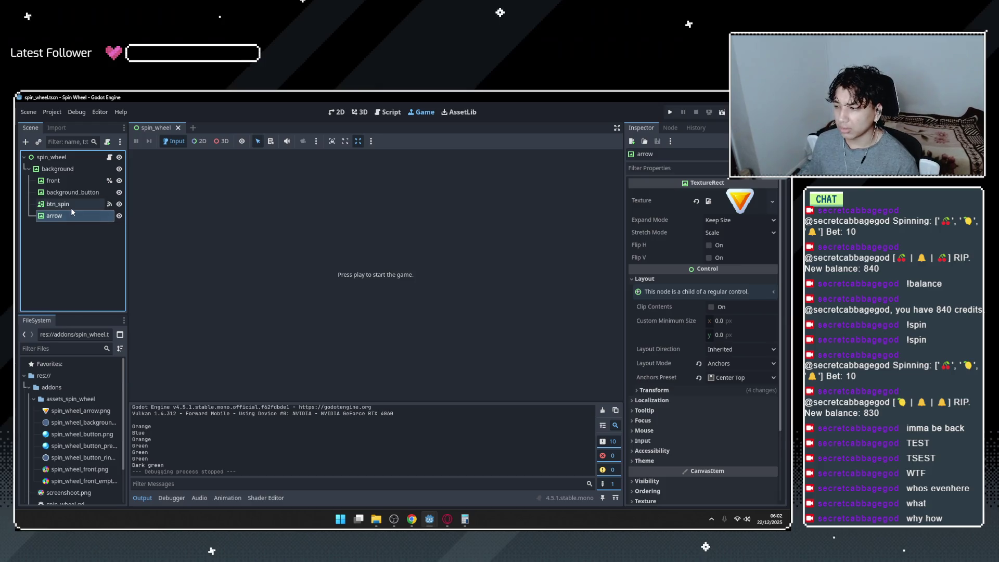
left_click(71, 208)
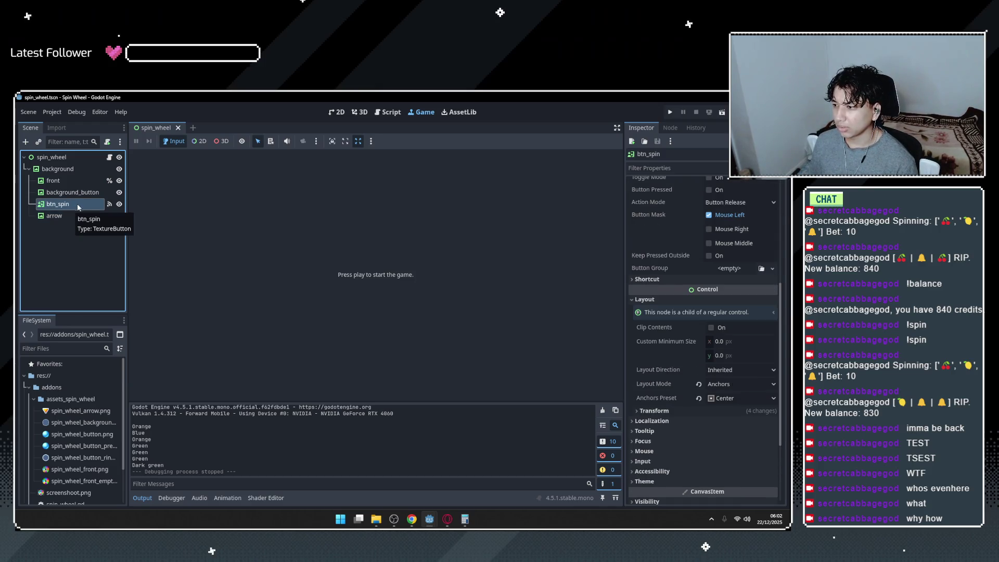
scroll(780, 295, "up", 3)
scroll(780, 295, "up", 5)
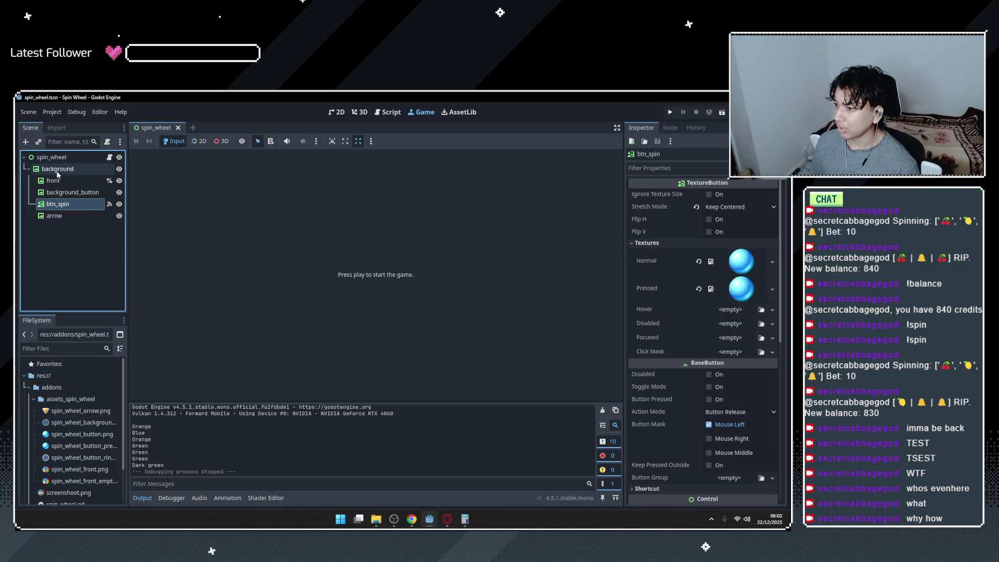
Select the vat_pham variable in spin_wheel.gd and bring Calculator's 360 ÷ 8 = 45 forward.
left_click(388, 112)
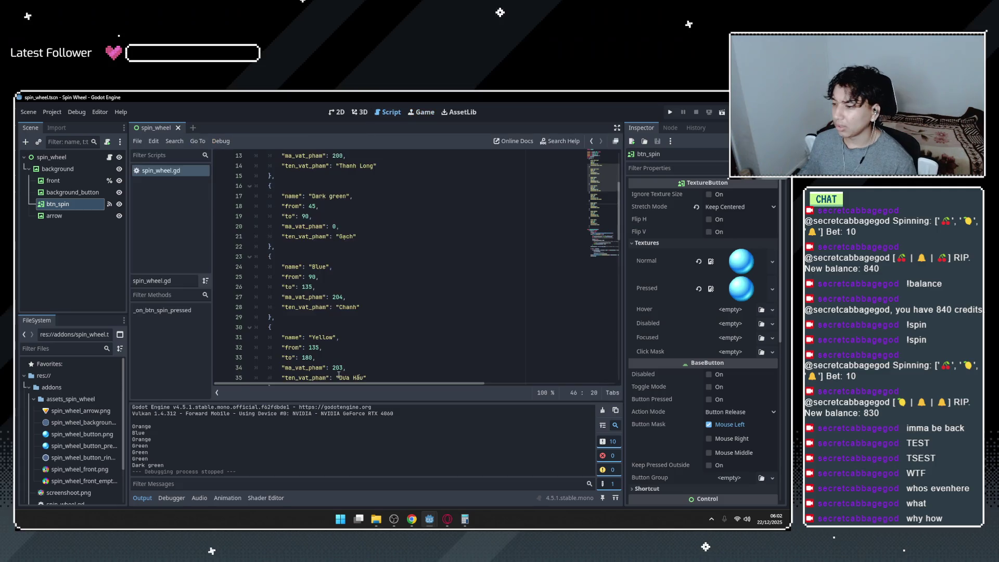
left_click(269, 228)
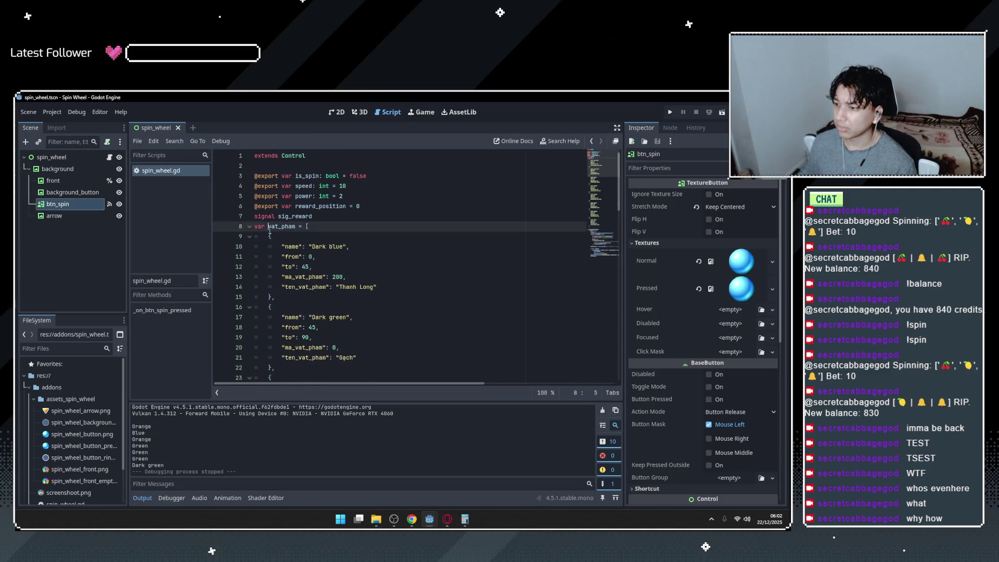
key("ctrl+shift+Right")
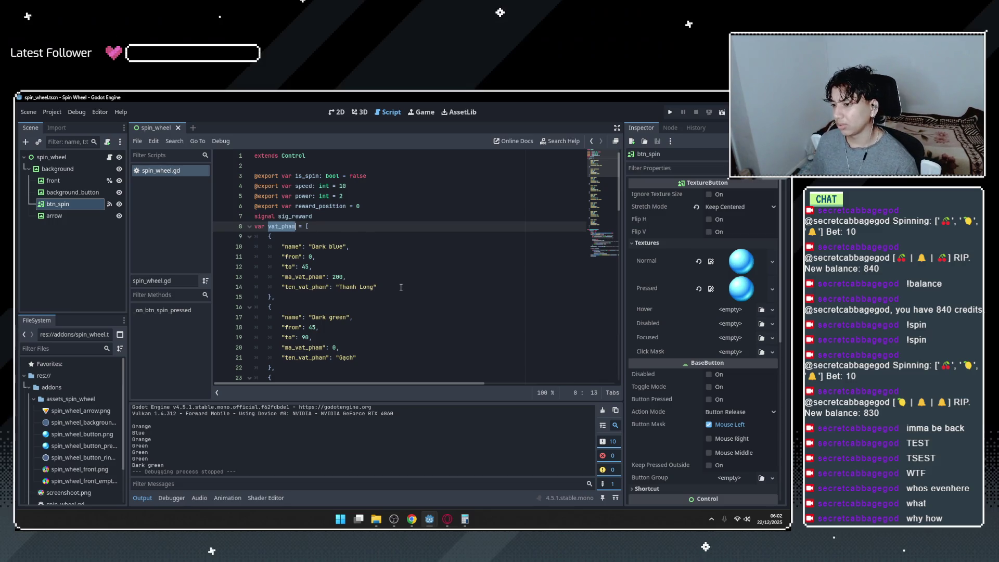
left_click(465, 519)
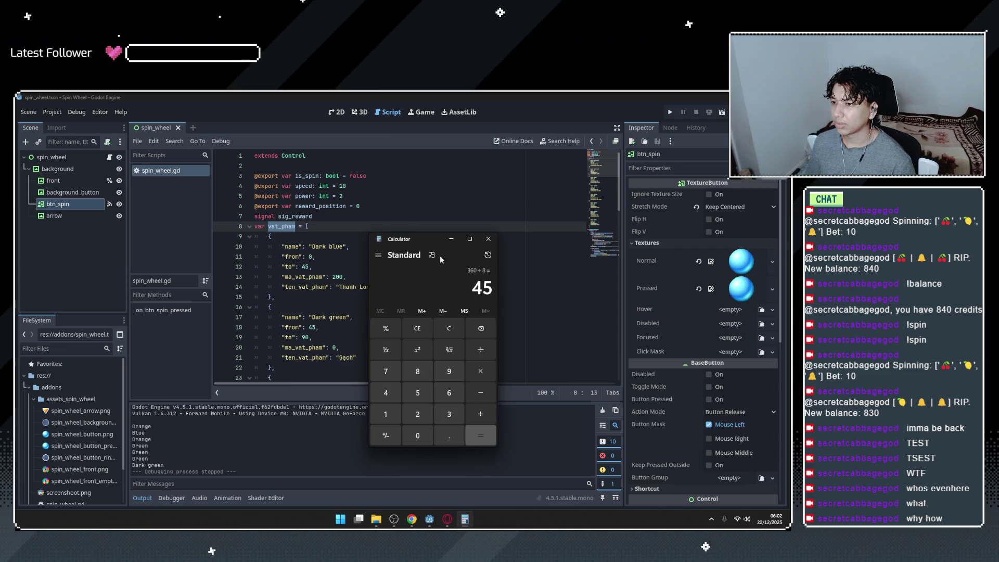
Open chatgpt.com in the browser and close the calculator window in front of it.
left_click(412, 519)
left_click(467, 119)
type("chatgpt.com/?sso=")
key("Return")
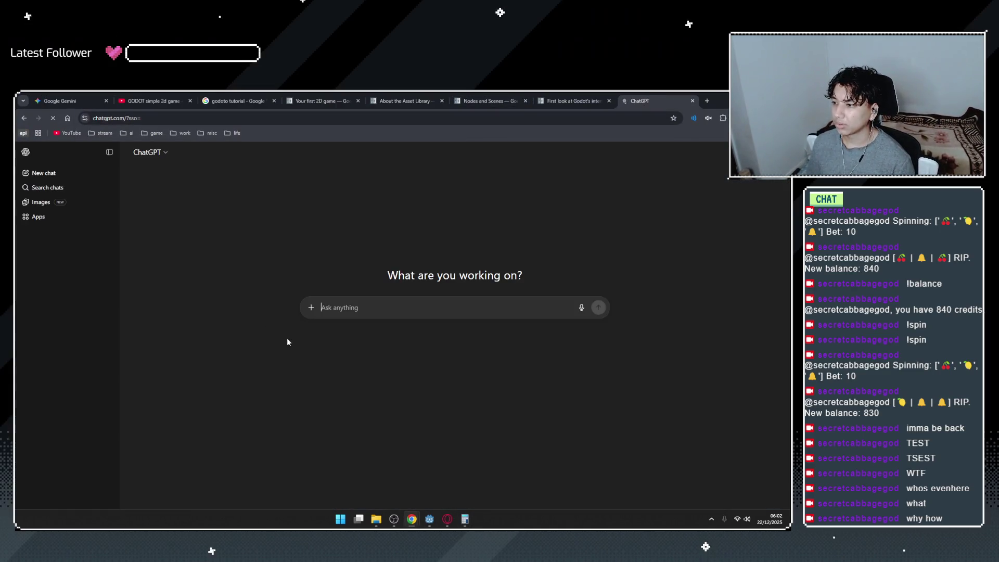
type("VAT")
key("alt+Tab")
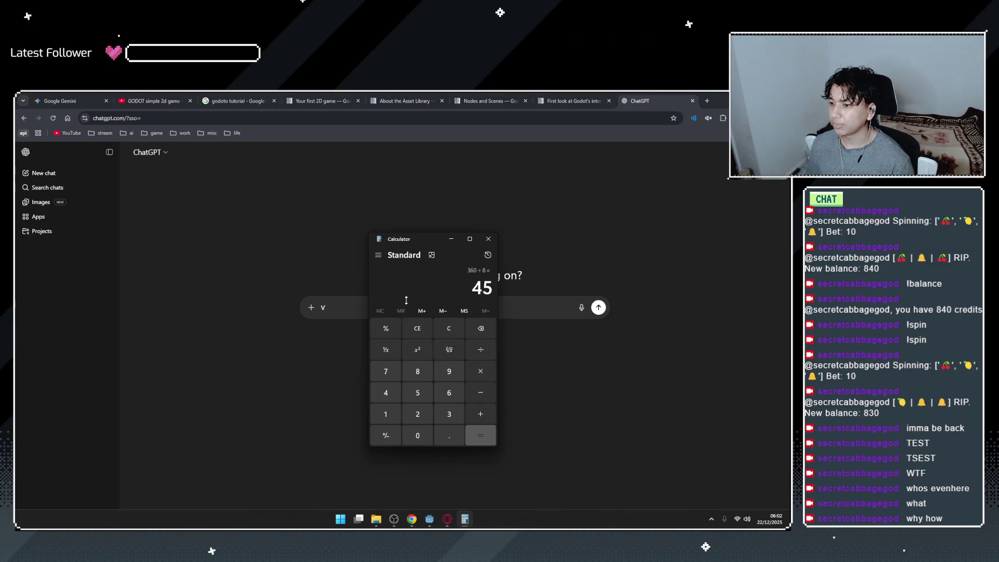
left_click(493, 243)
mouse_move(442, 523)
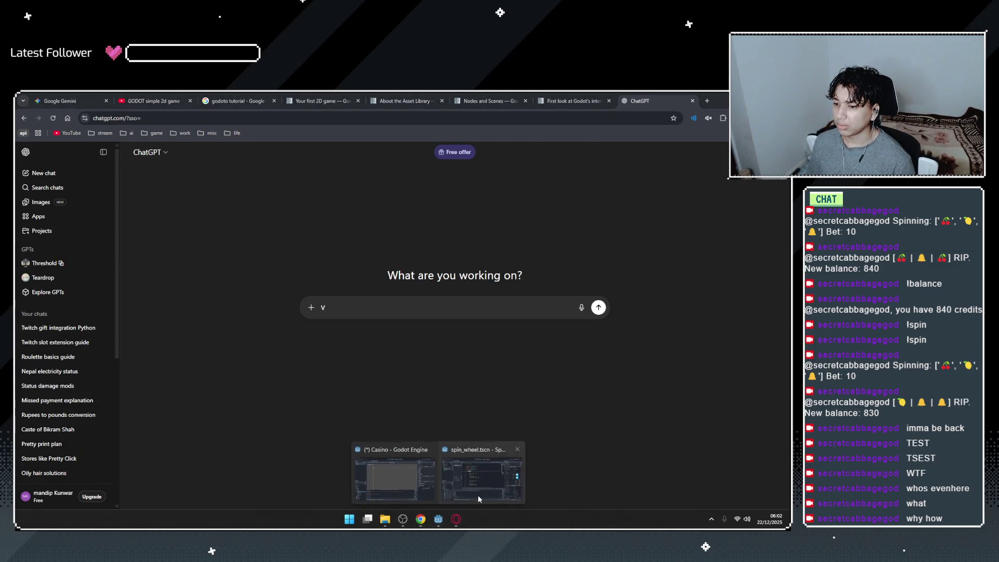
Copy the vat_pham and ma_vat_pham names from the Godot script into the ChatGPT prompt.
left_click(477, 495)
key("ctrl+c")
key("alt+Tab")
key("ctrl+v")
type("=")
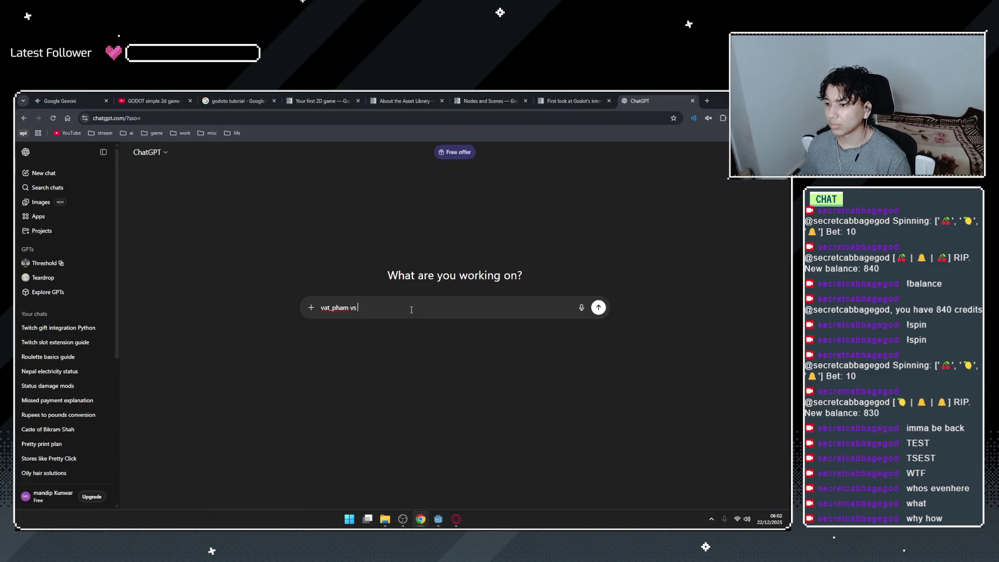
key("alt+Tab")
double_click(304, 281)
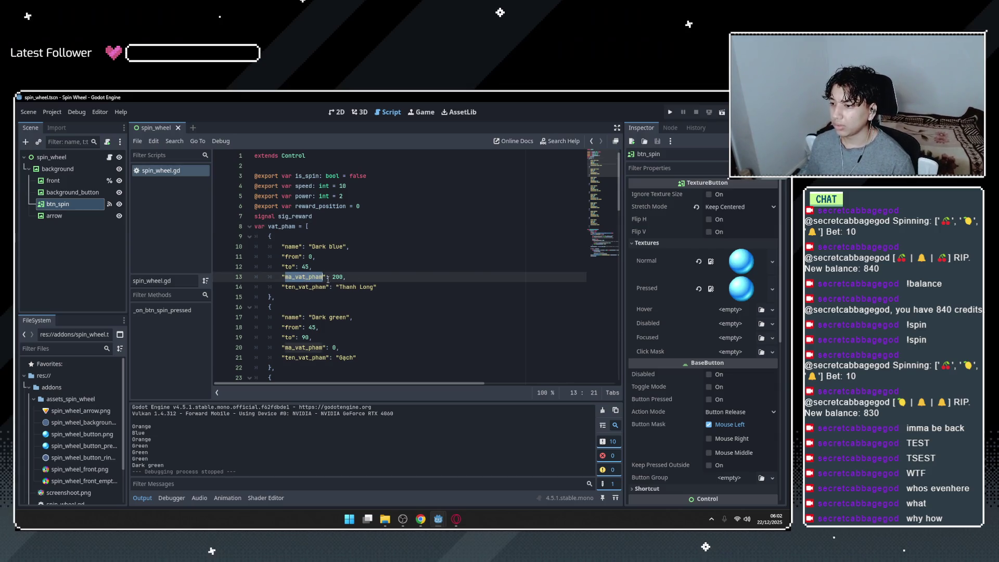
key("ctrl+c")
key("alt+Tab")
key("ctrl+v")
key("ctrl+v")
key("ctrl+z")
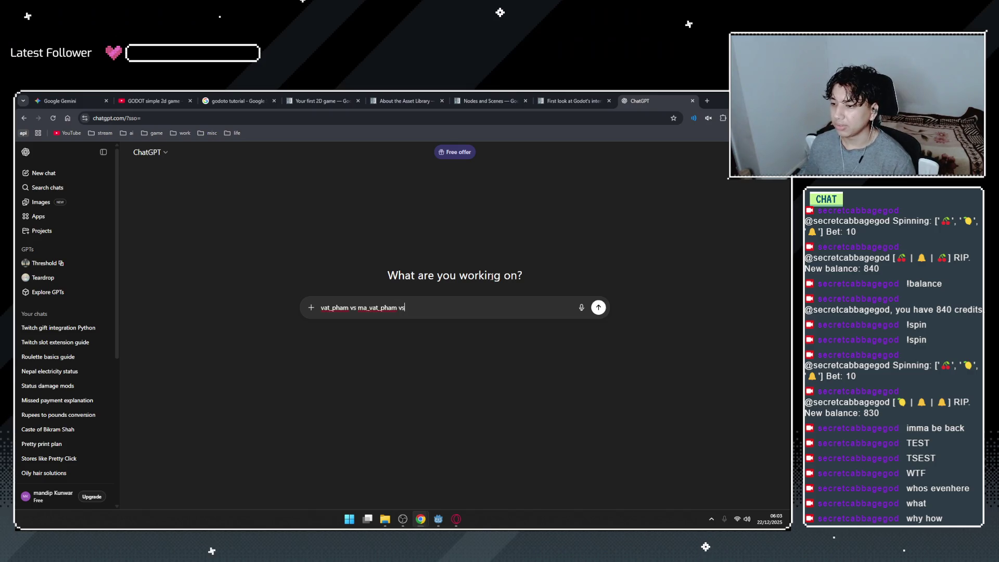
Add ten_vat_pham from line 14 to the prompt and send the question.
key("alt+Tab")
double_click(305, 351)
key("alt+Tab")
key("ctrl+v")
key("Return")
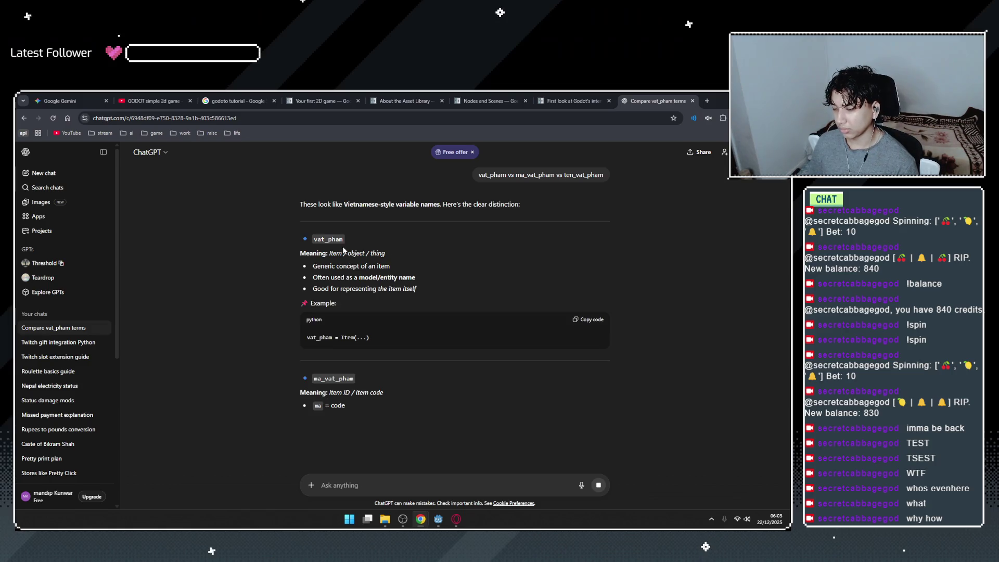
Read the vat_pham meaning, then ask ChatGPT what 'Thanh Long' from line 14 means.
left_click_drag(330, 254, 404, 256)
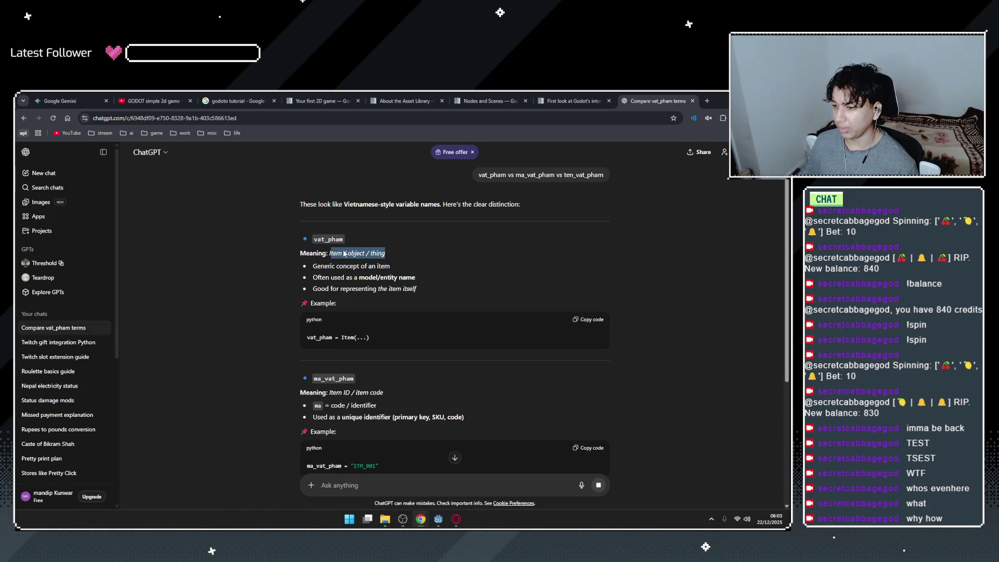
scroll(438, 415, "down", 3)
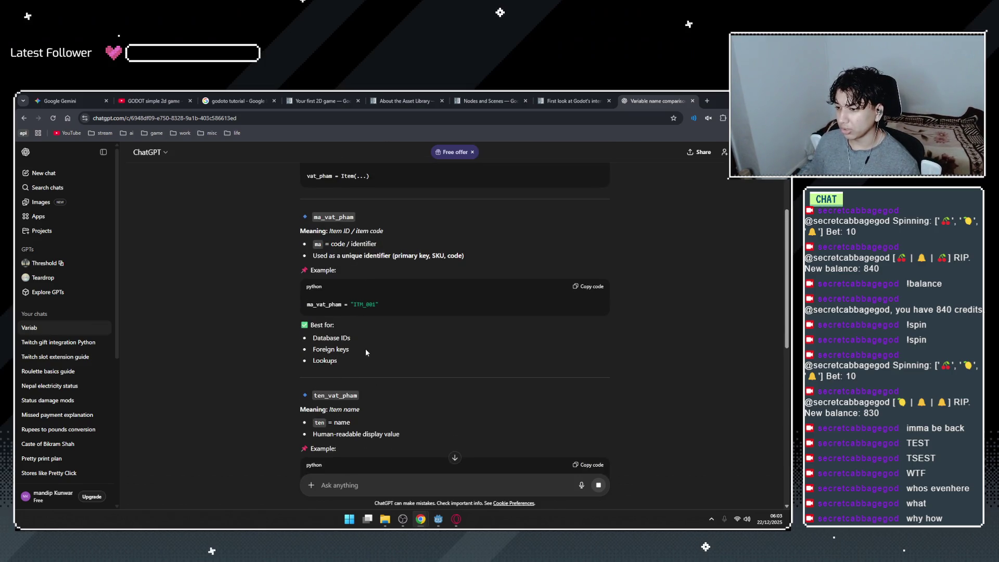
scroll(366, 348, "down", 2)
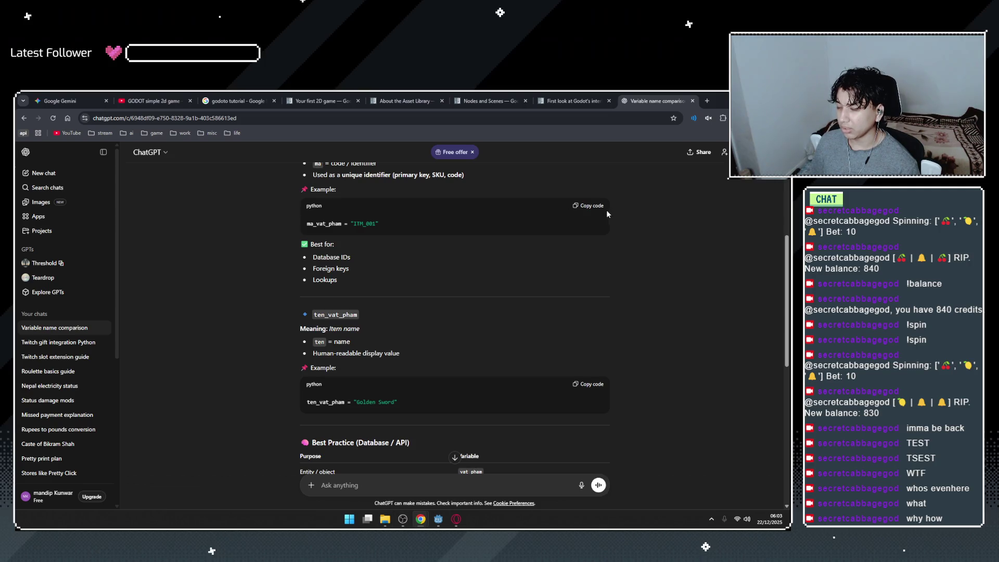
mouse_move(437, 519)
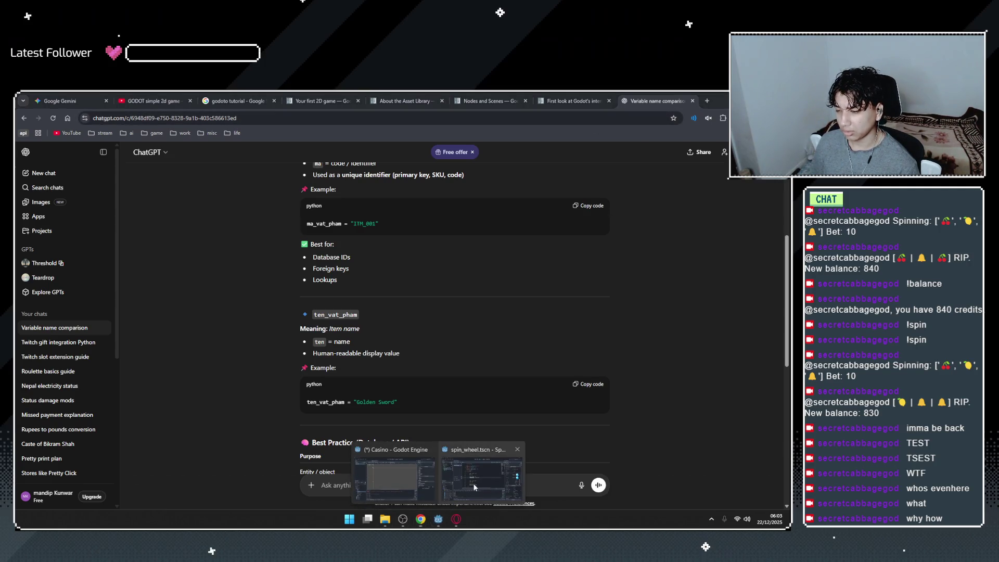
left_click(474, 483)
left_click_drag(339, 287, 375, 286)
key("alt+Tab")
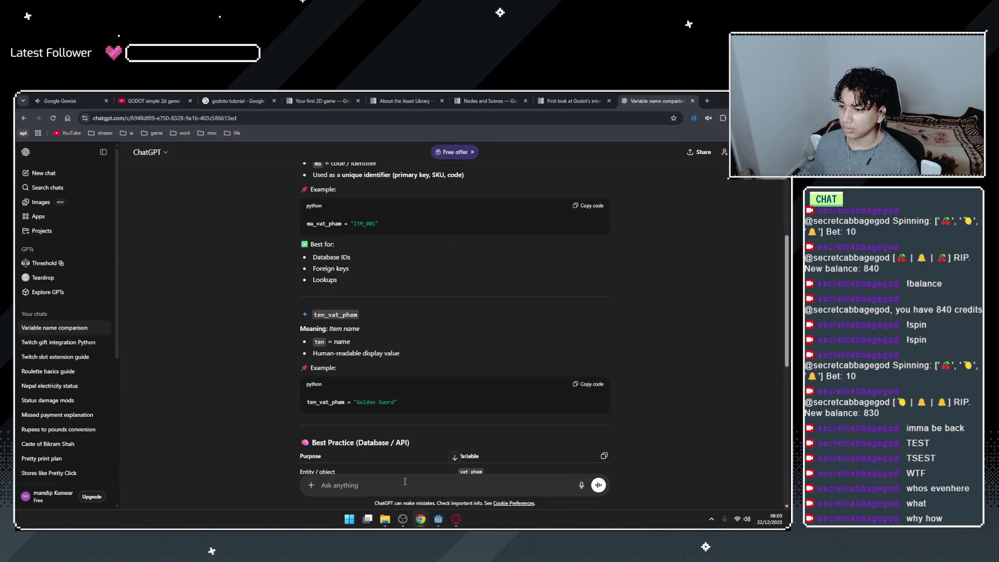
key("ctrl+v")
key("Return")
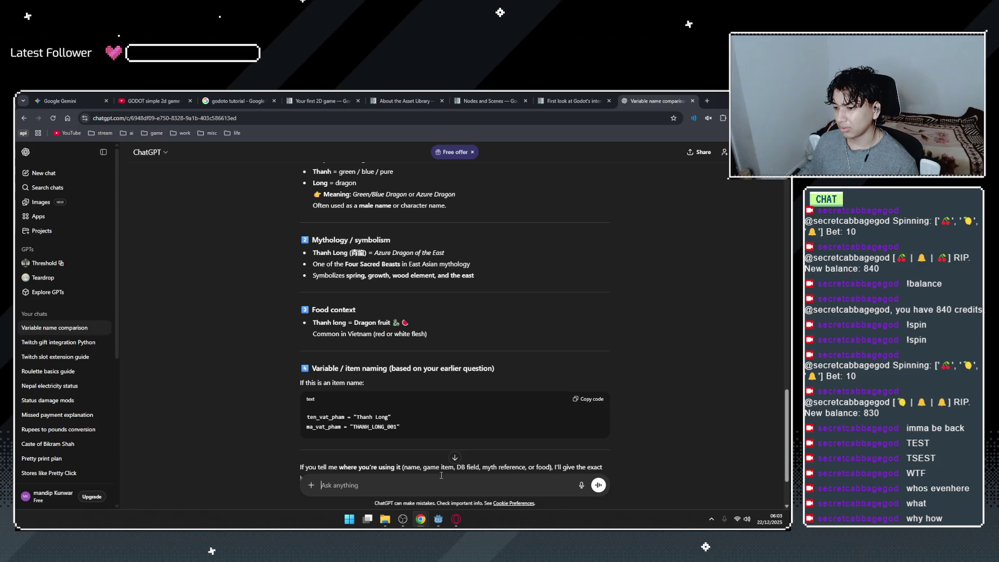
Search Google for 'Thanh Long' in a new tab and return to Godot.
left_click(711, 94)
type("Thanh Long")
key("Return")
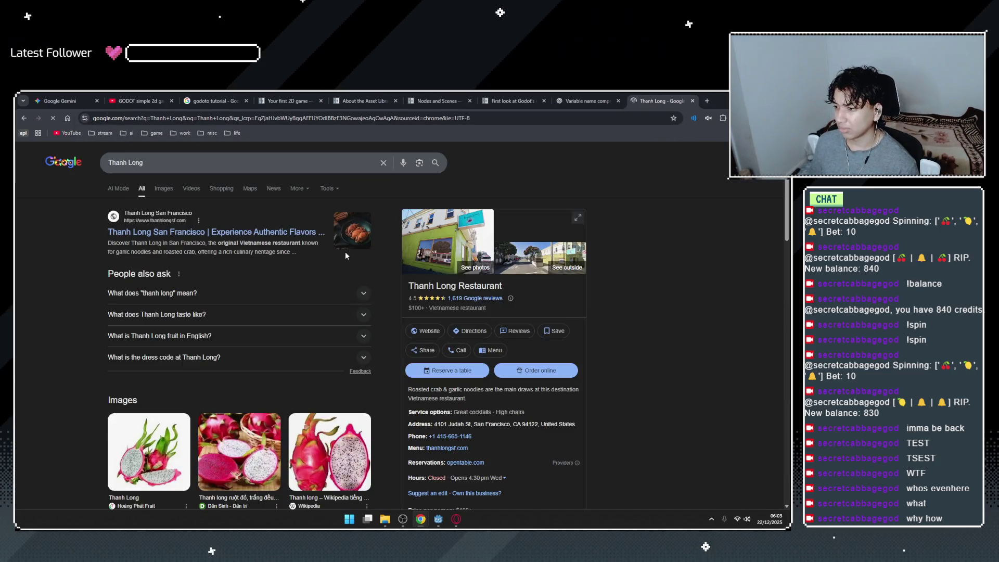
key("alt+Tab")
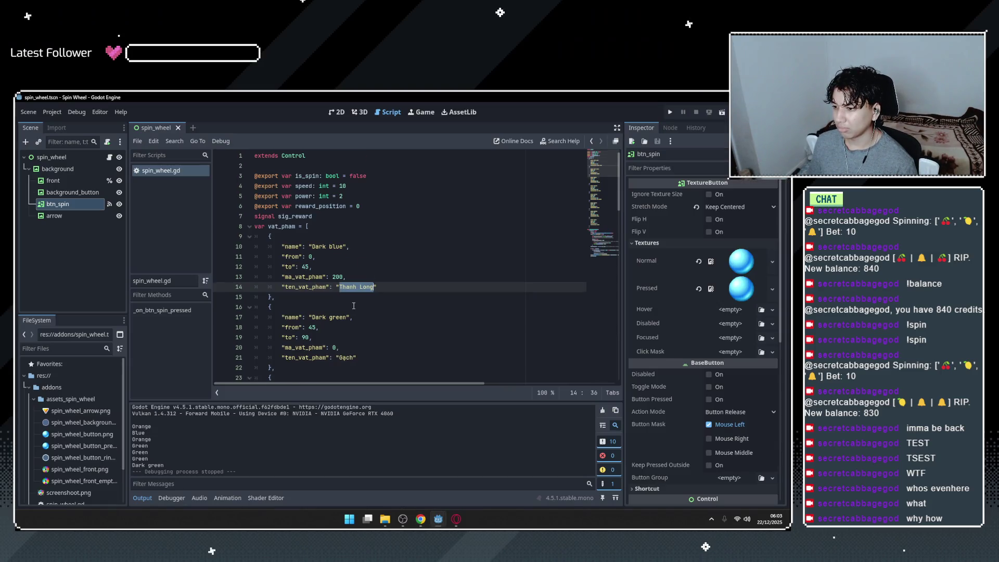
Inspect the front, background and spin_wheel nodes in the Scene dock.
scroll(353, 306, "down", 1)
double_click(347, 328)
key("Up")
scroll(396, 276, "down", 2)
left_click(77, 180)
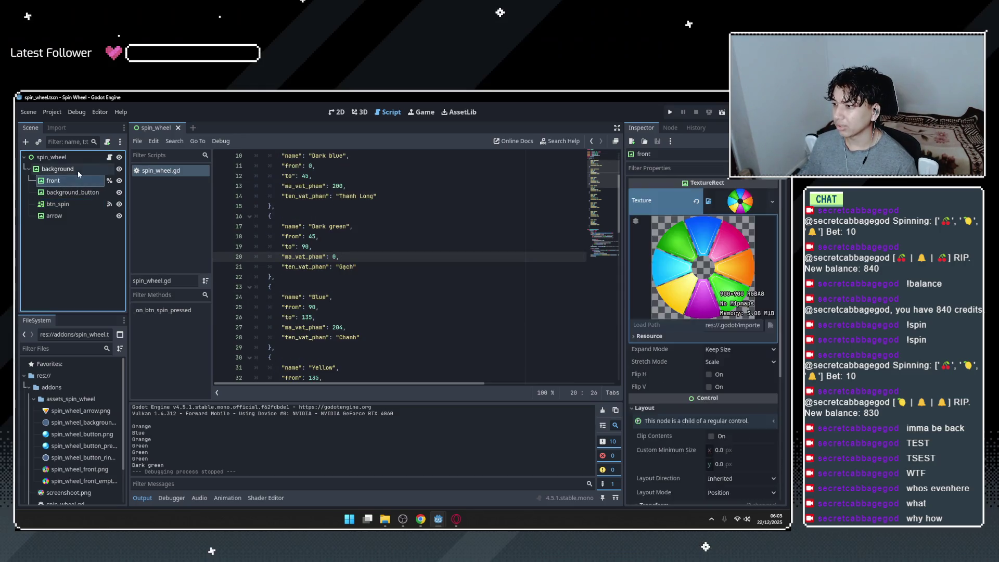
left_click(77, 170)
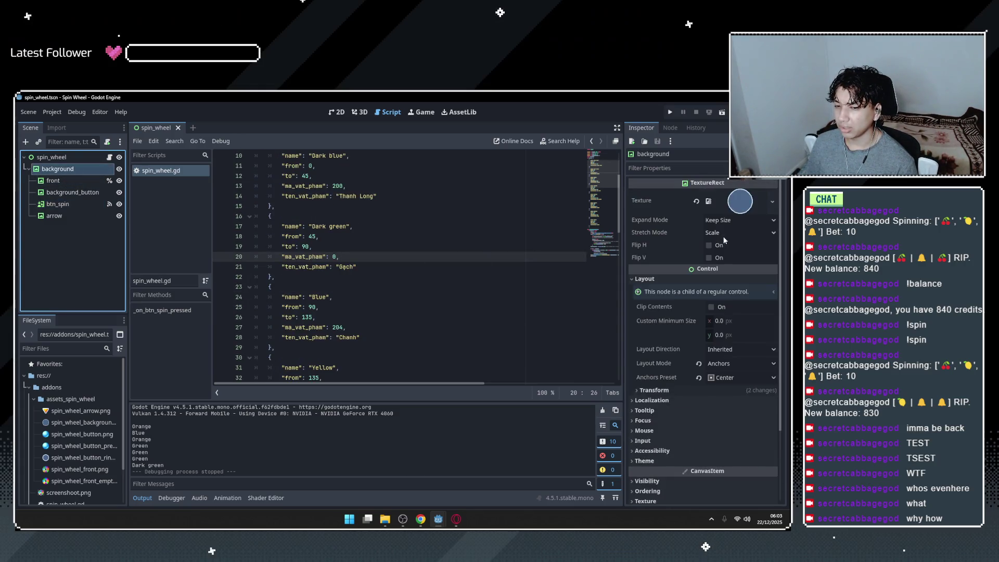
left_click(70, 179)
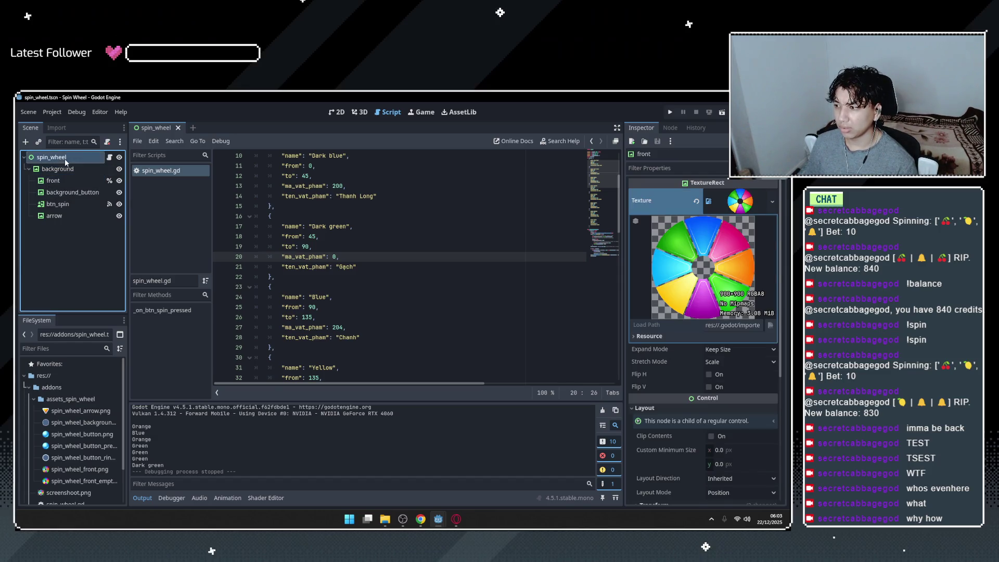
left_click(65, 158)
left_click(54, 170)
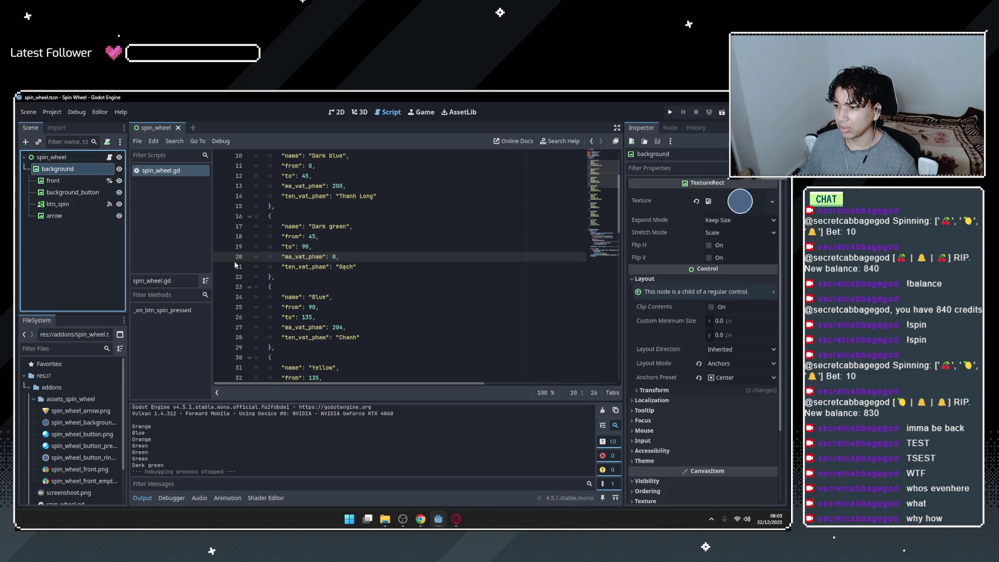
scroll(355, 319, "up", 3)
Browse the script's signal sig_reward declaration and the Dark green and Yellow item entries.
left_click(288, 207)
left_click(288, 186)
left_click(288, 206)
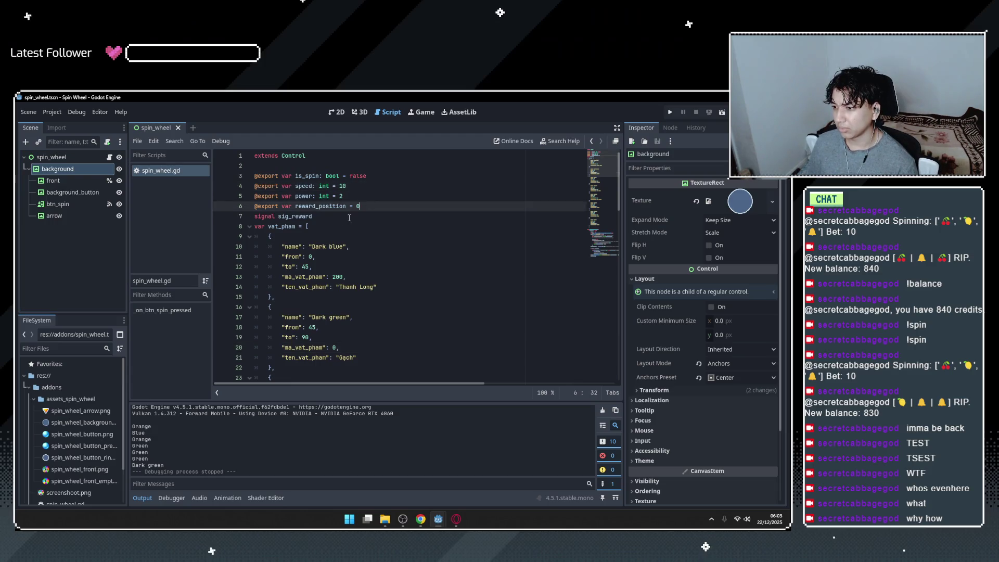
left_click(287, 216)
scroll(365, 229, "down", 1)
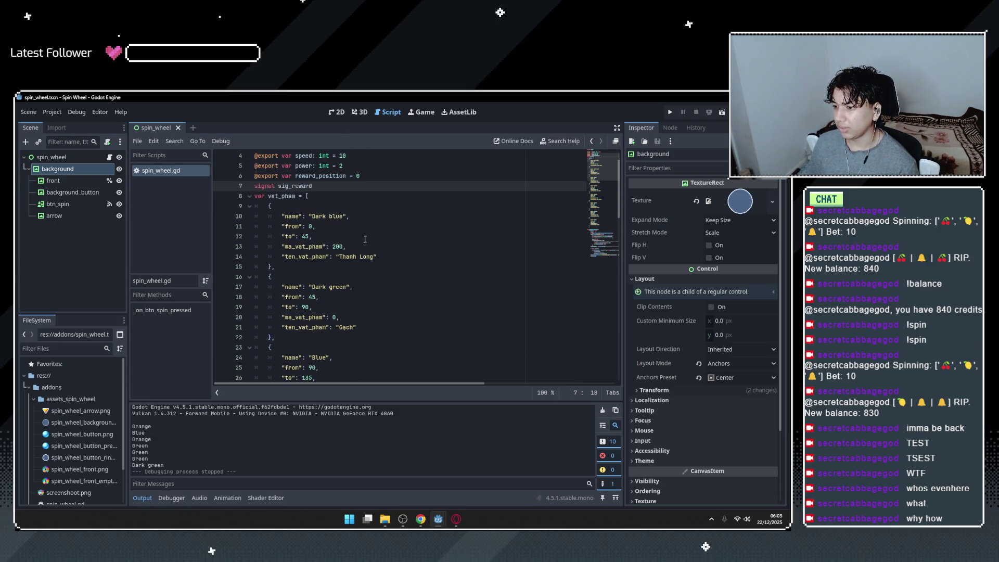
left_click(364, 327)
scroll(374, 317, "down", 4)
left_click(393, 317)
scroll(393, 309, "down", 8)
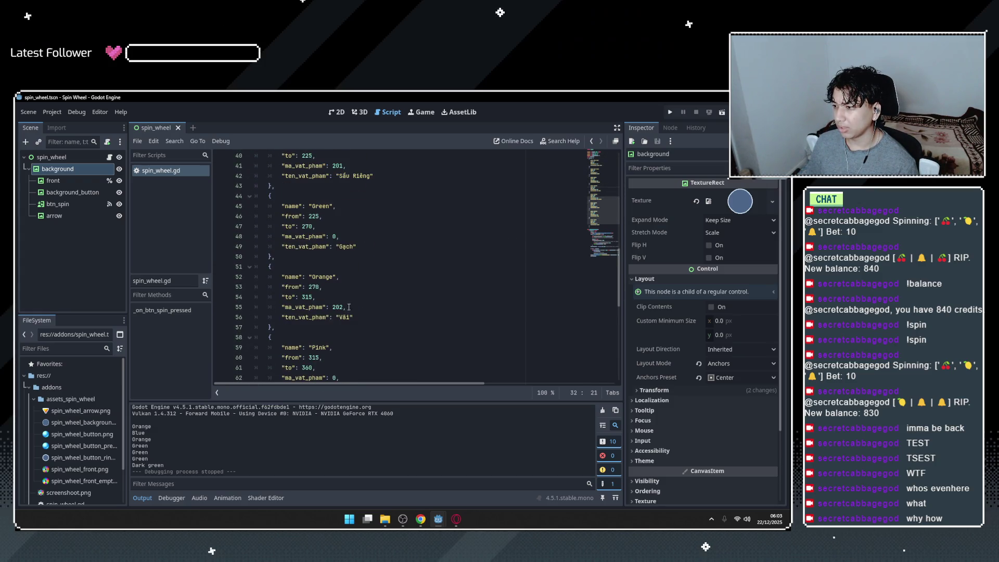
Check the arrow, background_button and front nodes, then preview spin_wheel_front.png from FileSystem.
left_click(92, 218)
left_click(80, 196)
left_click(75, 183)
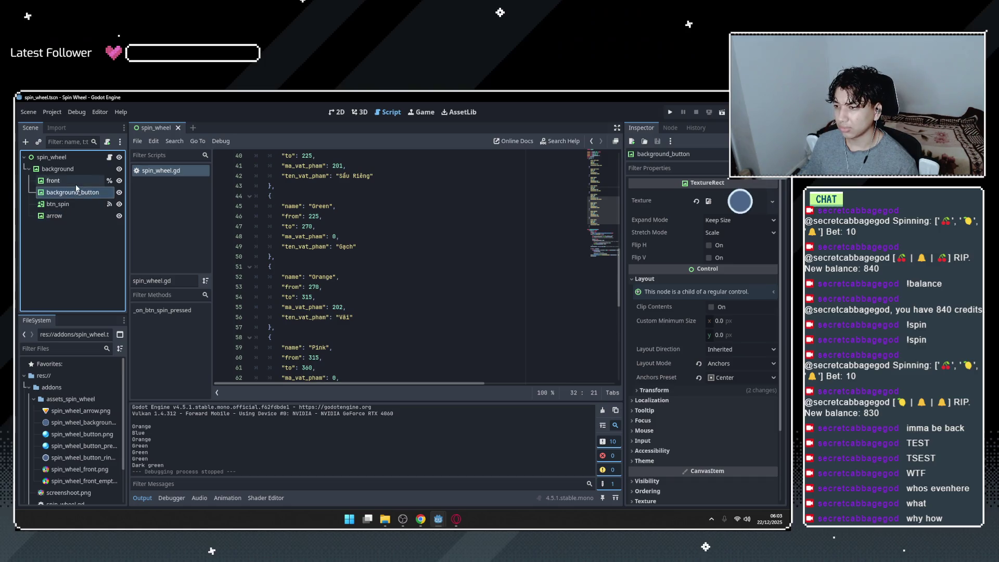
left_click(71, 192)
left_click(80, 411)
left_click(87, 423)
left_click(78, 434)
left_click(70, 458)
double_click(77, 469)
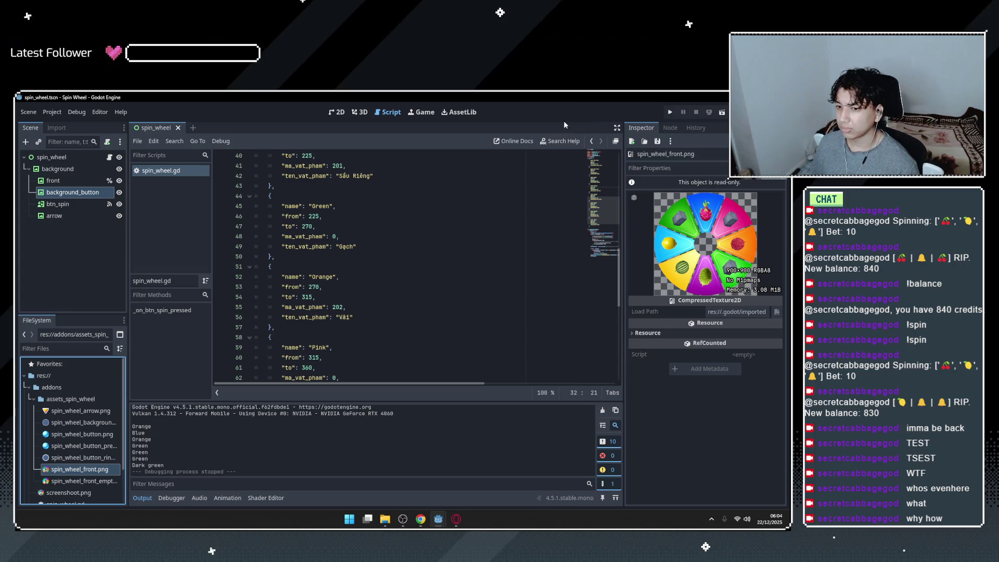
Place the cursor after ma_vat_pham on line 62, then bring up the Thanh Long results.
scroll(355, 235, "up", 5)
scroll(355, 234, "down", 10)
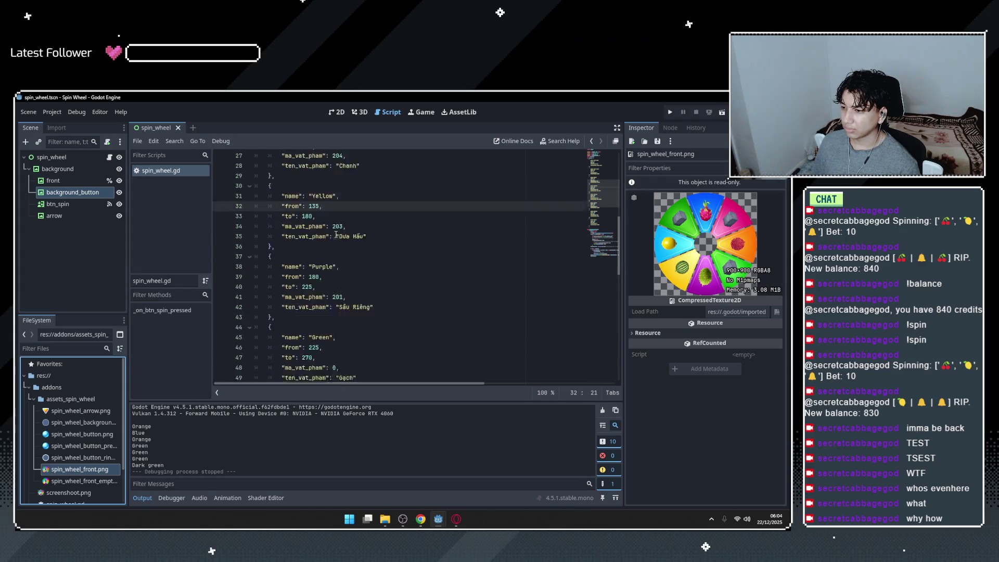
left_click(338, 227)
double_click(297, 225)
left_click(337, 226)
scroll(370, 275, "up", 4)
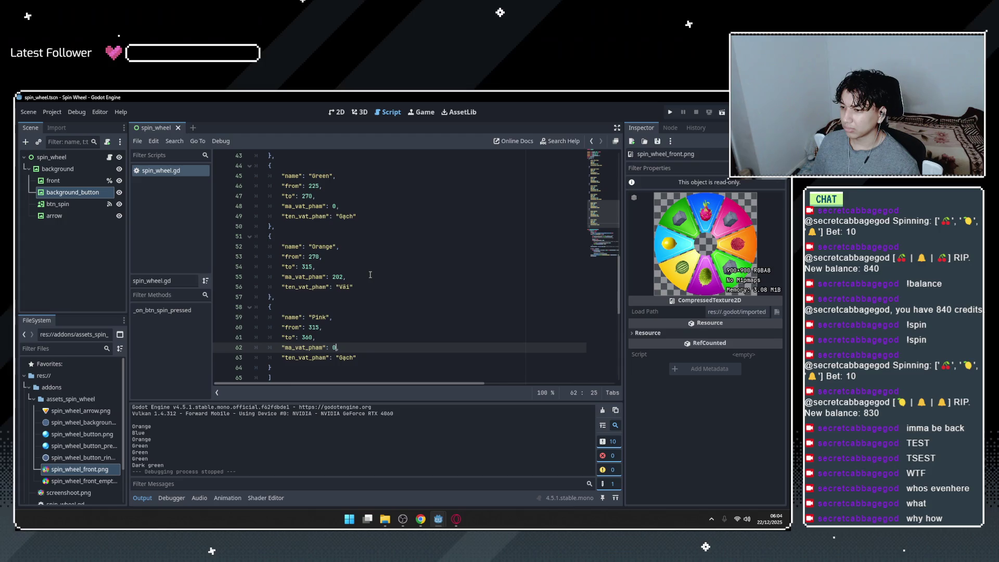
scroll(370, 274, "up", 2)
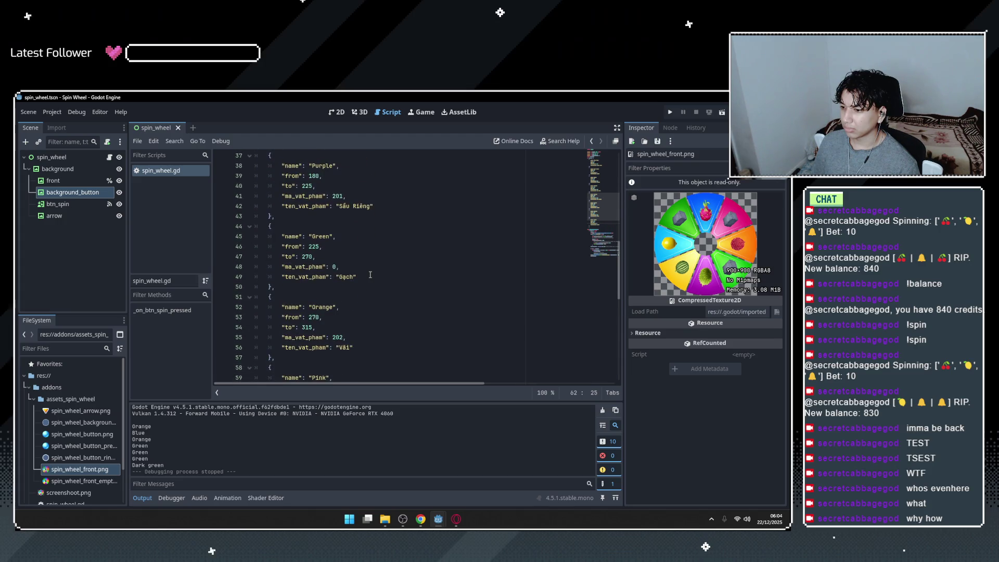
scroll(373, 284, "down", 3)
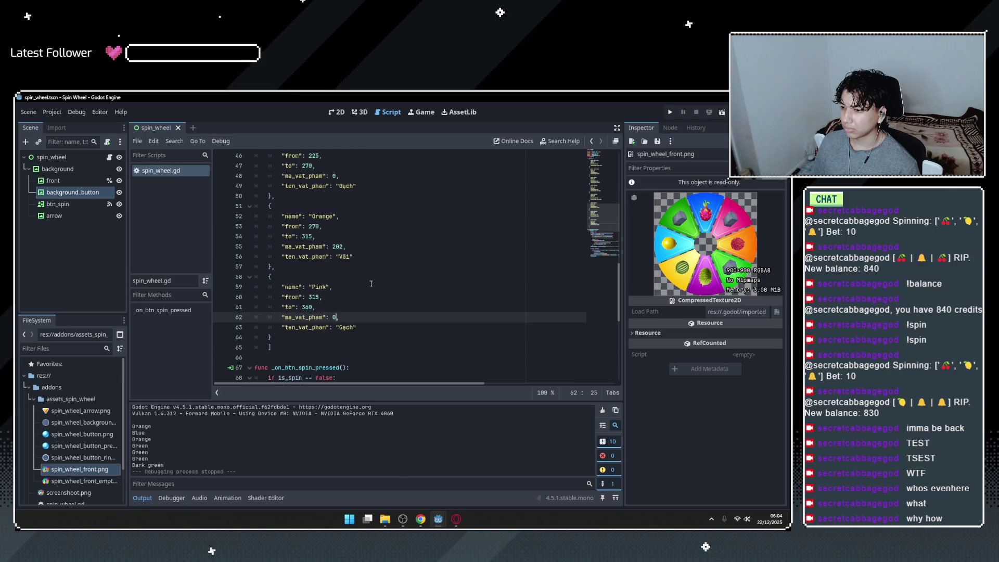
left_click(323, 318)
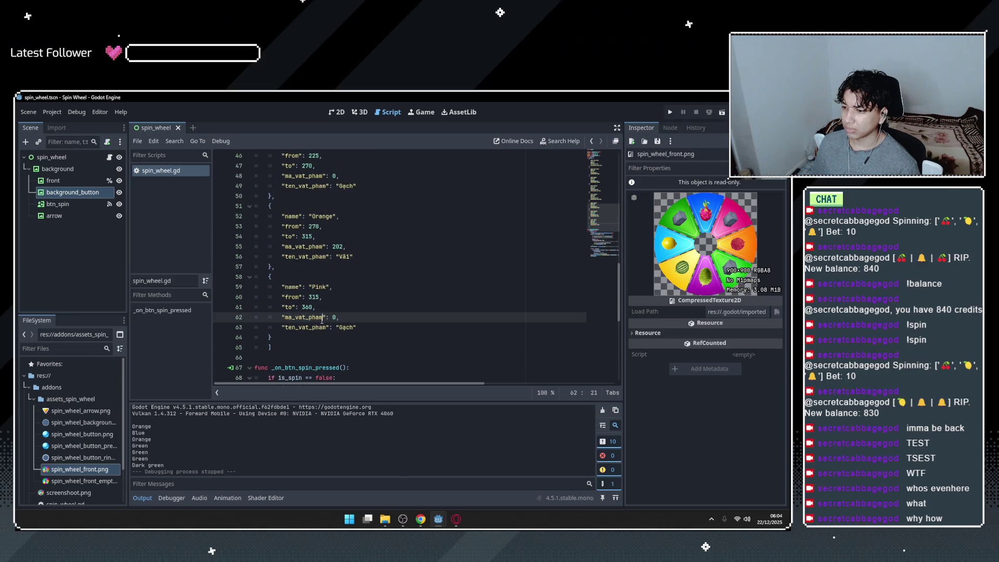
key("alt+Tab")
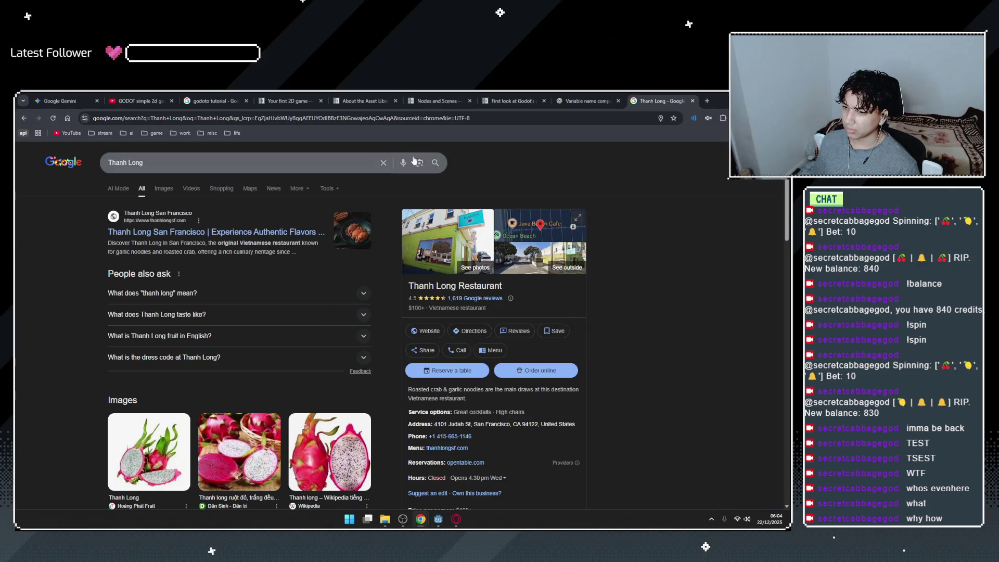
Paste the script's vat_pham item array into the ChatGPT prompt with a request to translate the language.
left_click(593, 94)
key("alt+Tab")
mouse_move(314, 345)
left_mouse_down()
mouse_move(302, 335)
mouse_move(291, 156)
mouse_move(271, 260)
mouse_move(255, 230)
left_mouse_up()
scroll(273, 255, "up", 9)
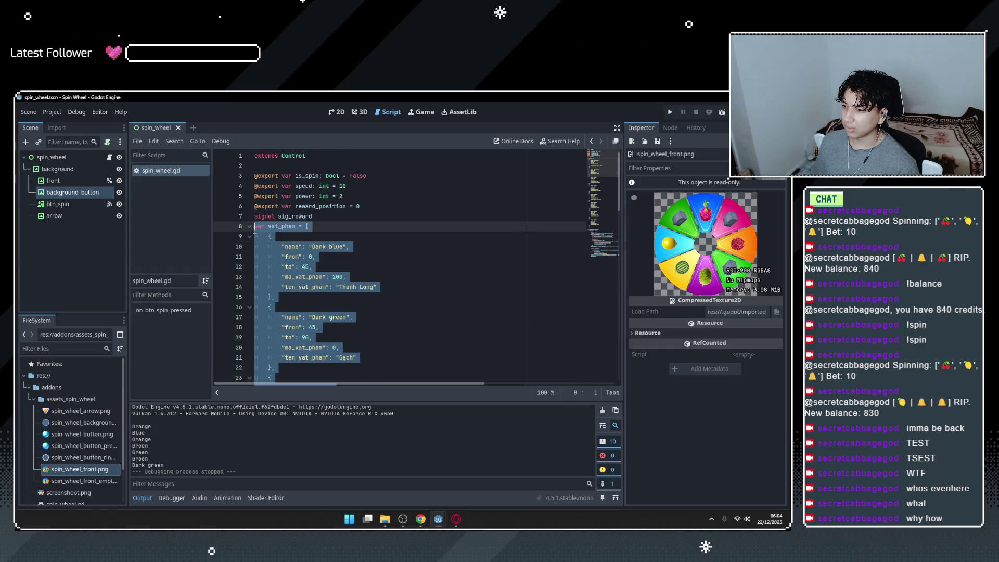
key("alt+Tab")
key("ctrl+v")
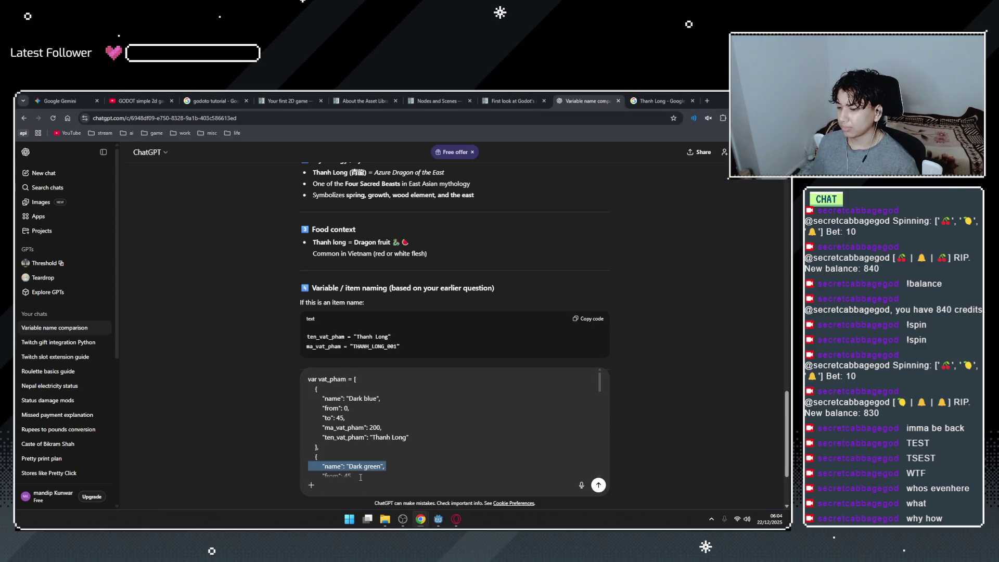
key("ctrl+a")
key("ctrl+v")
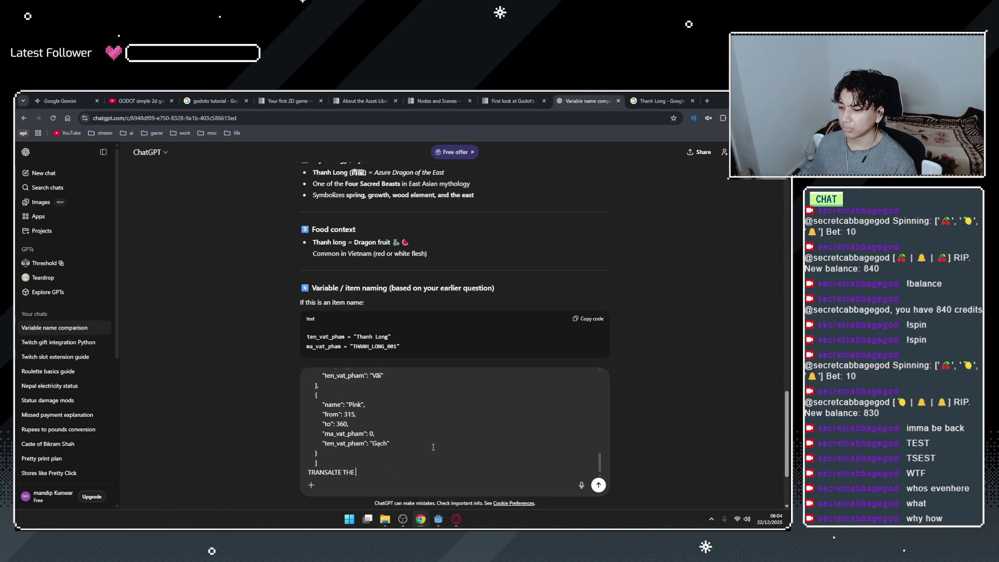
type("ANGUAGE")
key("alt+Tab")
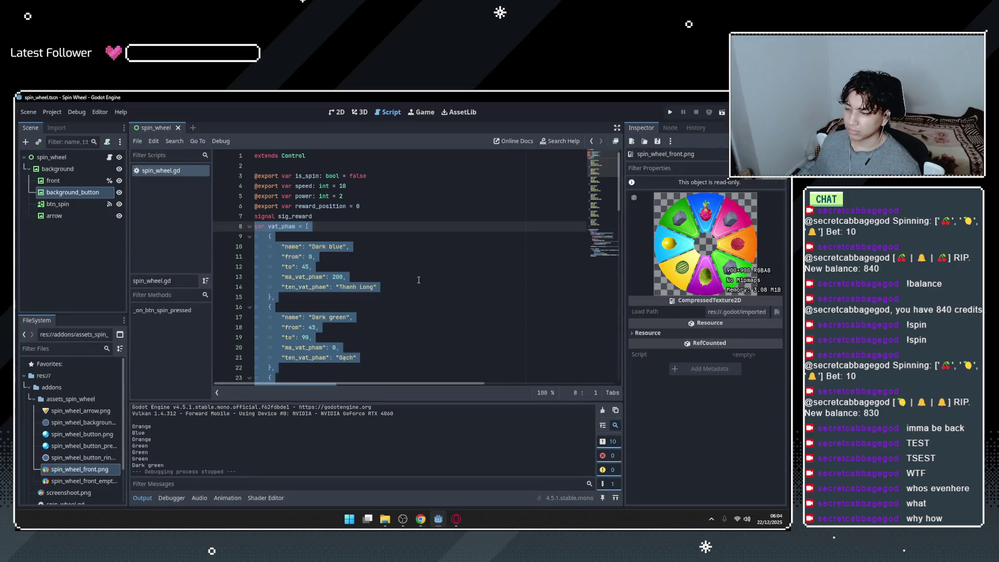
Highlight ma_vat_pham occurrences and move down to the _on_btn_spin_pressed function, ending on line 67.
left_click(346, 276)
double_click(303, 276)
left_click(341, 278)
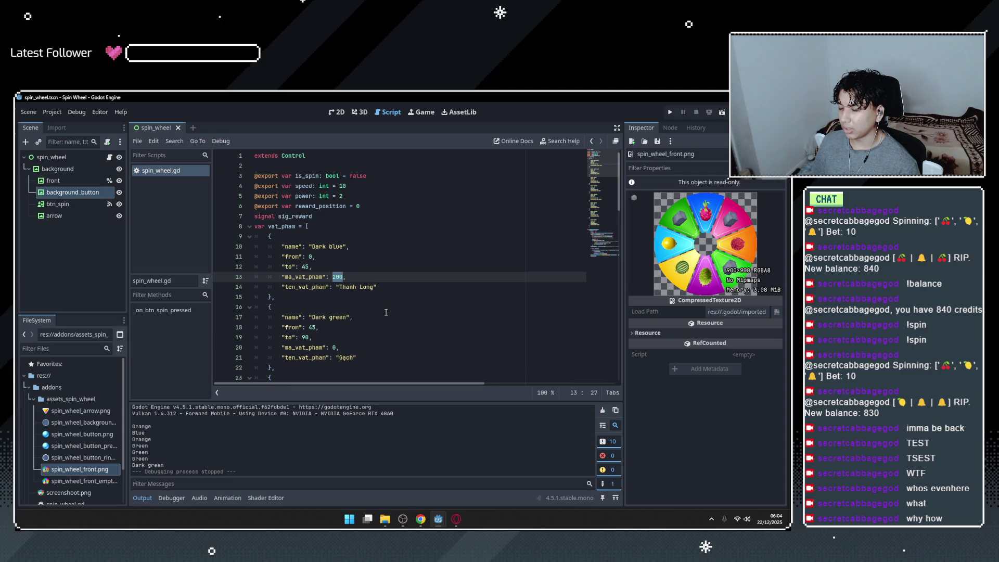
scroll(386, 312, "down", 6)
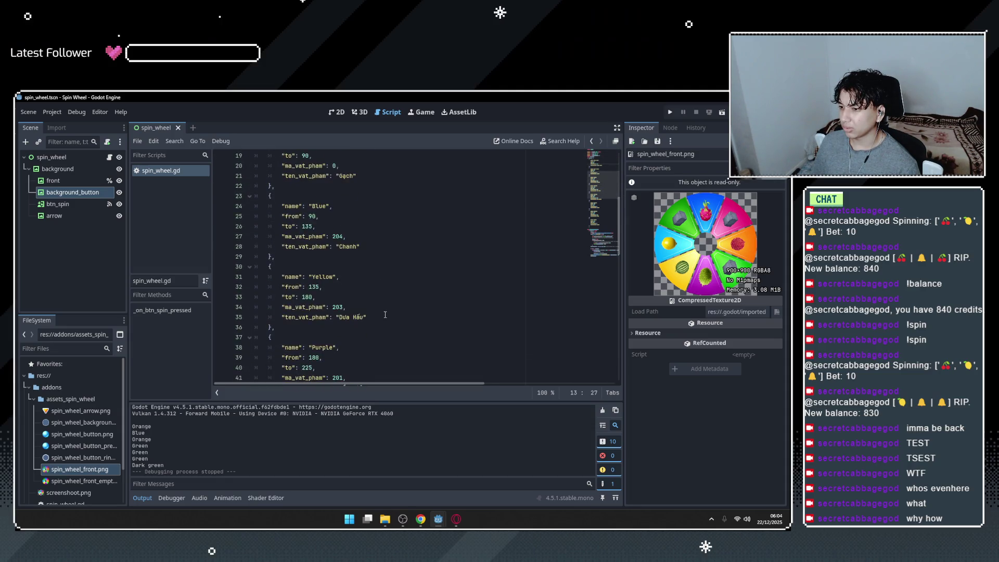
scroll(385, 315, "down", 6)
scroll(363, 273, "down", 5)
scroll(352, 300, "down", 2)
double_click(294, 246)
key("End")
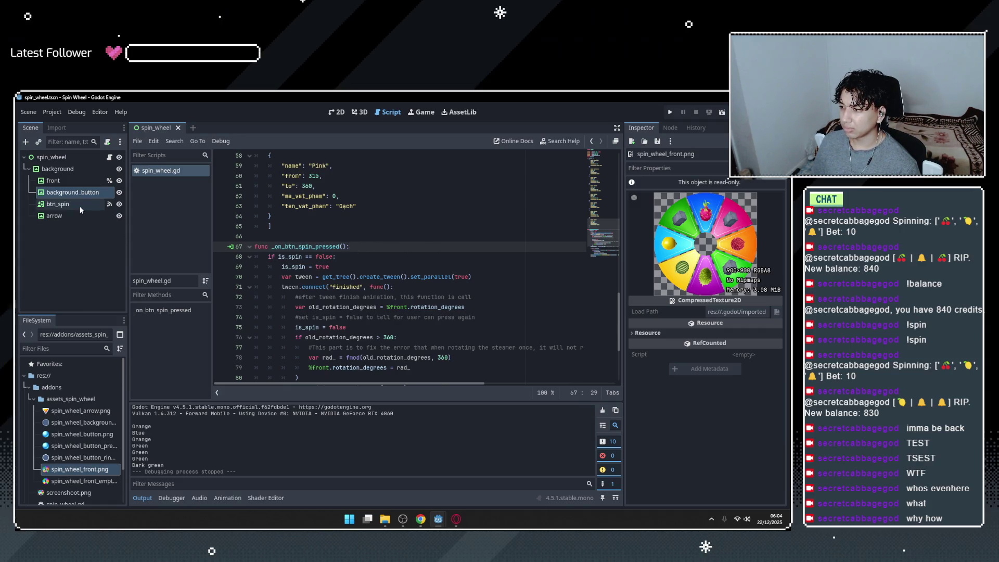
Select the btn_spin node and review its Textures property group in the Inspector.
left_click(73, 204)
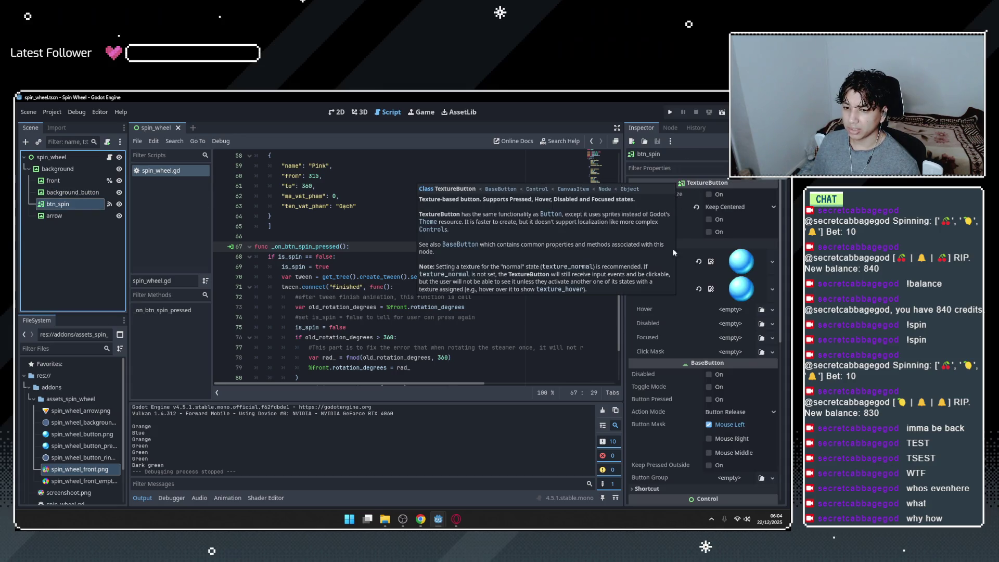
scroll(673, 291, "down", 3)
scroll(679, 257, "up", 3)
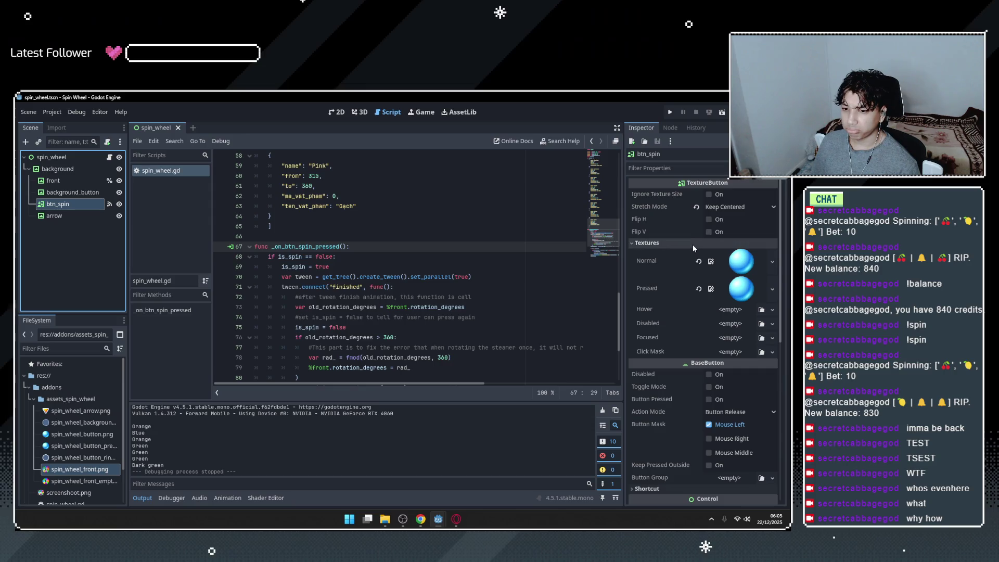
left_click(680, 246)
left_click(679, 247)
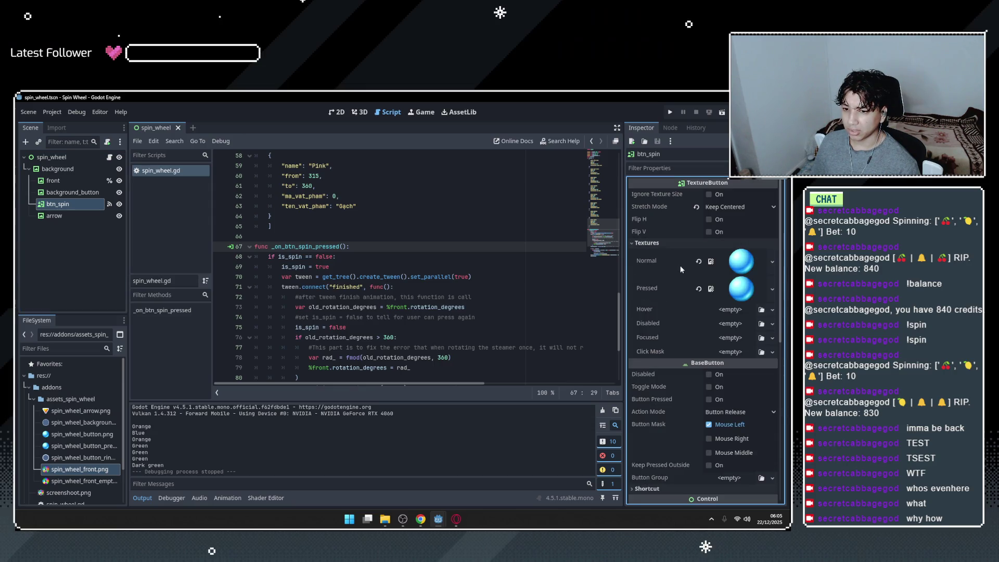
left_click(704, 247)
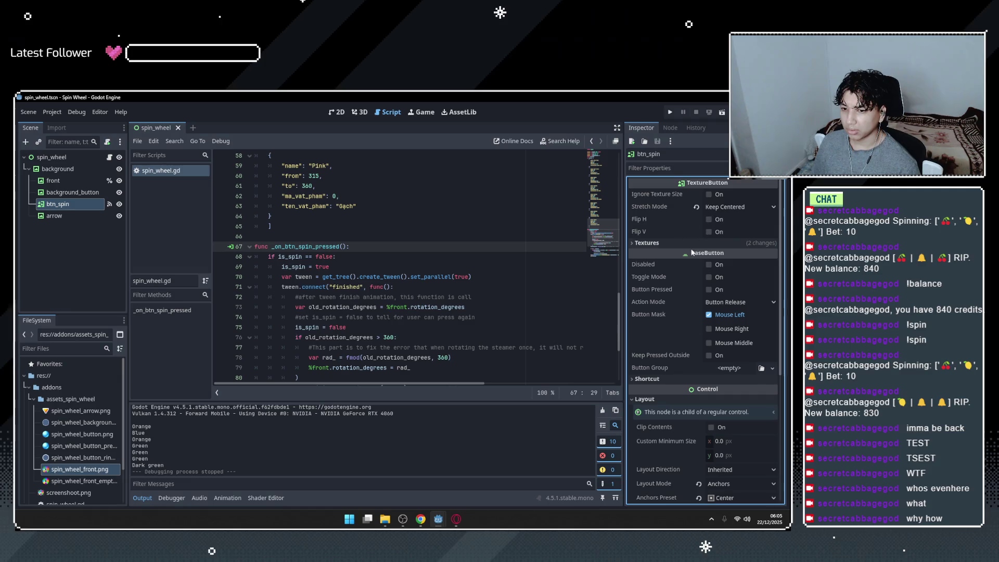
left_click(662, 247)
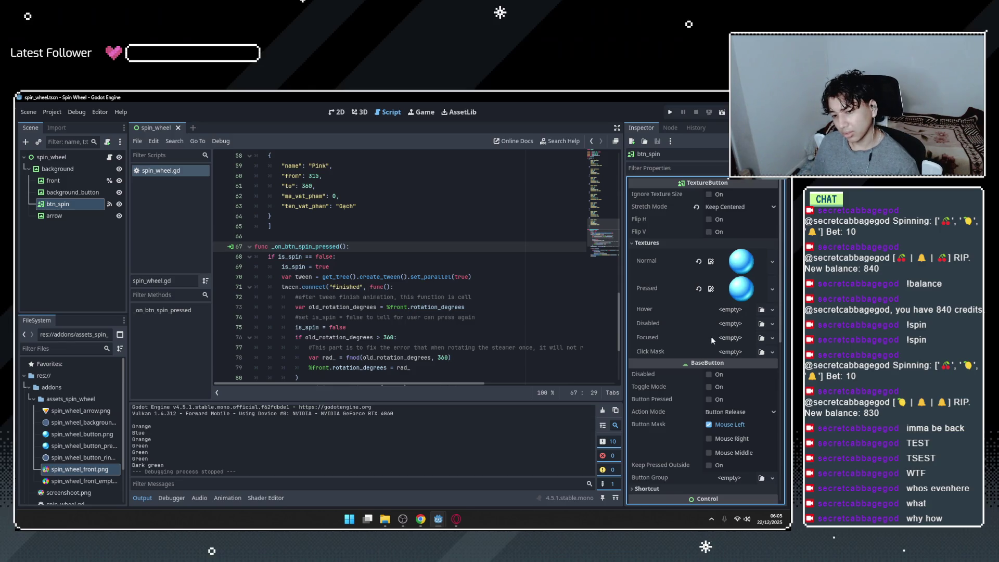
Scroll btn_spin's Inspector to the Button Mask, toggling the Input and Layout groups.
scroll(666, 317, "down", 3)
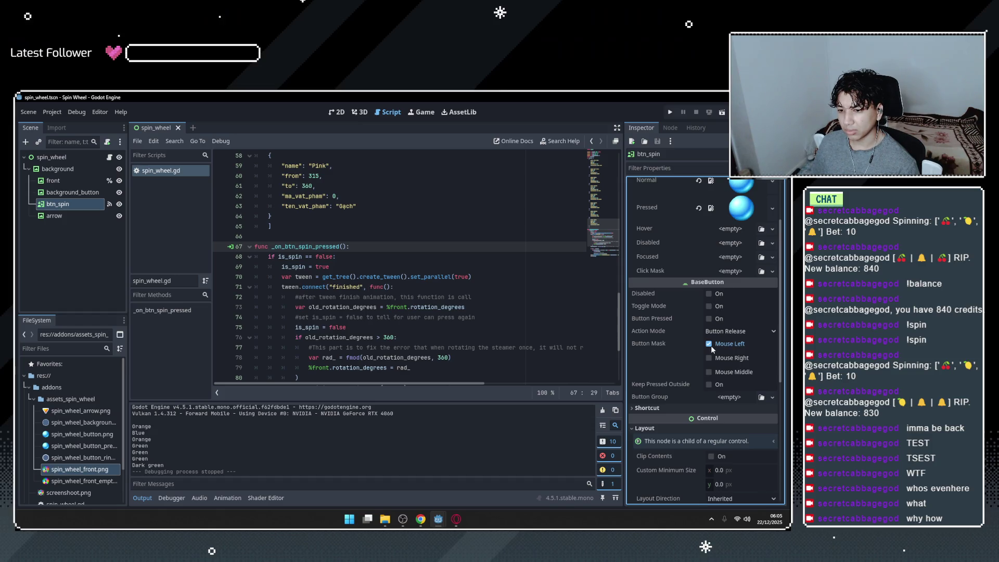
scroll(670, 359, "down", 2)
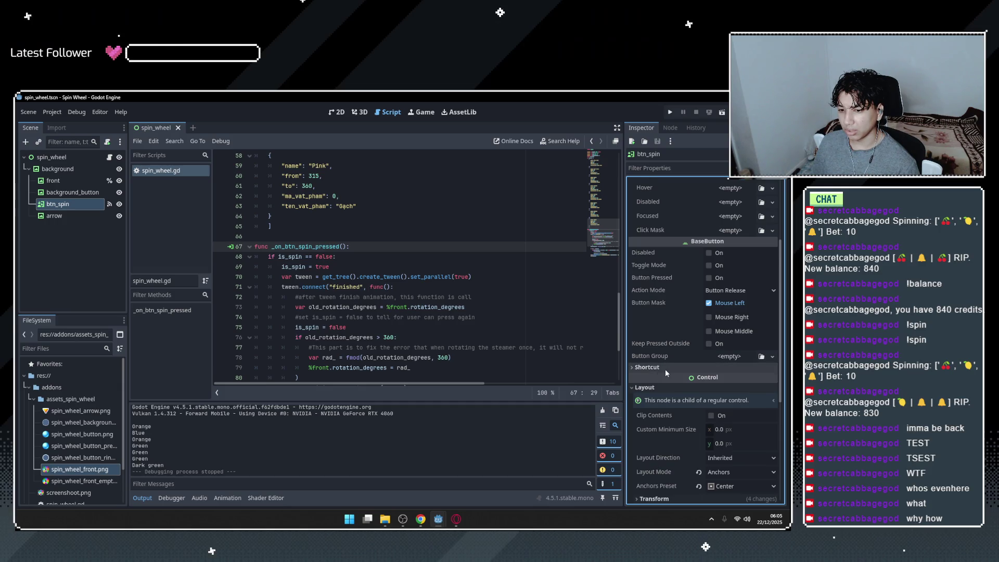
scroll(666, 369, "down", 5)
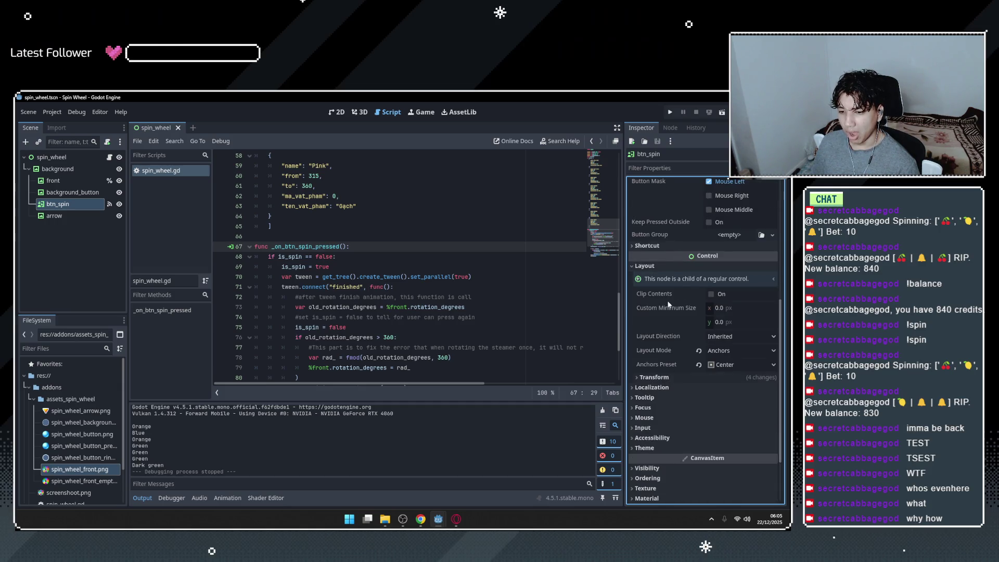
left_click(646, 429)
scroll(656, 396, "down", 4)
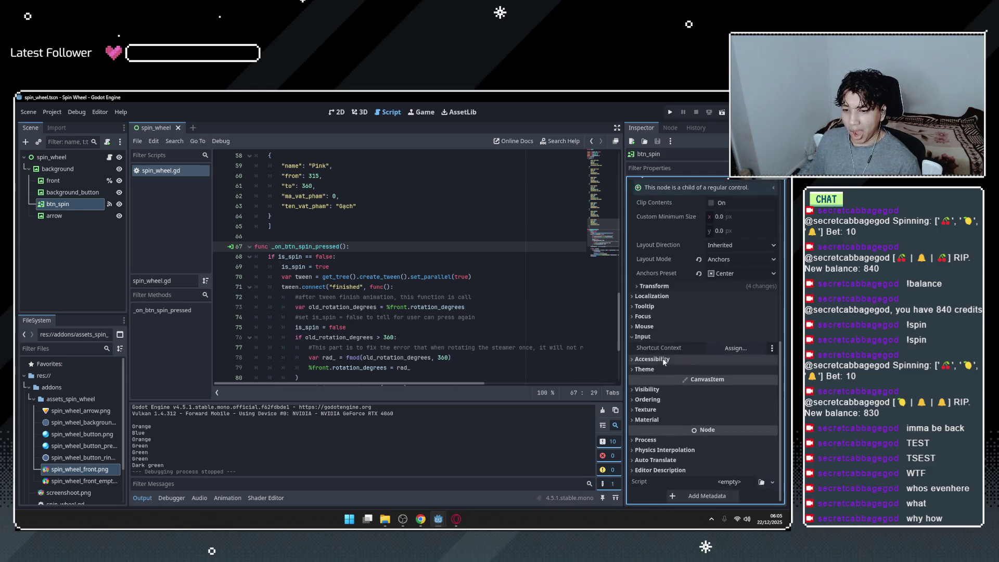
left_click(685, 342)
scroll(679, 443, "up", 5)
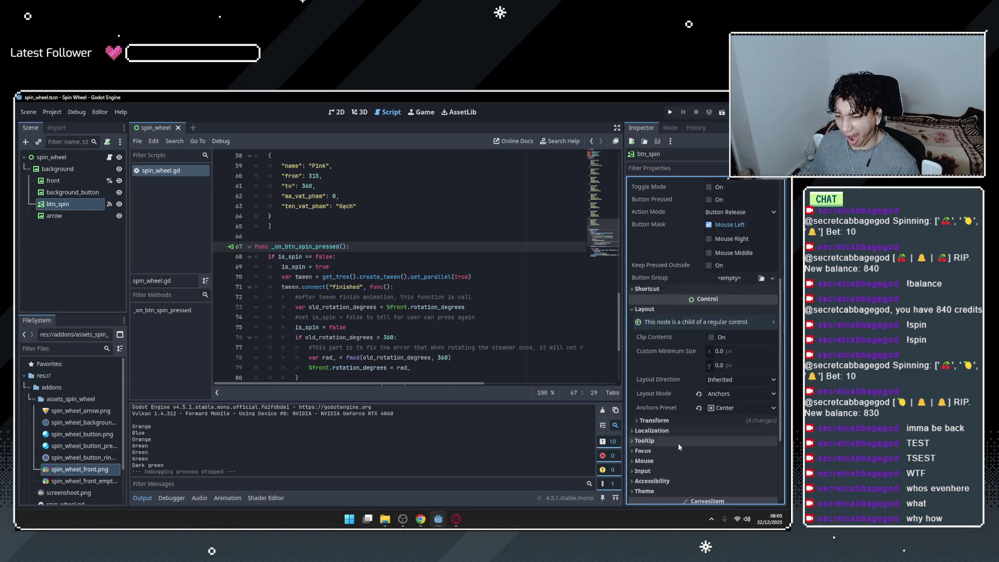
scroll(693, 383, "up", 2)
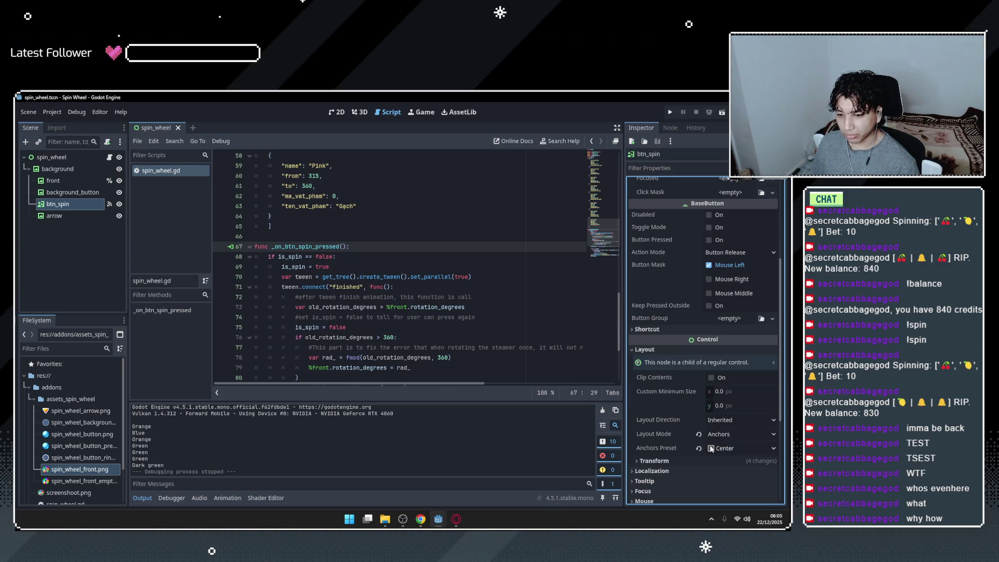
left_click(677, 352)
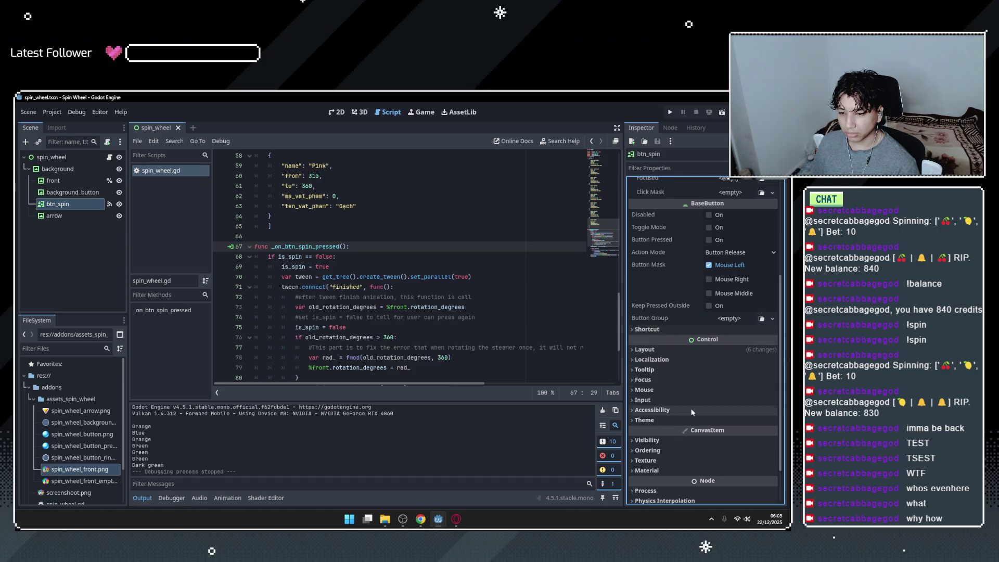
scroll(691, 409, "up", 2)
scroll(709, 437, "up", 3)
scroll(710, 435, "up", 2)
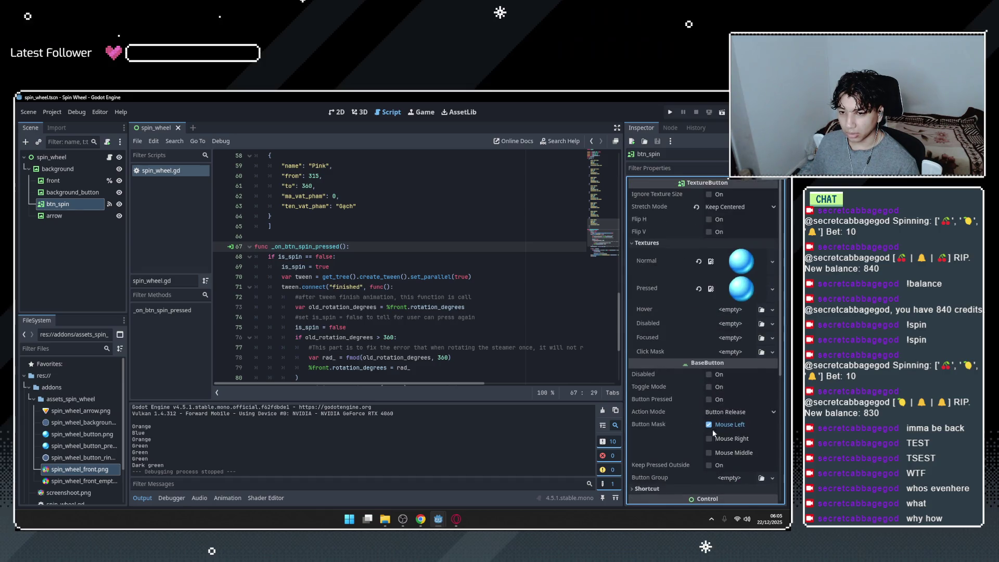
Glance at btn_spin's texture sub-resources and the is_spin check, then switch to the Game workspace.
left_click(672, 156)
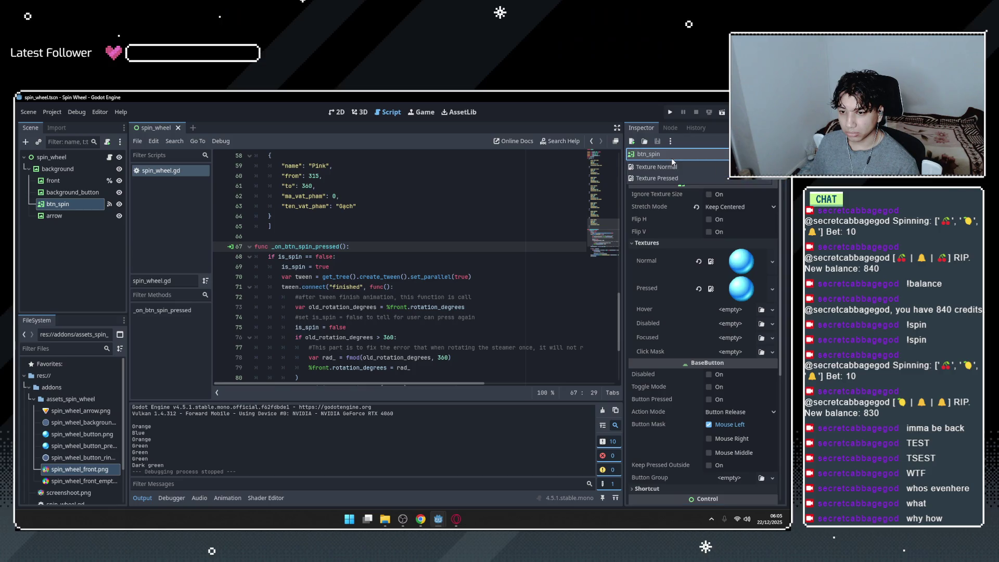
left_click(732, 283)
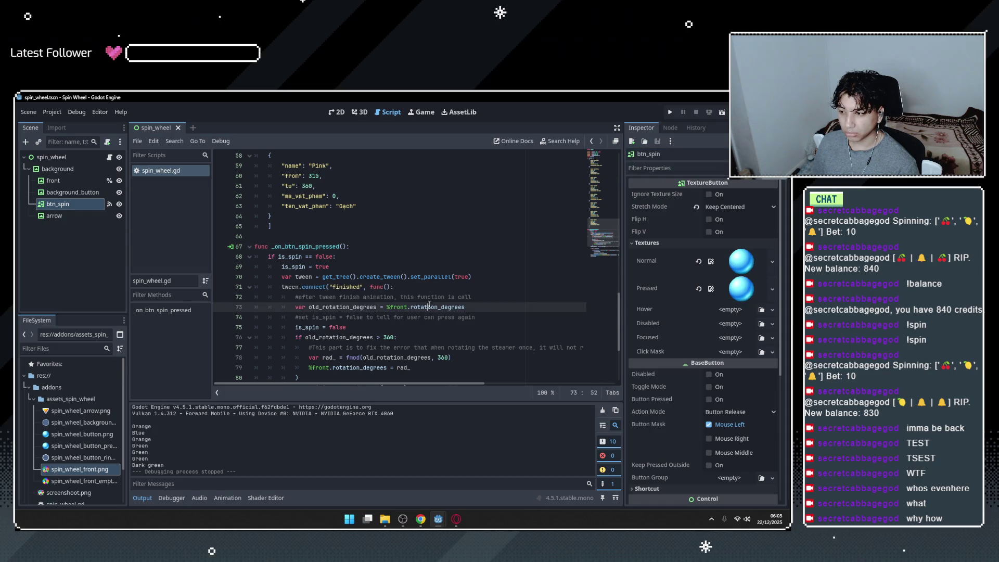
left_click(335, 276)
left_click(369, 258)
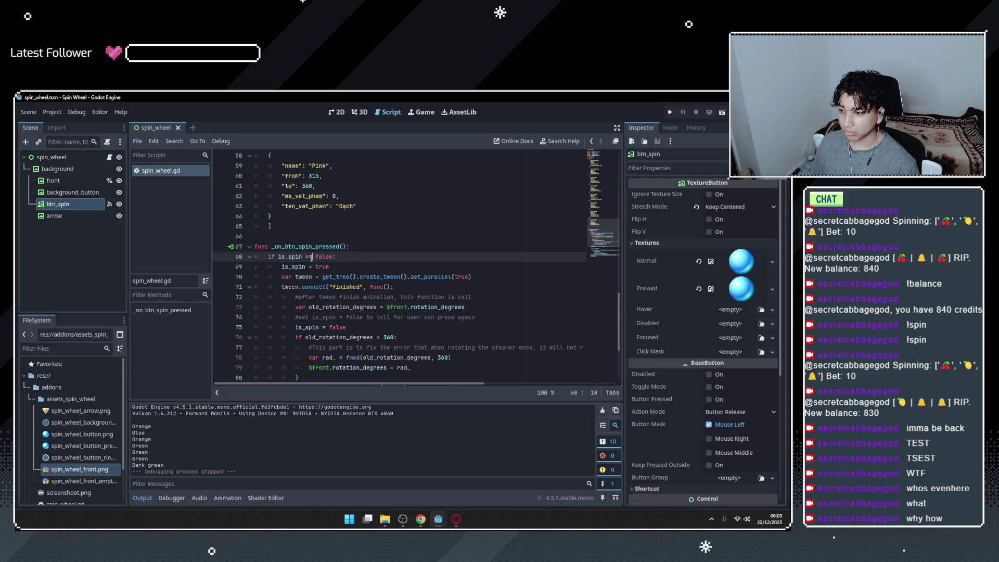
left_click(423, 112)
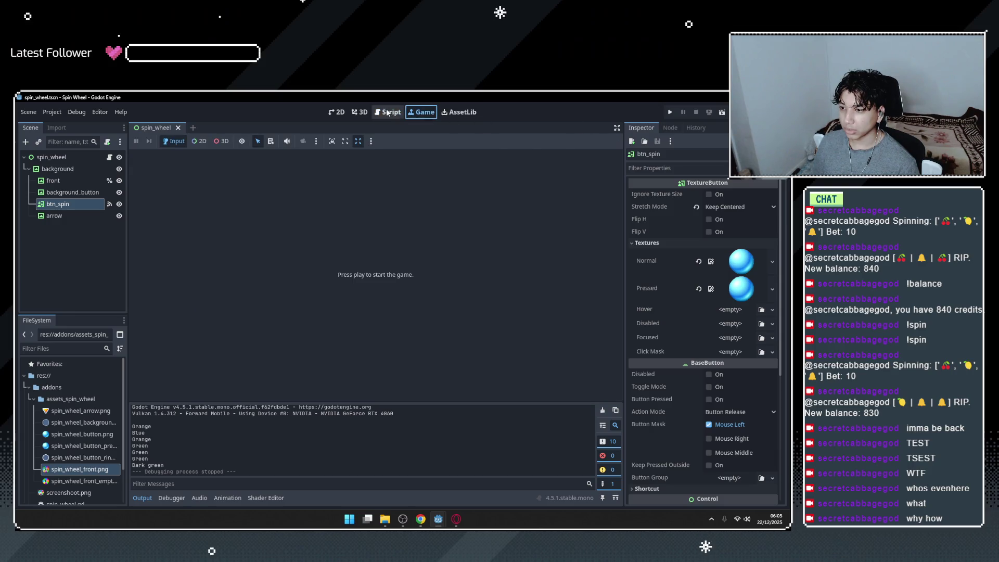
Show the spin wheel in the 2D view and toggle btn_spin's Flip H on and off.
left_click(388, 112)
left_click(339, 115)
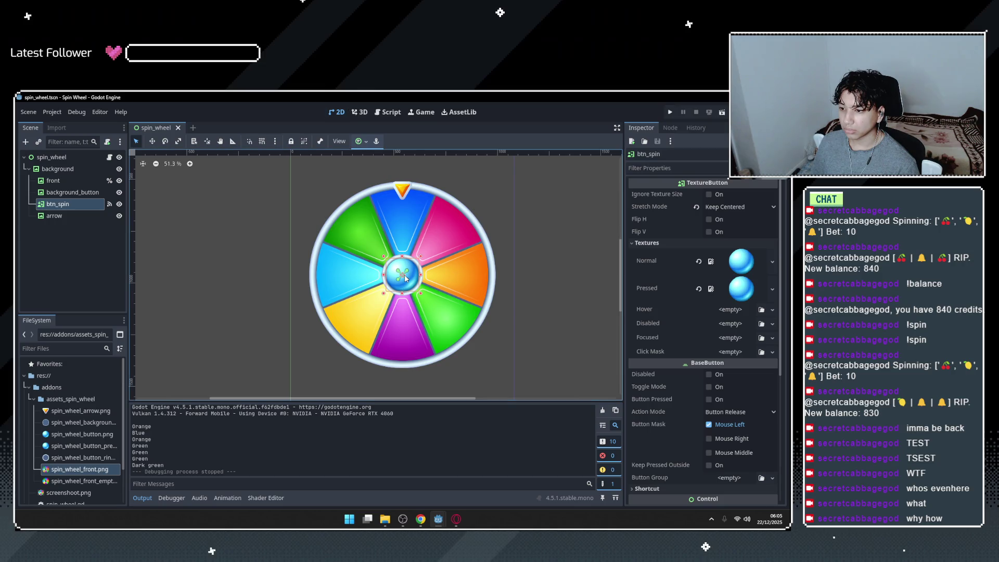
left_click(713, 221)
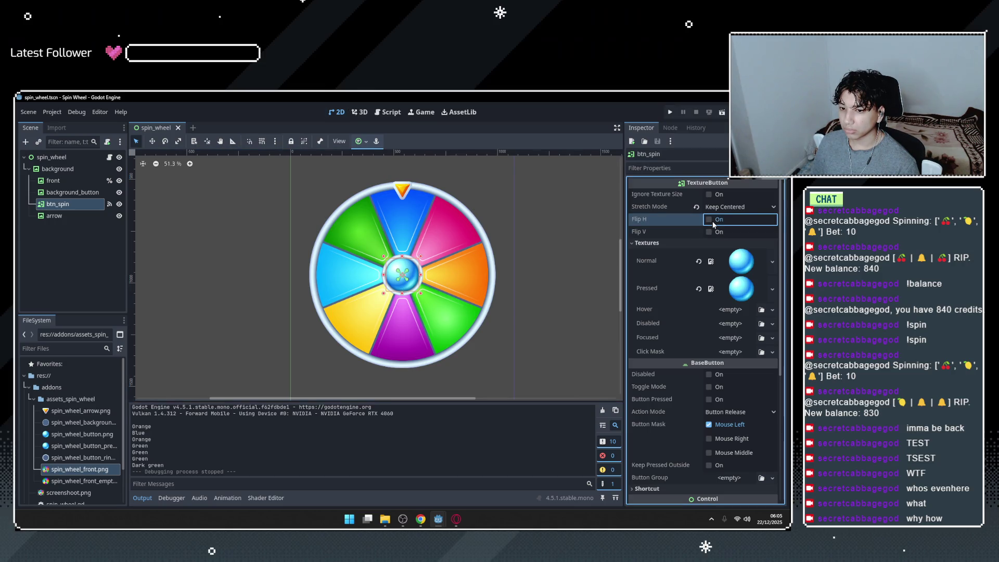
left_click(713, 221)
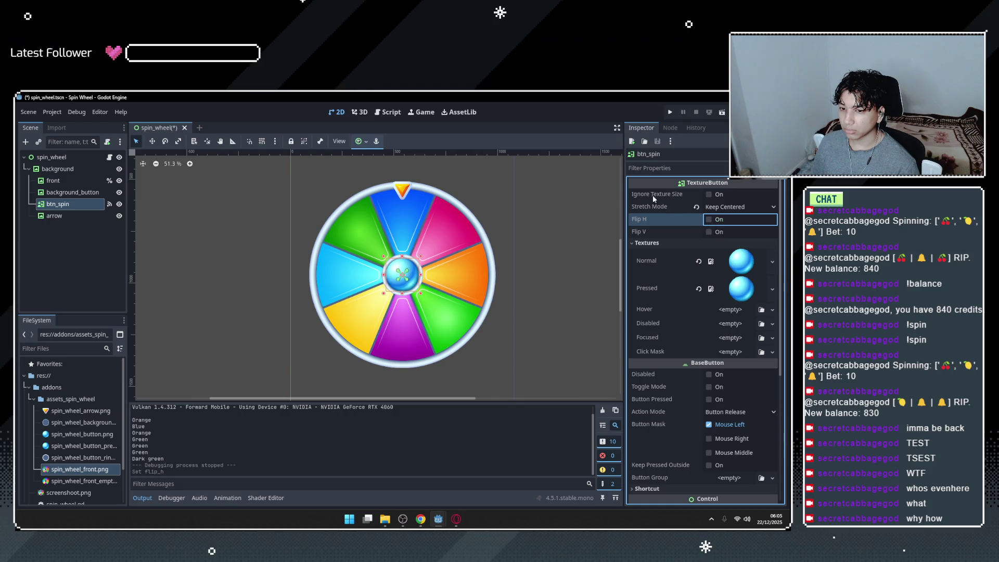
Run the project, spin the wheel twice for Dark blue and Purple, then close the game.
left_click(671, 114)
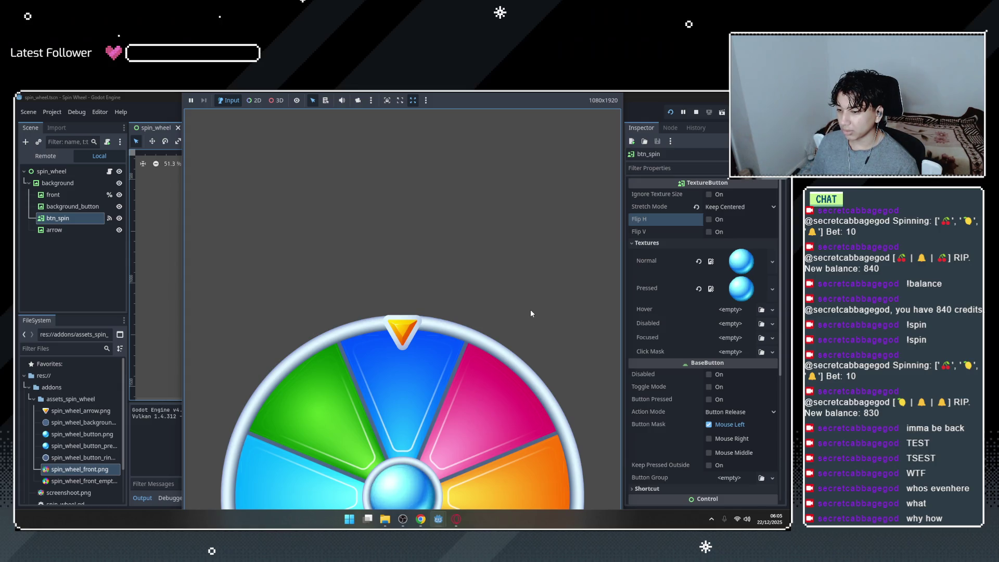
left_click(380, 506)
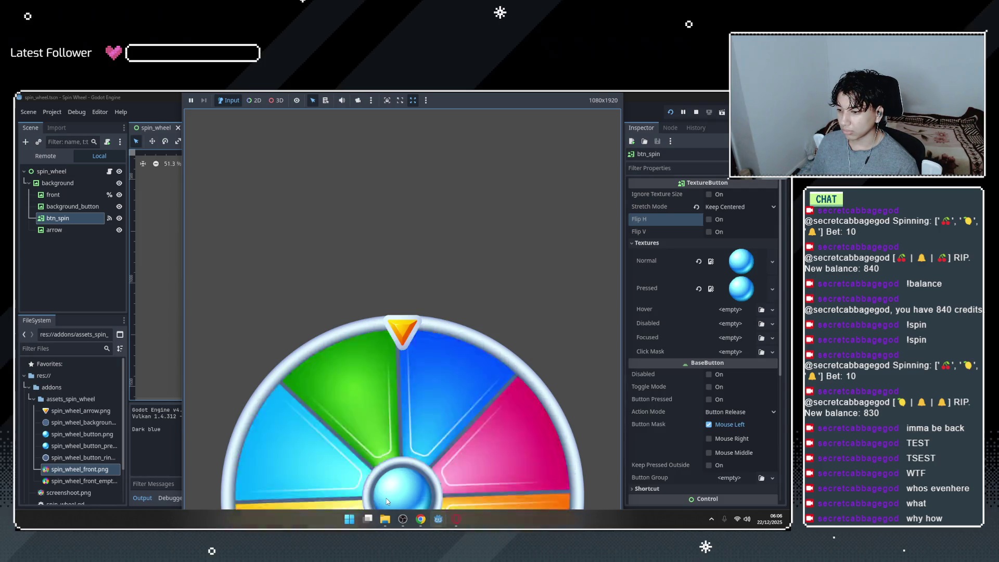
left_click(387, 498)
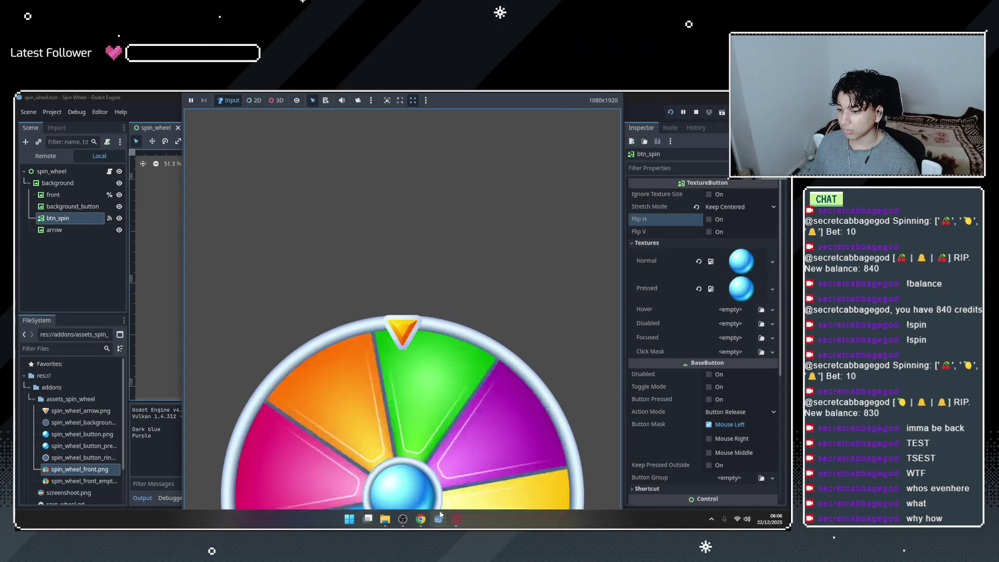
mouse_move(439, 519)
left_click(542, 448)
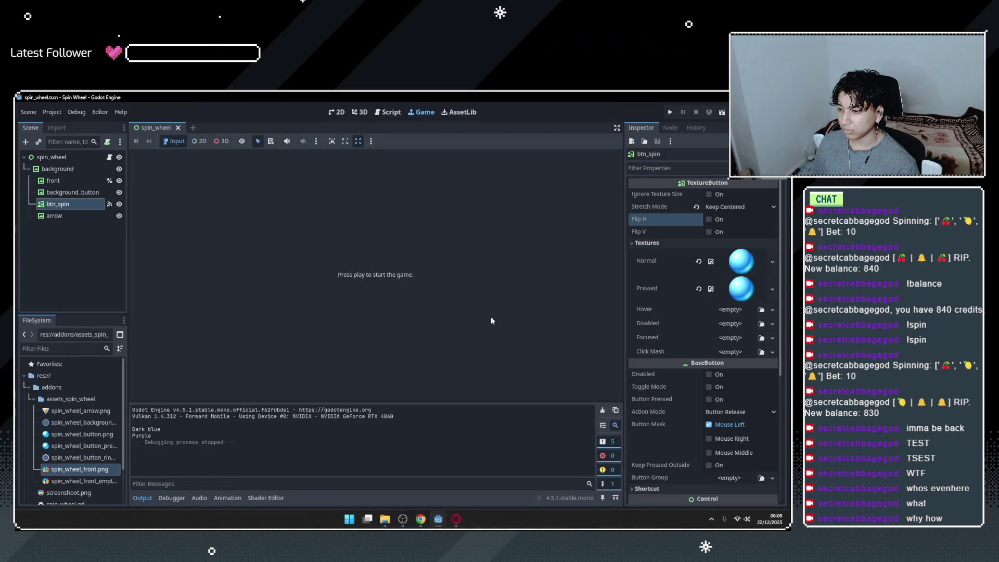
Return to spin_wheel.gd and highlight the is_spin uses in _on_btn_spin_pressed.
left_click(401, 112)
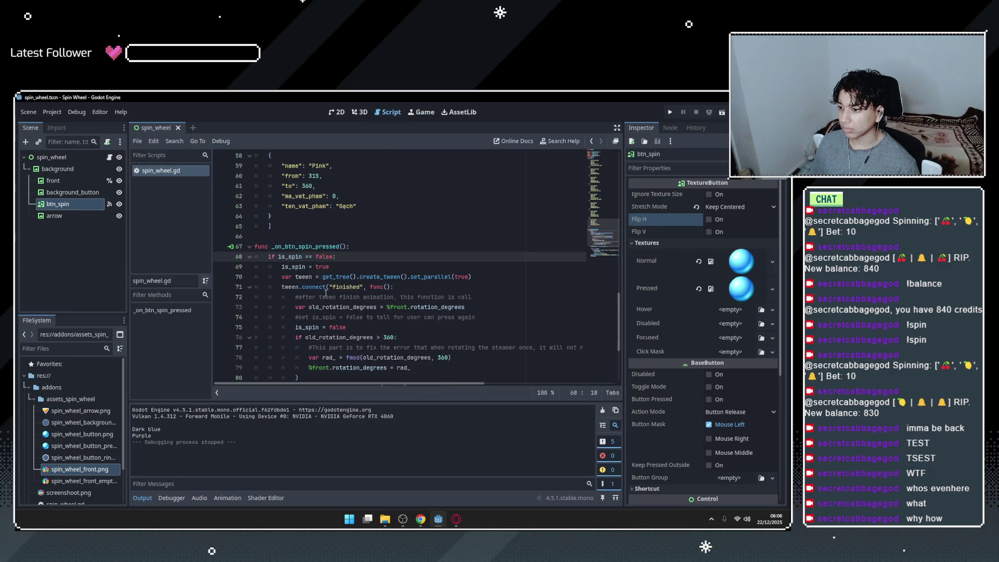
scroll(336, 331, "up", 2)
left_click(414, 257)
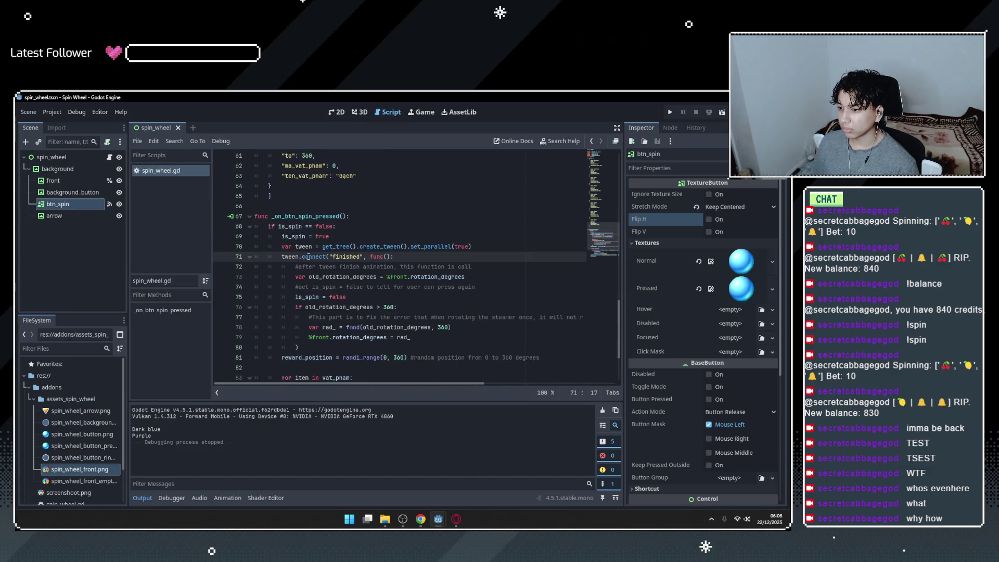
left_click(358, 246)
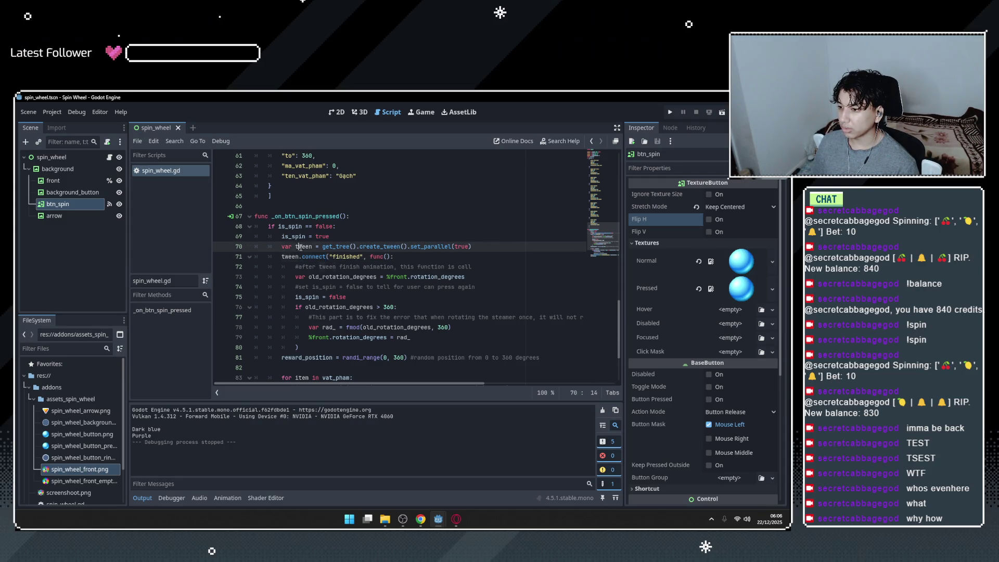
double_click(333, 246)
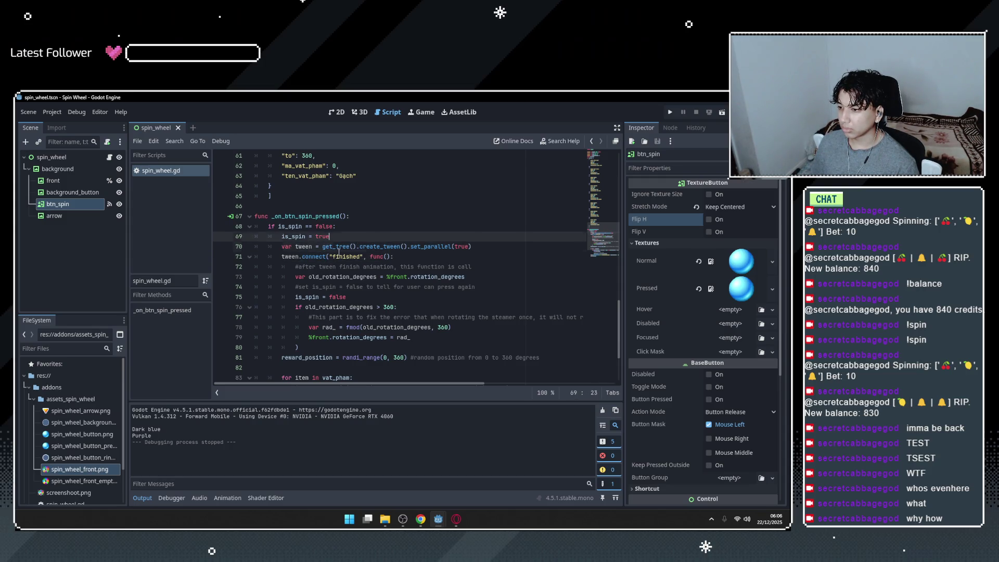
double_click(292, 227)
left_click(344, 227)
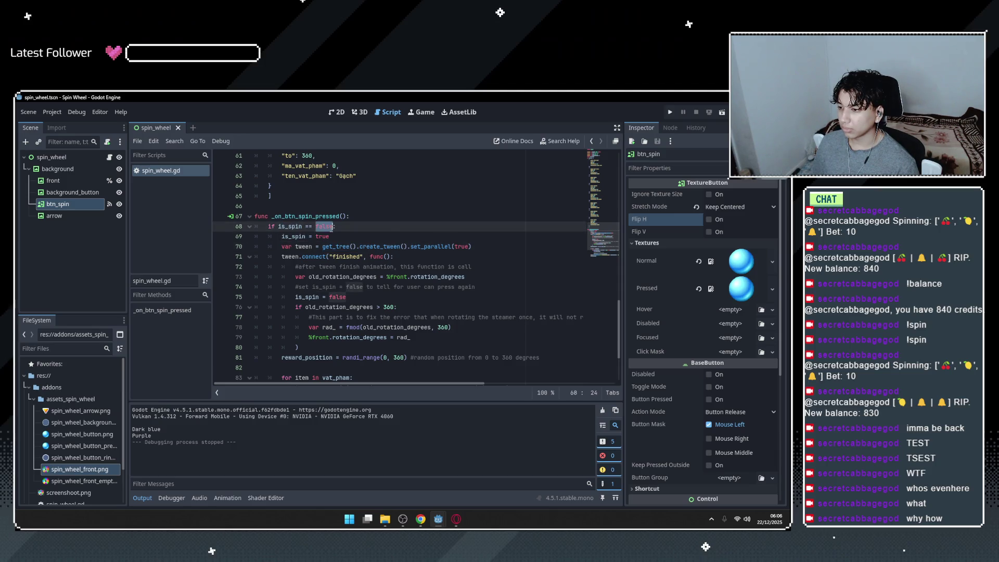
scroll(362, 324, "up", 3)
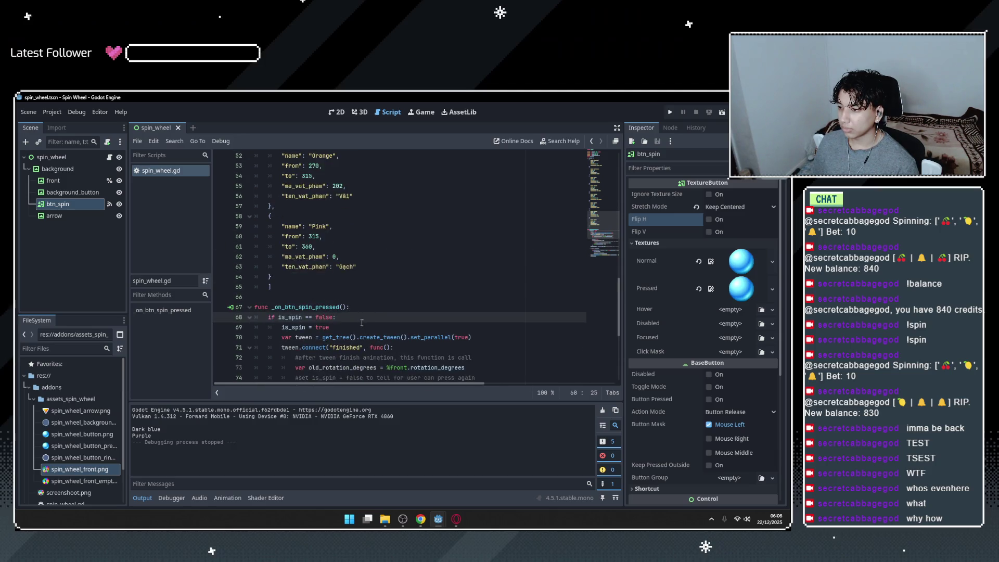
double_click(287, 317)
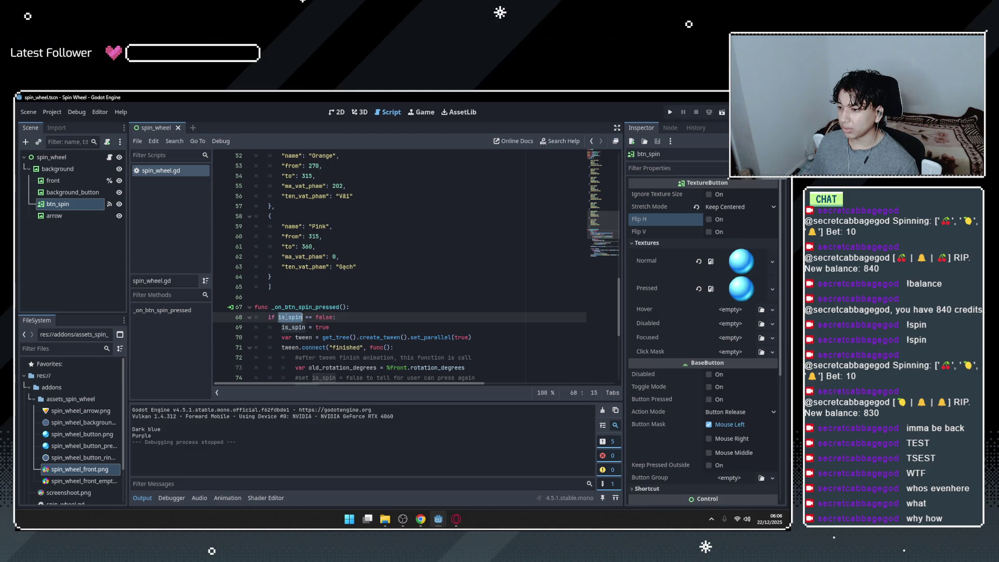
left_click(268, 307)
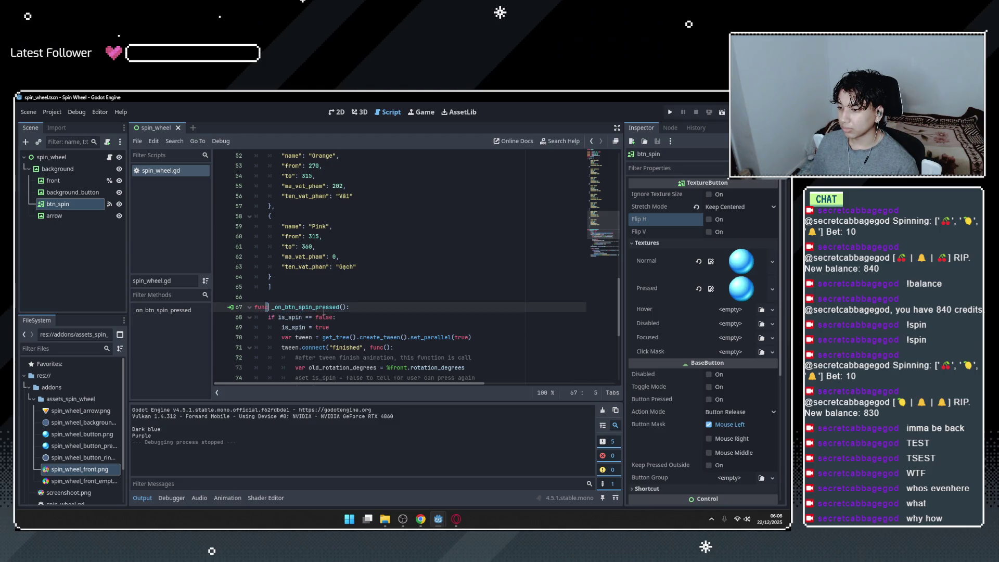
double_click(287, 317)
Check the is_spin declaration at the top, then select the guard lines 68–69.
scroll(321, 338, "up", 10)
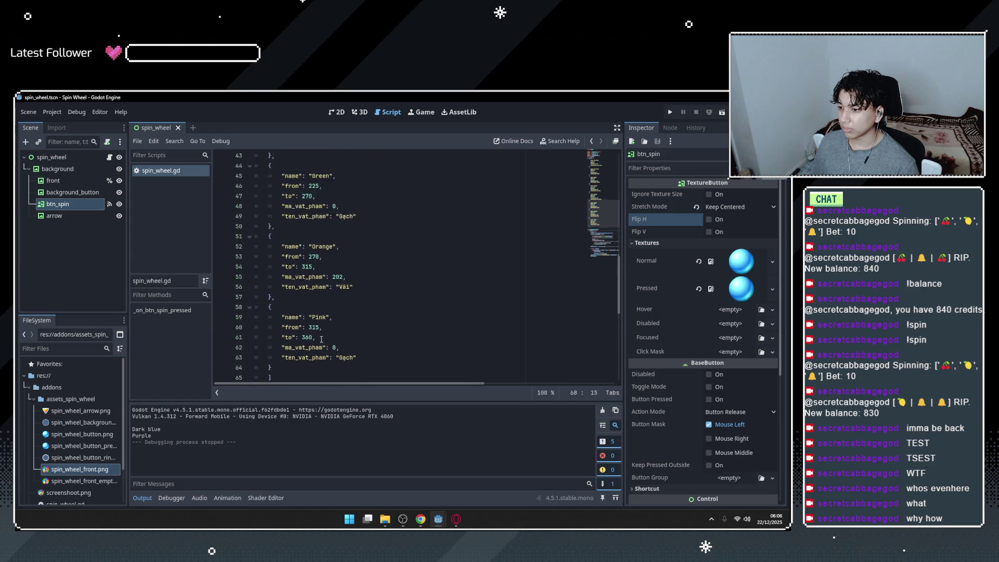
scroll(321, 339, "up", 7)
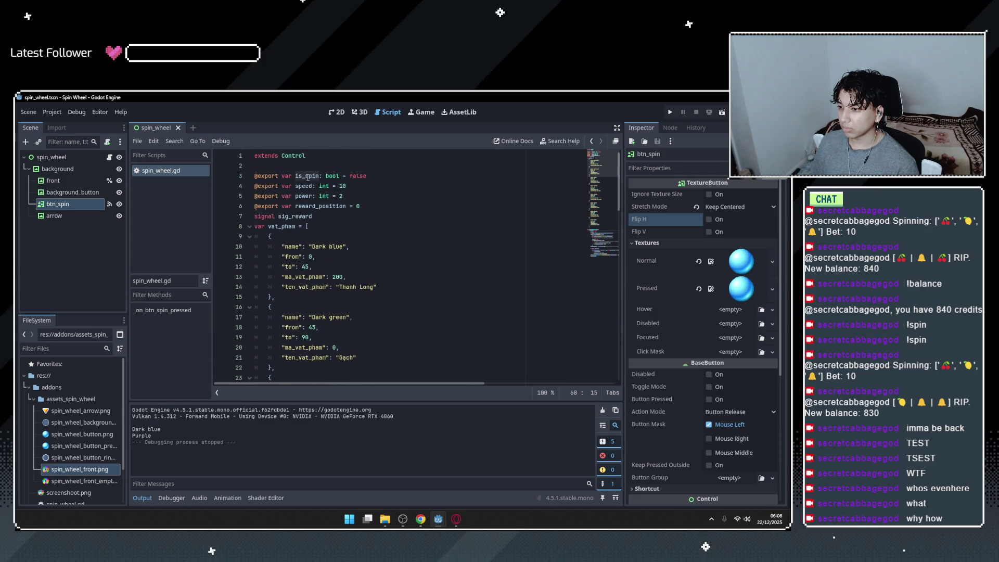
scroll(334, 306, "down", 20)
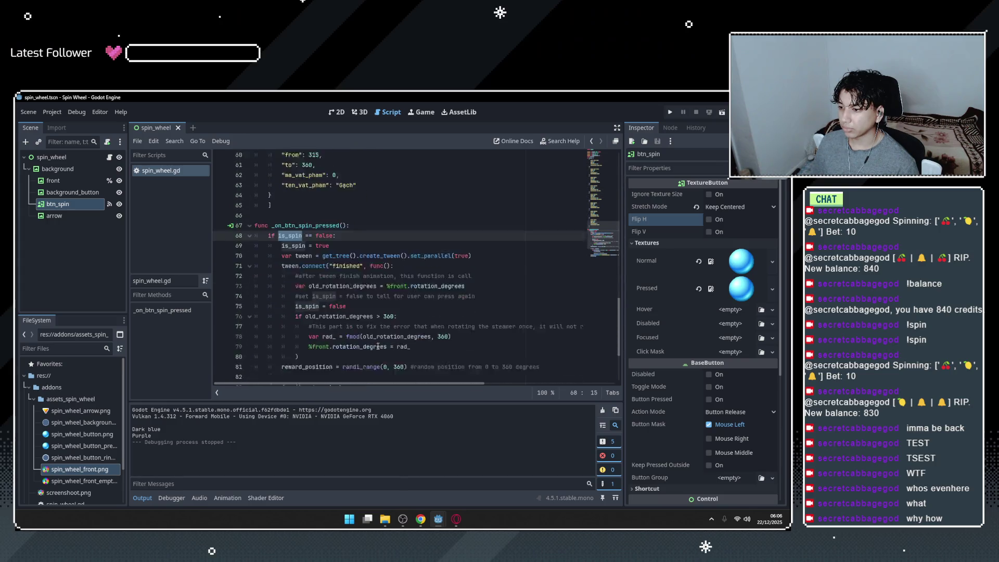
scroll(338, 282, "up", 1)
left_click(311, 237)
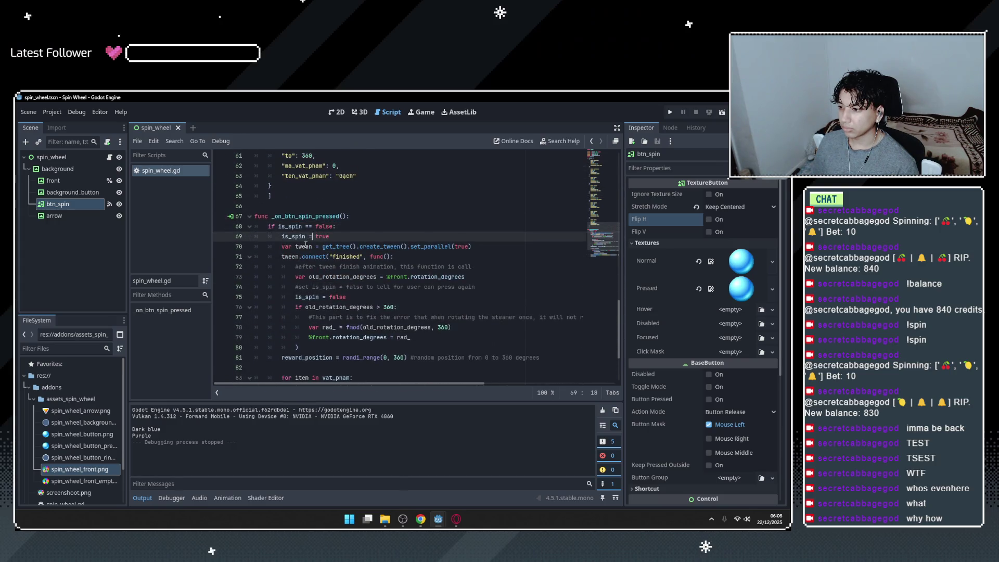
double_click(304, 229)
key("End")
scroll(363, 314, "down", 3)
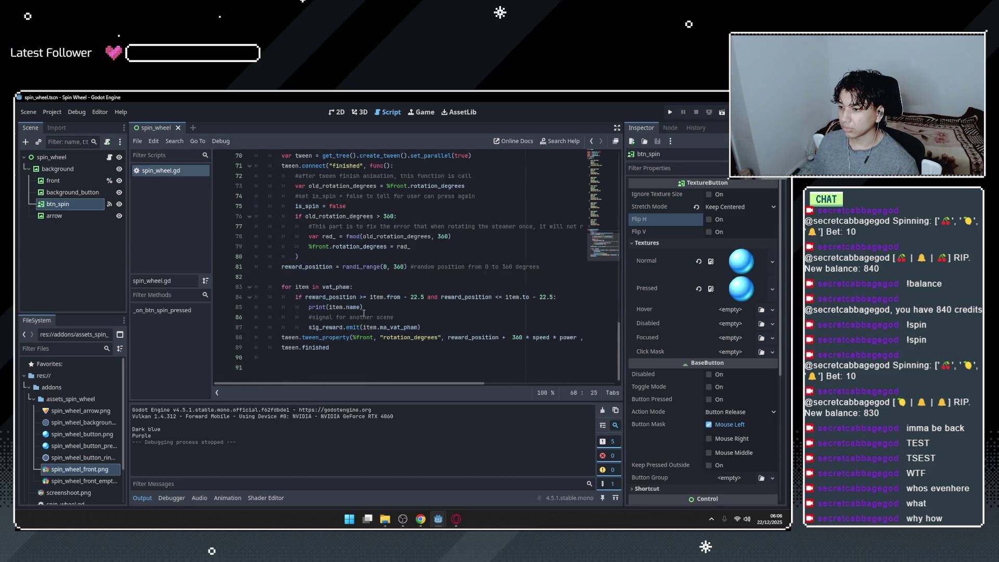
scroll(363, 313, "up", 6)
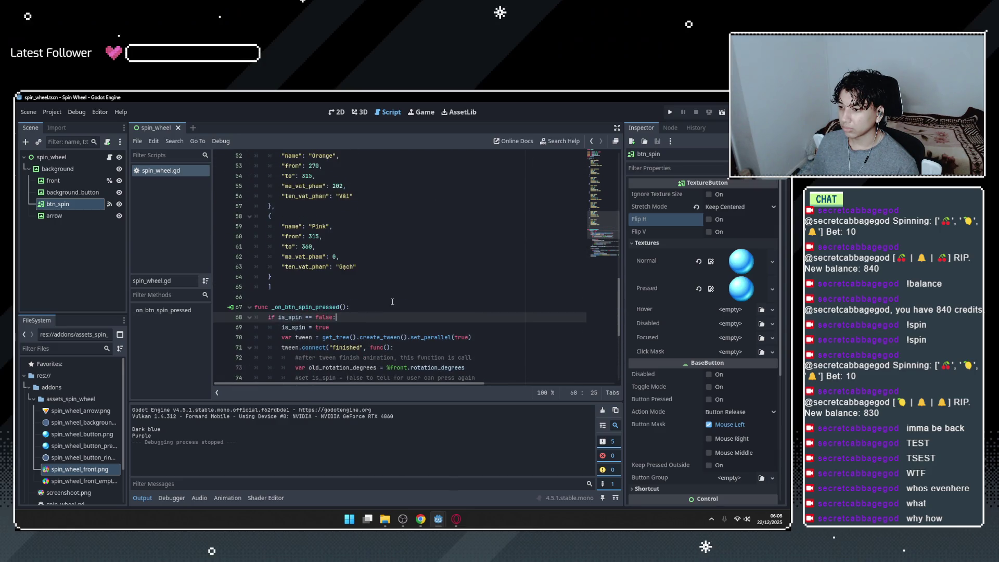
left_click(392, 304)
scroll(393, 304, "down", 2)
left_click(379, 256)
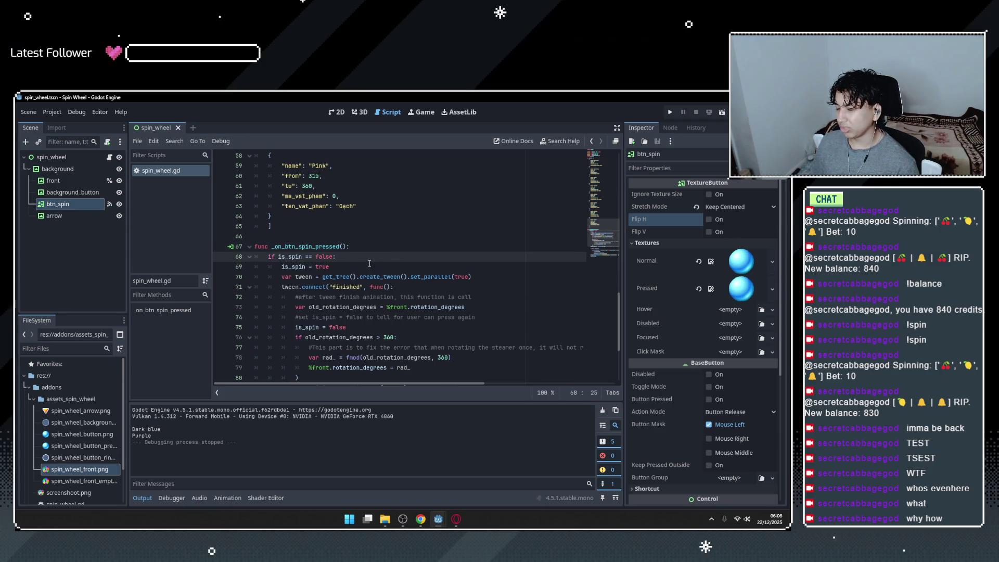
key("Down")
key("shift+Up")
key("shift+Home")
Add a new '!is_spin:' guard line under the _on_btn_spin_pressed header.
left_click(366, 262)
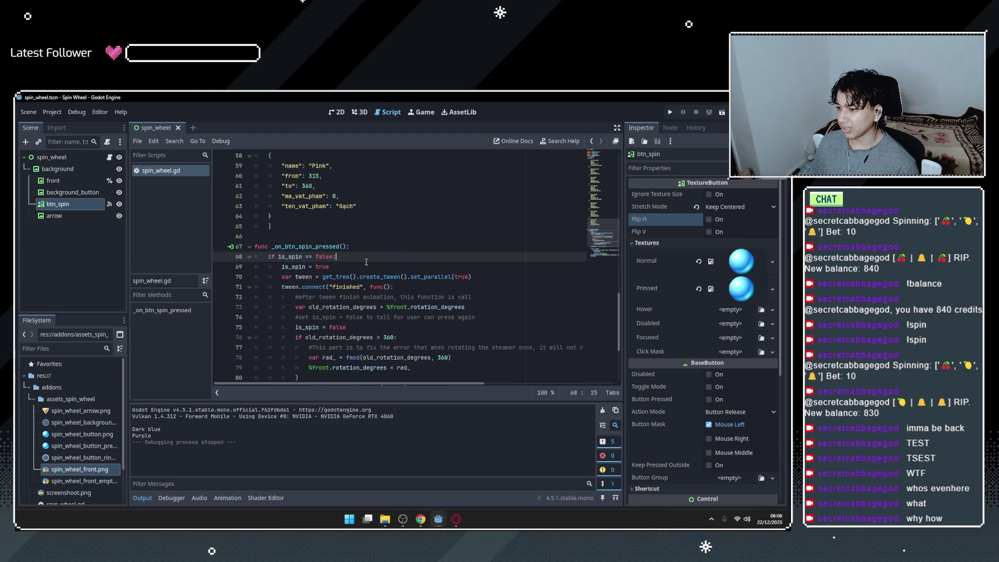
left_click(390, 250)
key("Return")
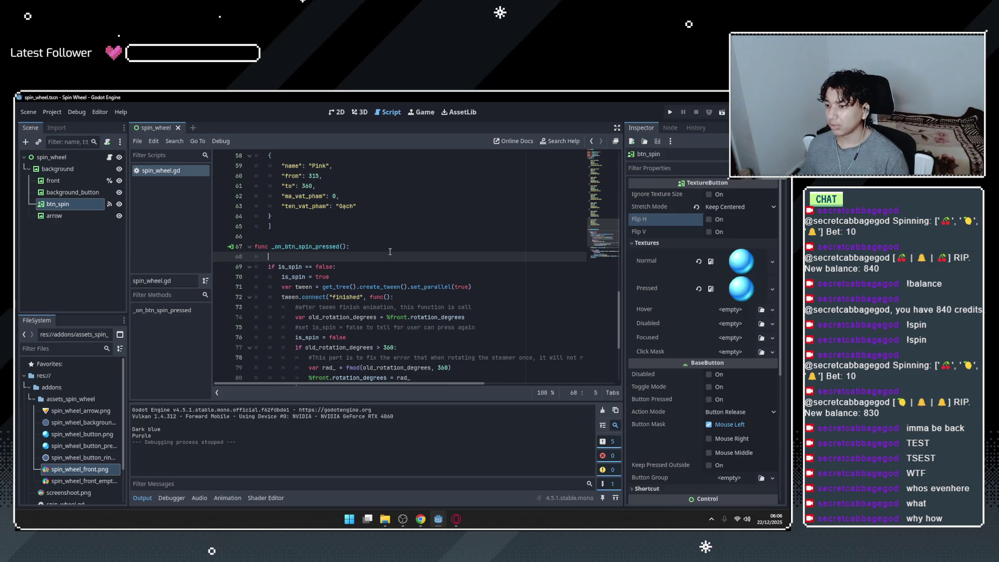
type("if !")
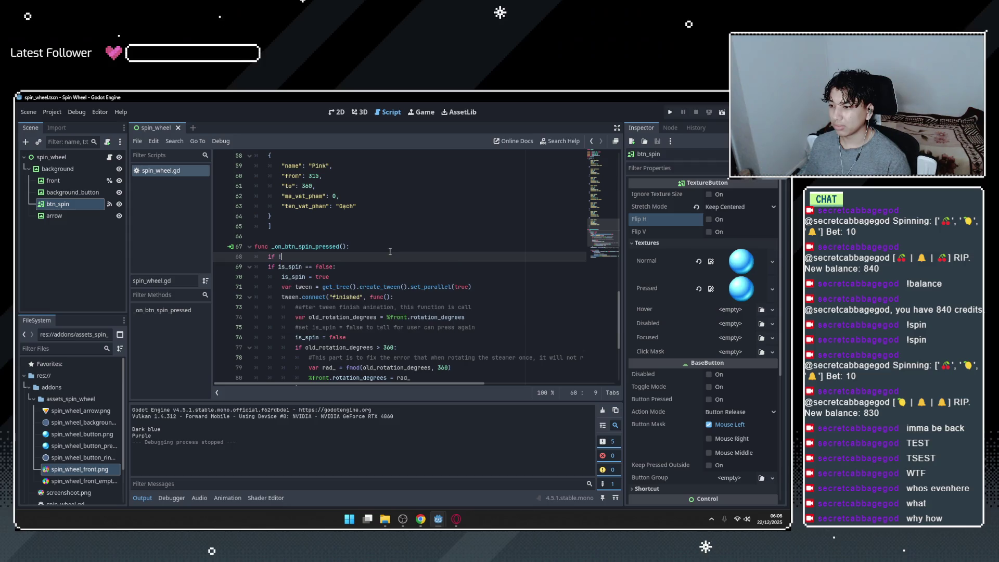
type("is_spin:")
key("Return")
type("n")
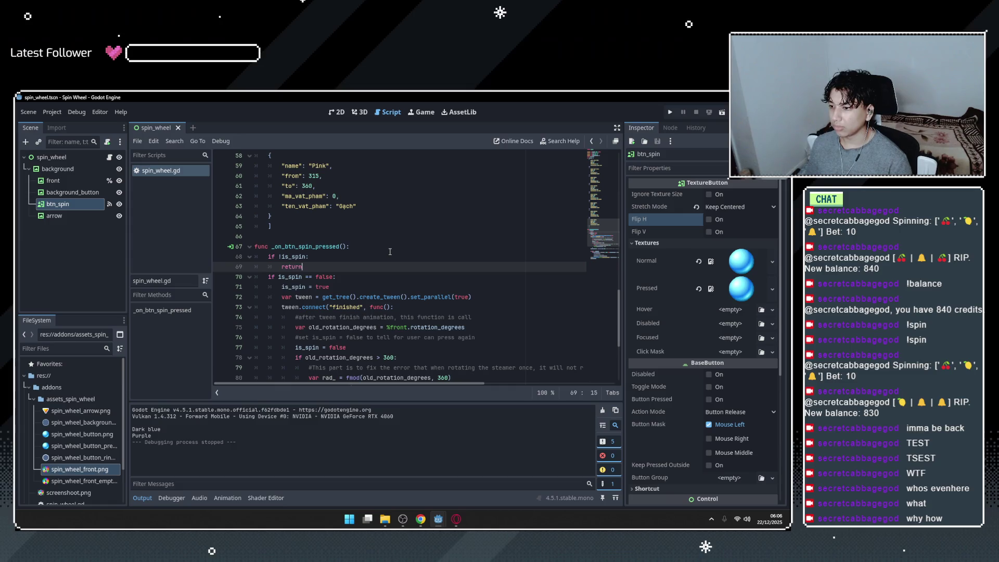
Select the old wrapper line and the spin logic block beneath it.
left_click(348, 282)
key("shift+Home")
key("shift+Home")
scroll(384, 299, "down", 5)
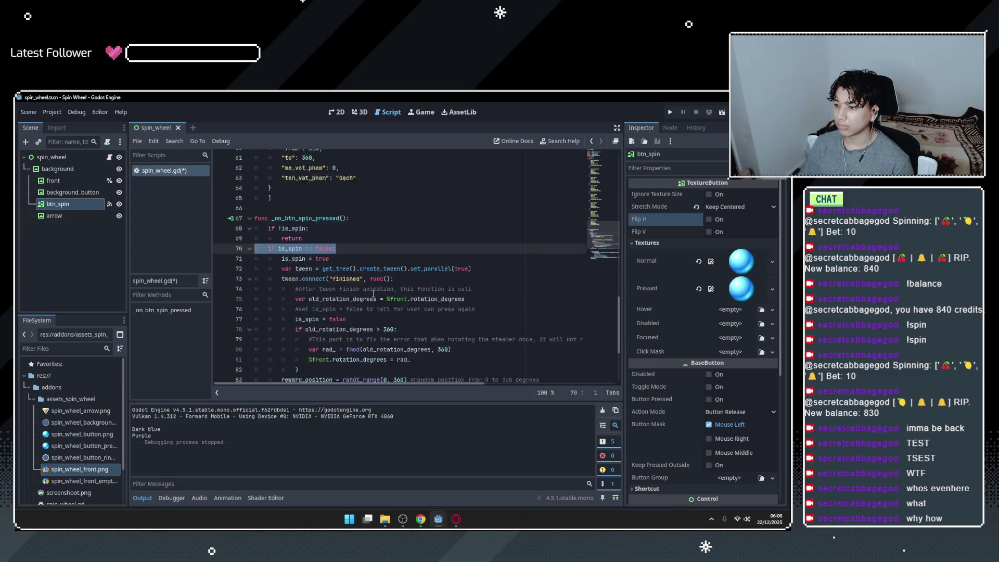
scroll(384, 299, "up", 3)
scroll(371, 317, "down", 2)
scroll(372, 316, "down", 1)
mouse_move(339, 344)
left_mouse_down()
mouse_move(260, 156)
mouse_move(233, 236)
left_mouse_up()
Change the guard condition on line 68 to 'if is_spin == false:'.
left_click(311, 237)
left_click(286, 206)
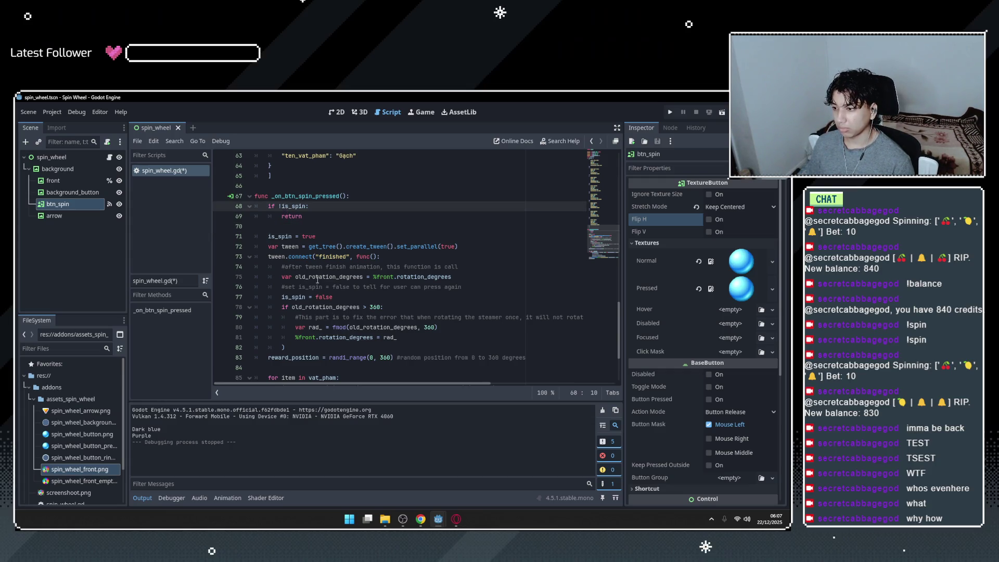
key("Left")
key("BackSpace")
type("=")
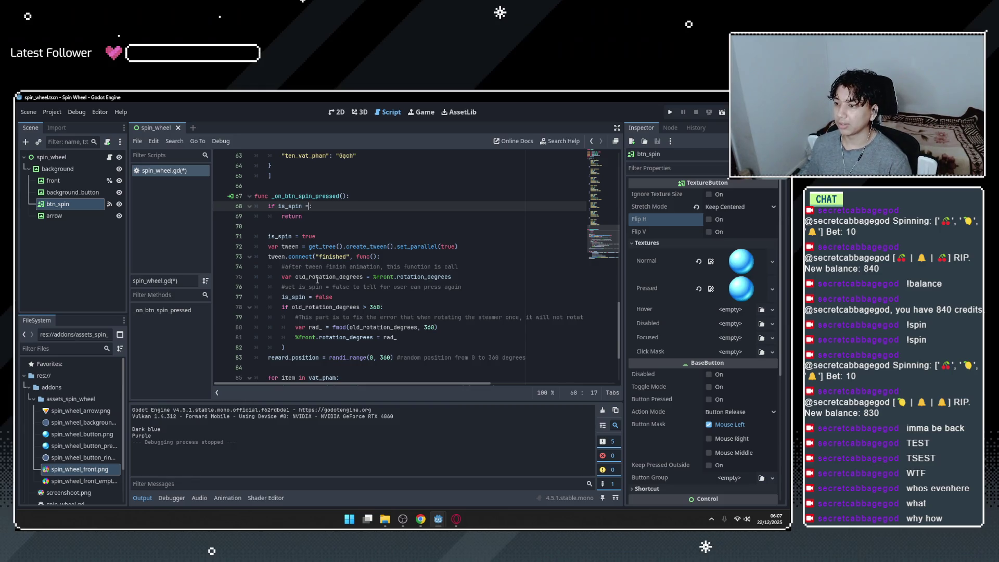
key("BackSpace")
key("BackSpace")
key("BackSpace")
type("lse")
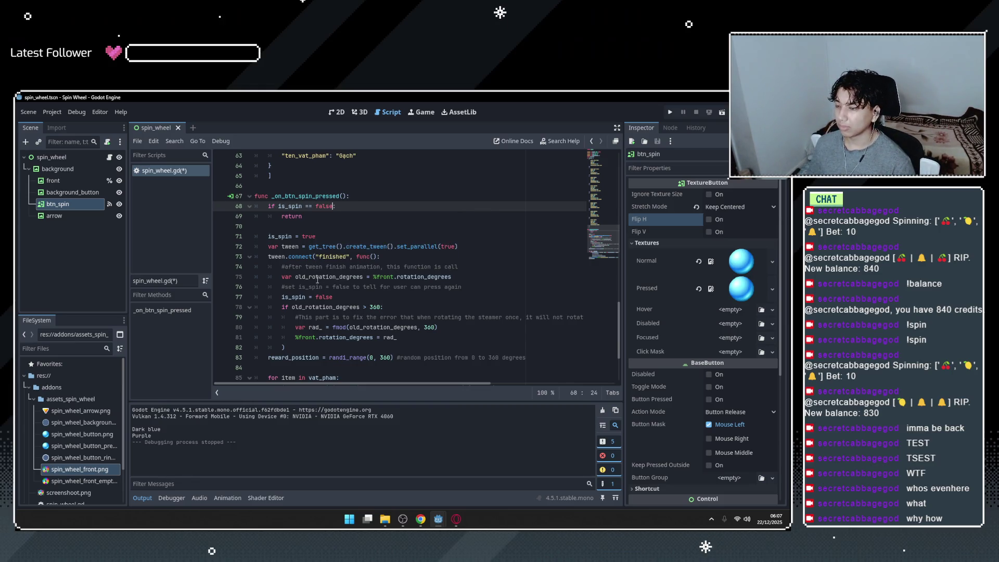
left_click(394, 246)
scroll(364, 287, "down", 1)
left_click(351, 266)
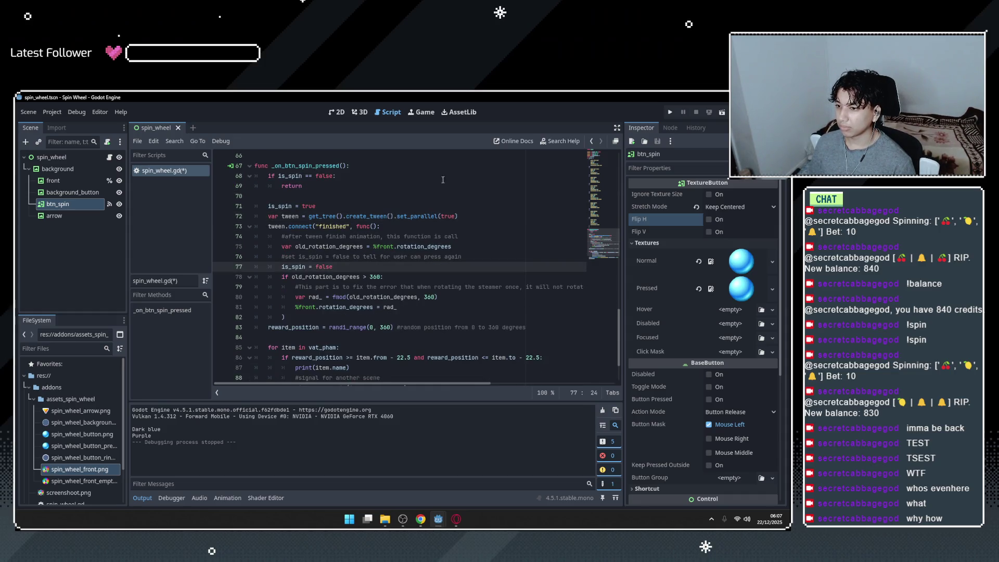
left_click(675, 111)
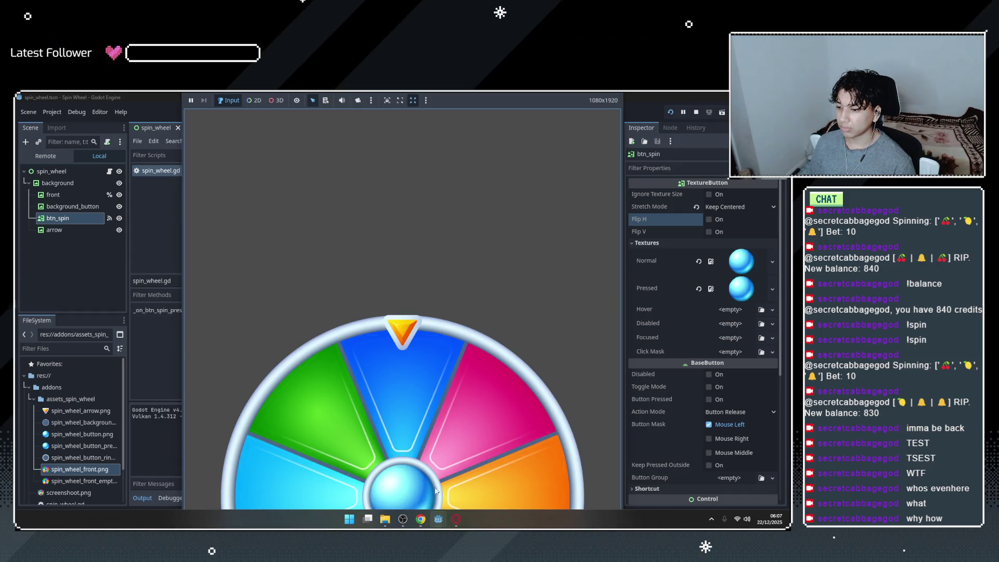
left_click(426, 488)
left_click(422, 509)
left_click(426, 101)
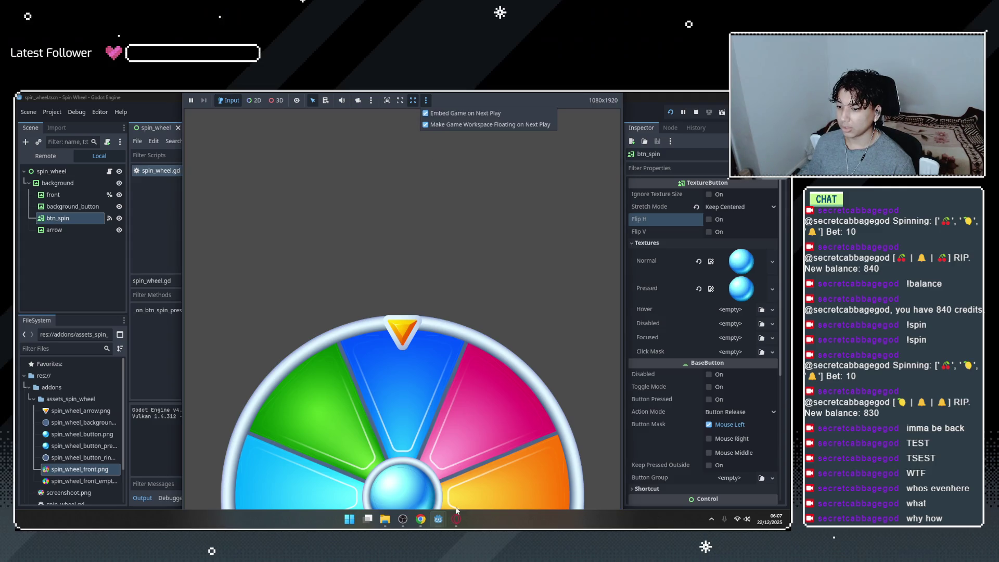
left_click(443, 523)
left_click(538, 449)
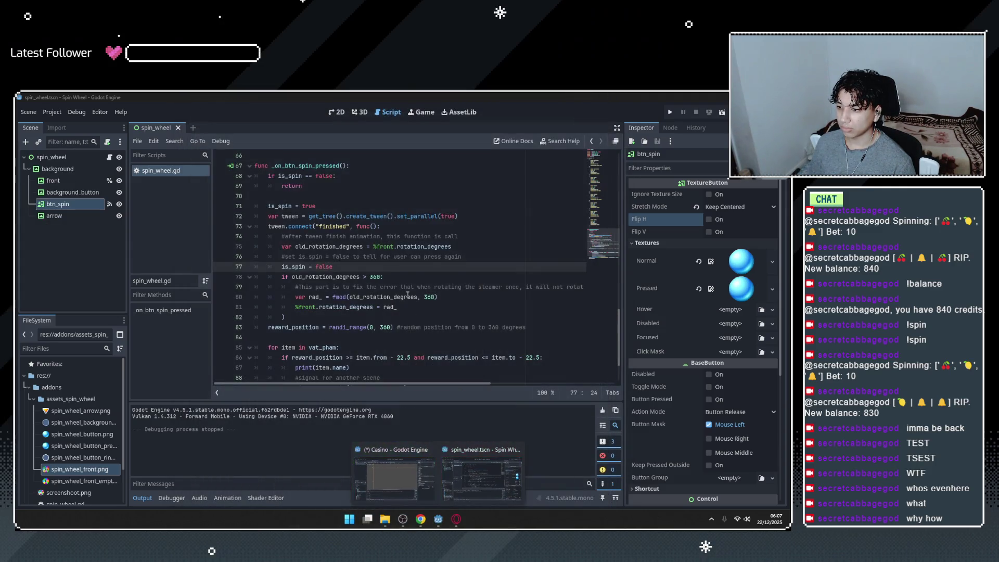
scroll(314, 258, "up", 3)
left_click_drag(314, 259, 255, 227)
Launch Microsoft Edge from the system search.
mouse_move(430, 516)
left_click(449, 492)
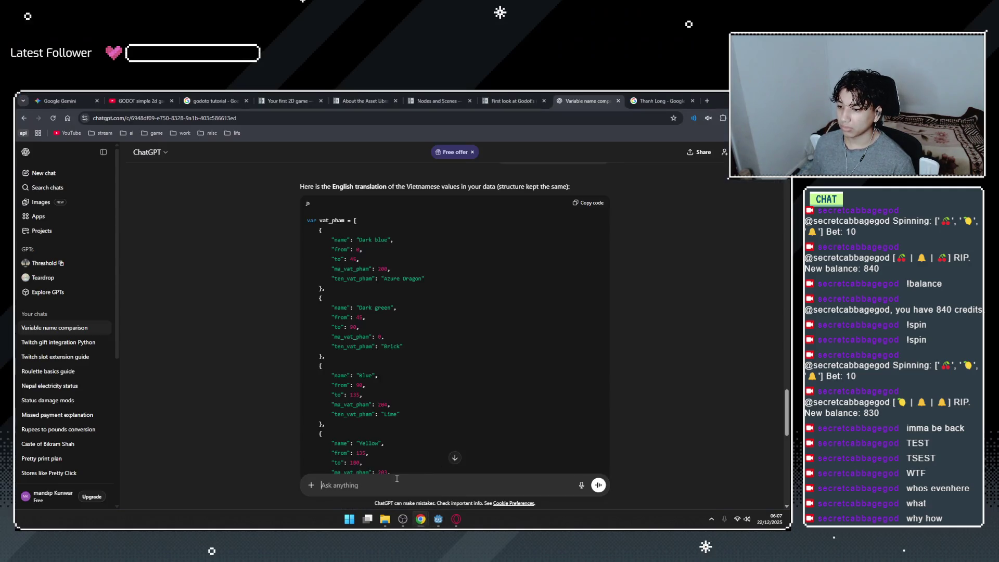
key("super")
type("edge")
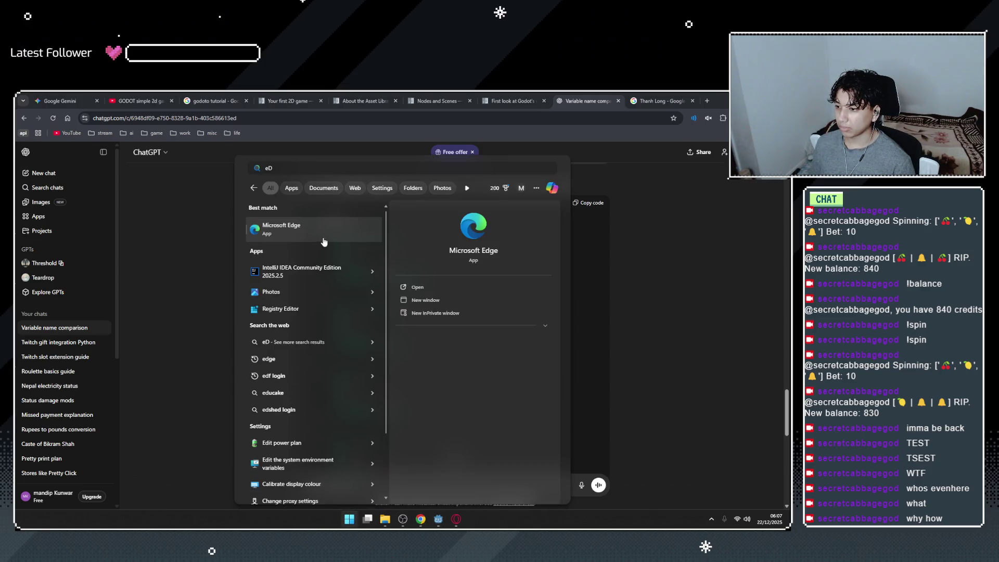
key("Return")
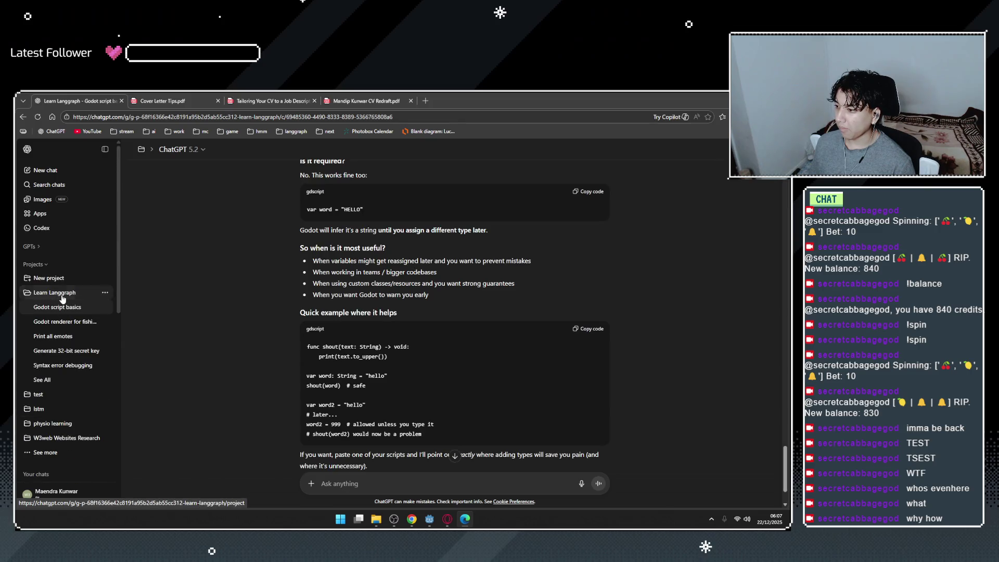
In the Learn Langgraph project, paste the guard code and ask 'can i do this on godot'.
left_click(54, 293)
key("shift+Return")
key("shift+Return")
type("can")
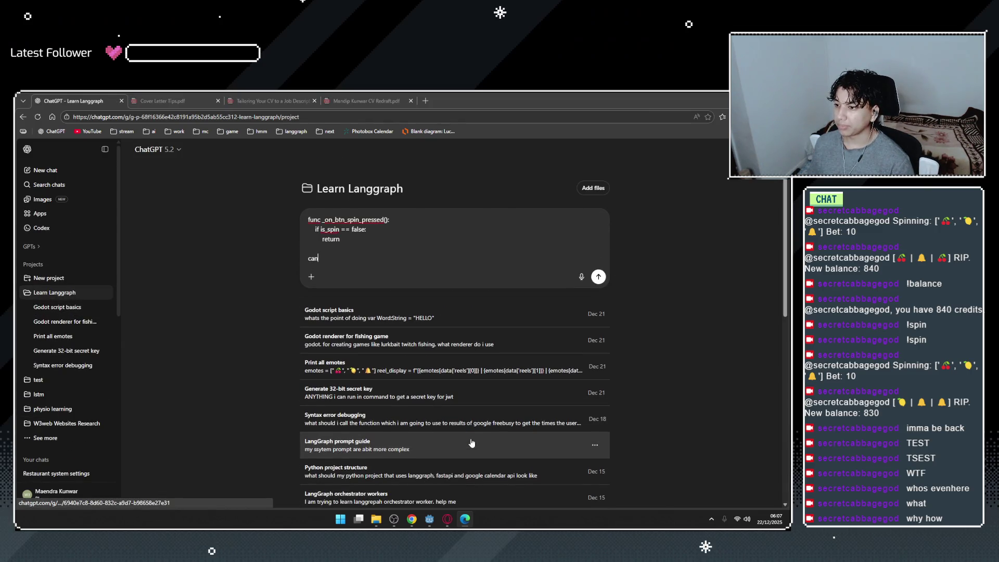
type(" i do this on godot")
key("Return")
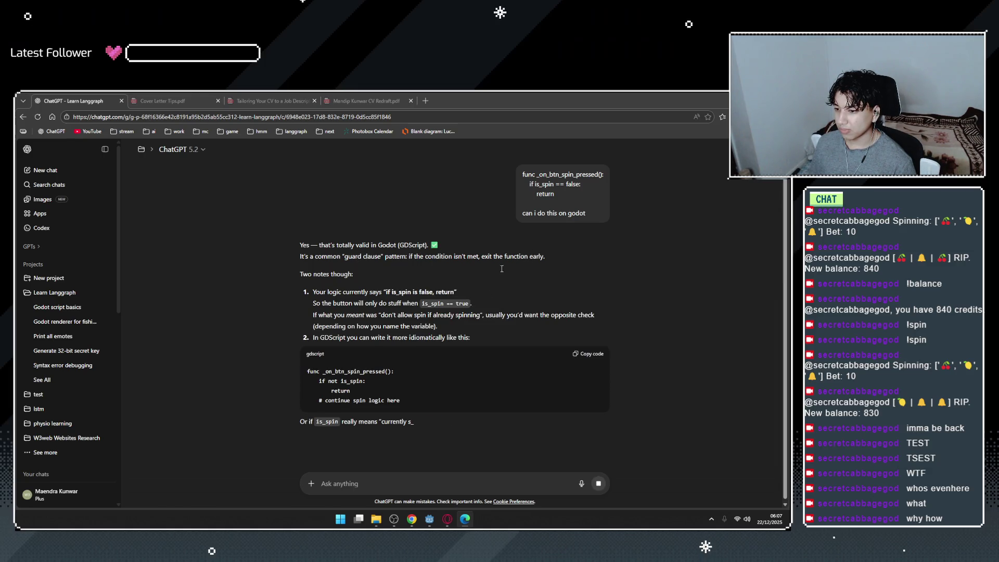
key("alt+Tab")
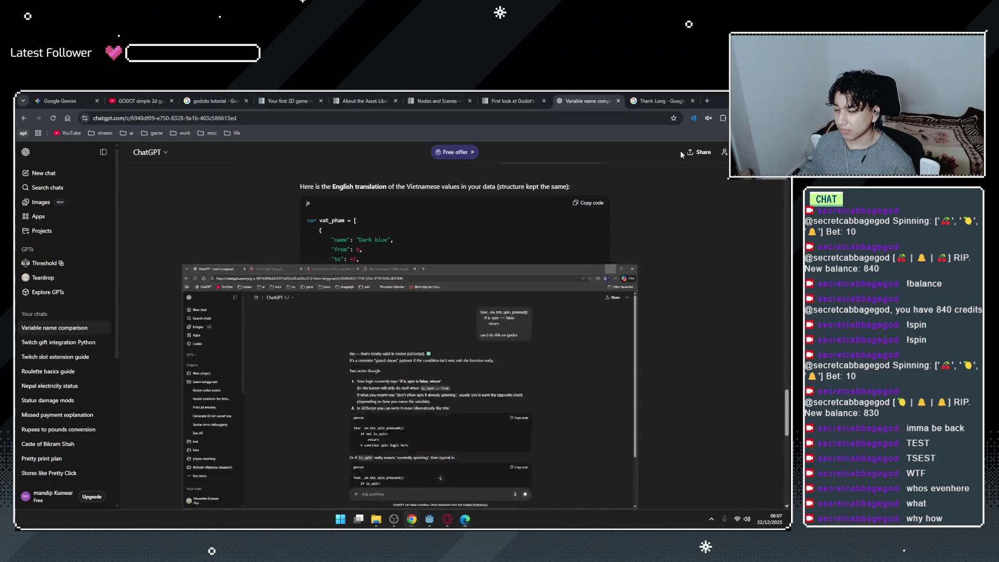
key("alt+Tab")
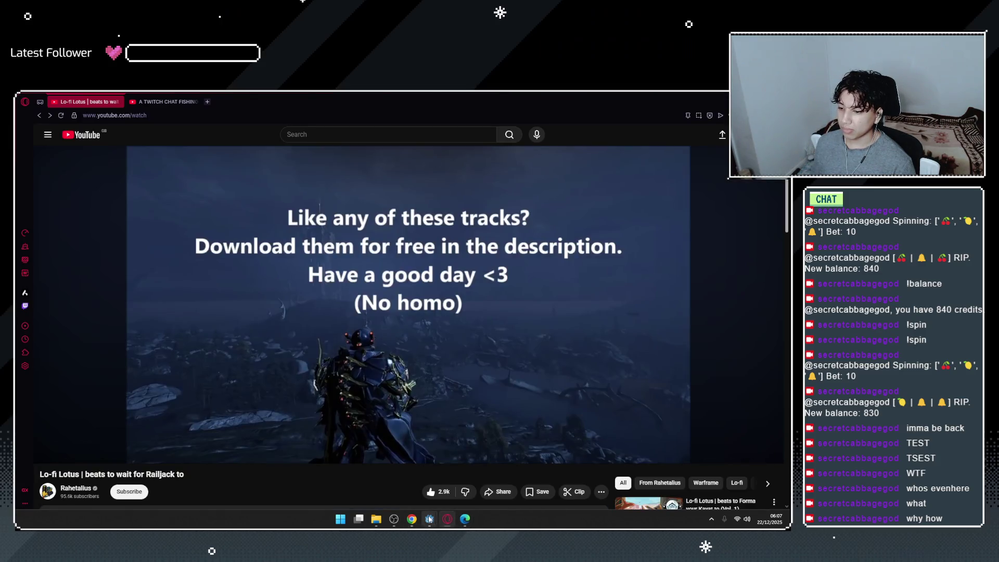
Undo the earlier guard edits in spin_wheel.gd.
left_click(461, 475)
key("Up")
key("End")
key("BackSpace")
key("BackSpace")
key("BackSpace")
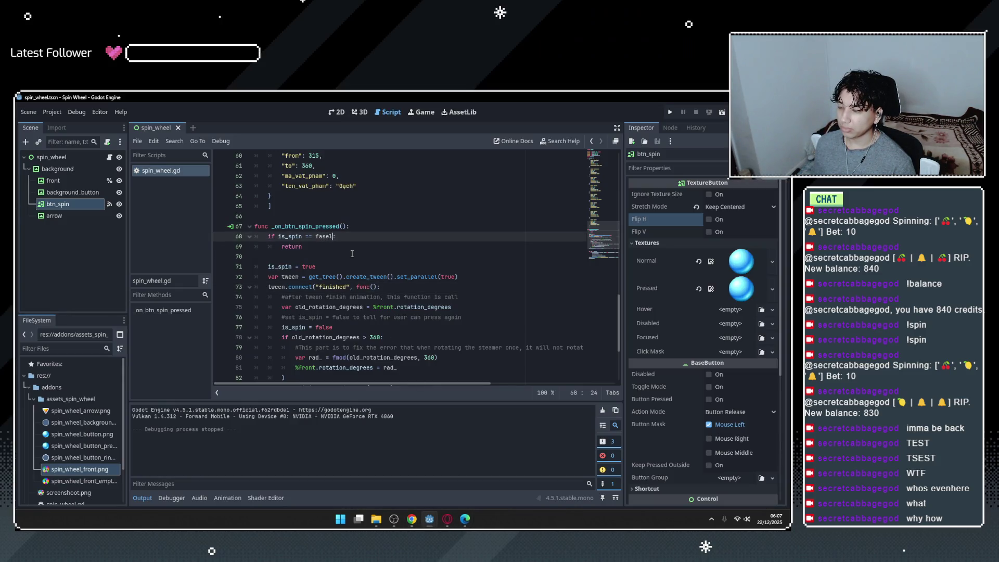
key("ctrl+z")
key("ctrl+z")
key("ctrl+z")
key("ctrl+z")
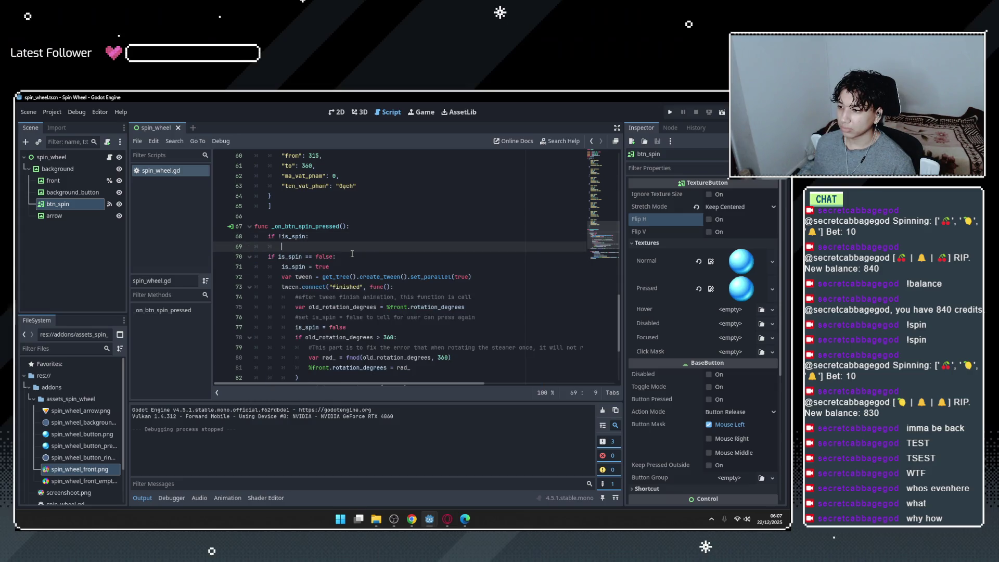
key("ctrl+z")
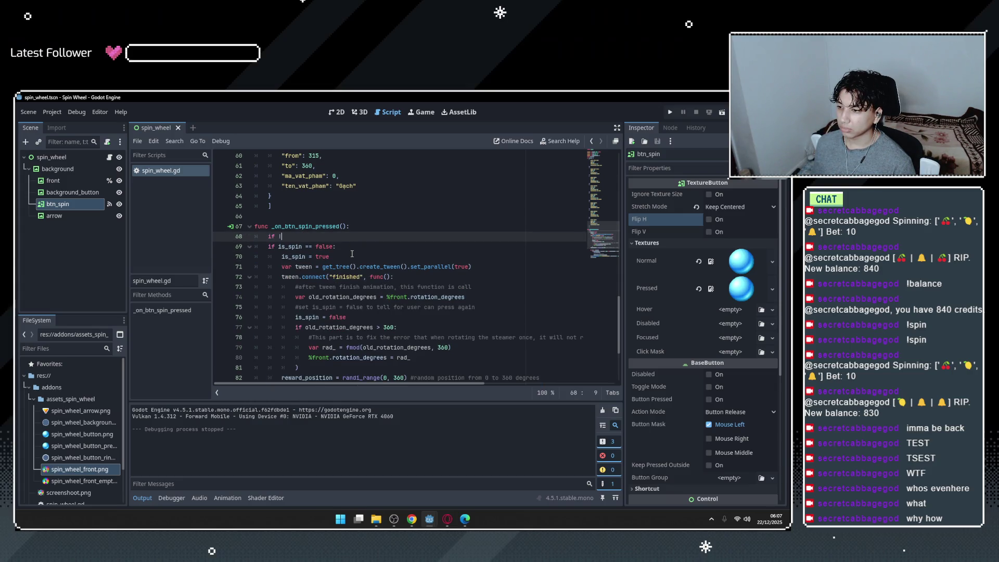
key("ctrl+z")
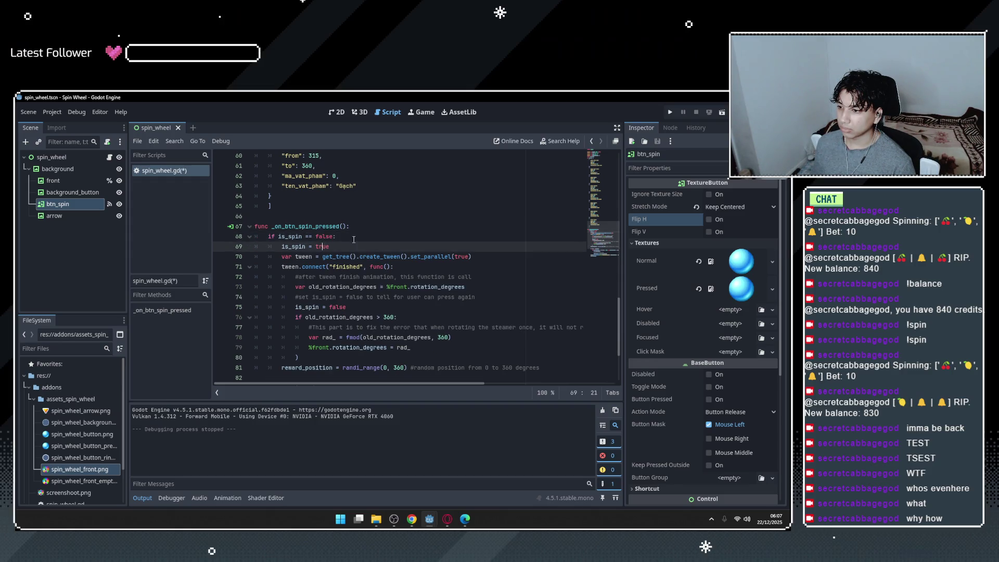
Write a new guard 'if is_spin:' with a return line beneath it.
key("Return")
type("i s")
key("BackSpace")
key("BackSpace")
type("f spin")
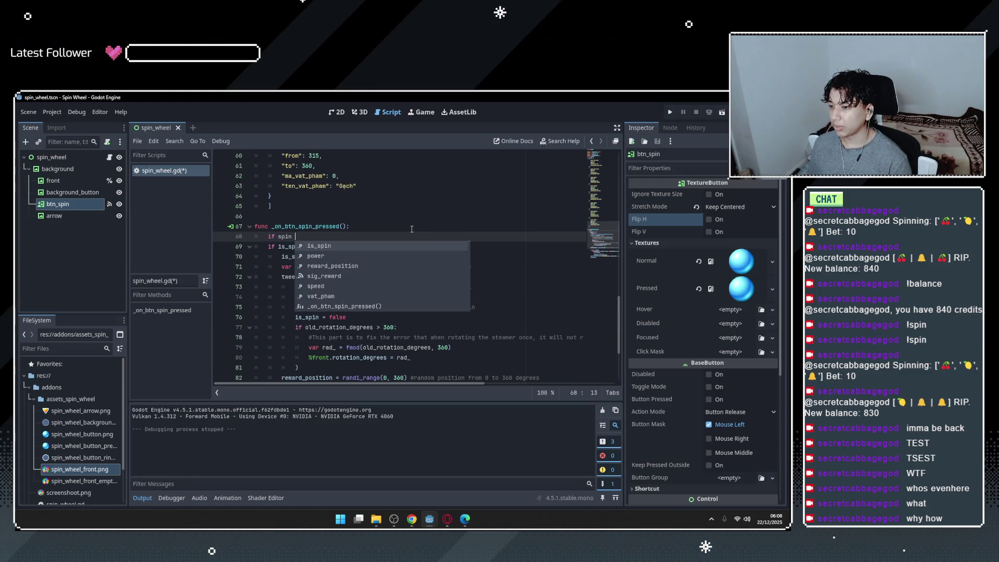
key("BackSpace")
type(":")
key("Return")
key("Up")
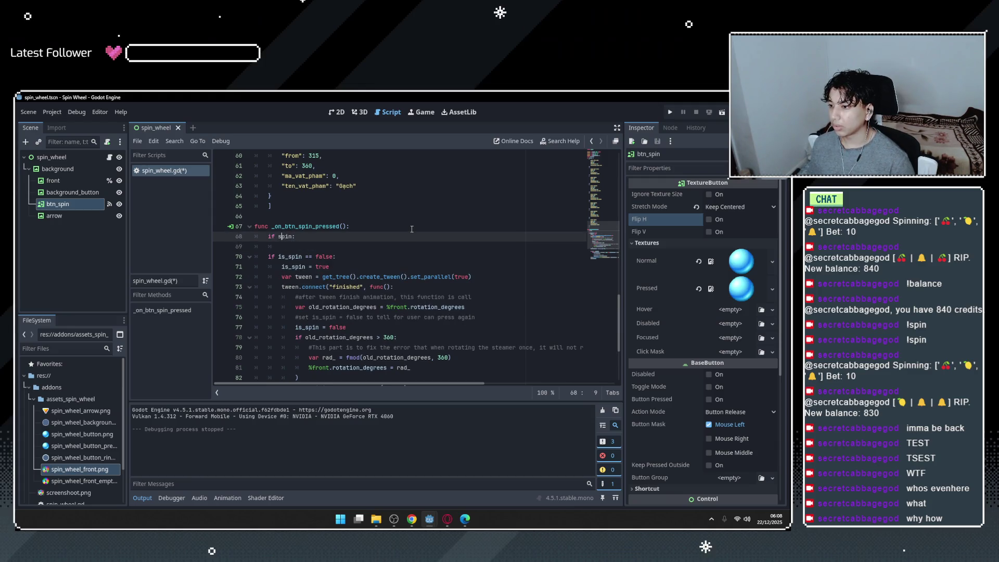
type("IS")
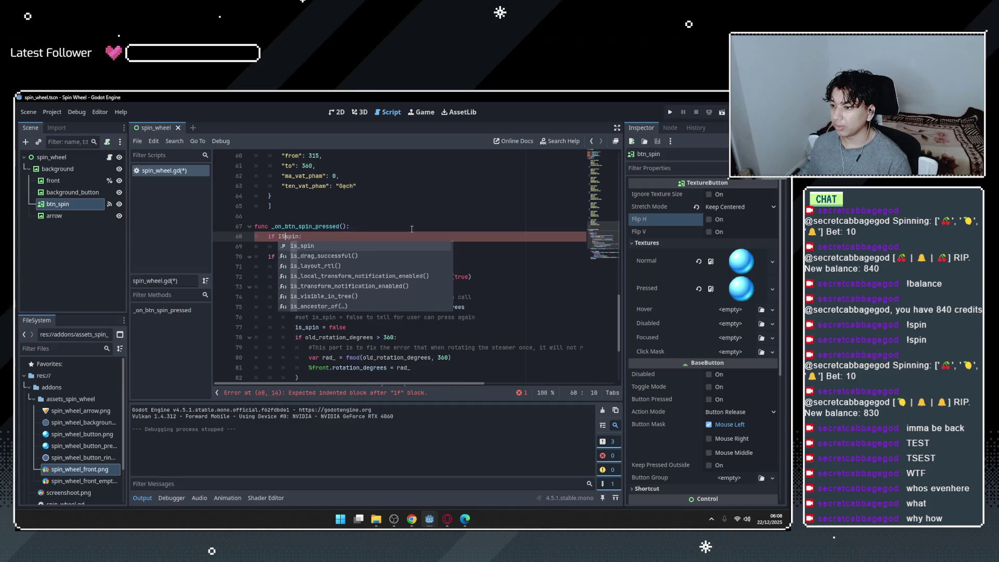
key("BackSpace")
key("BackSpace")
type("is_")
key("Right")
key("Right")
key("Right")
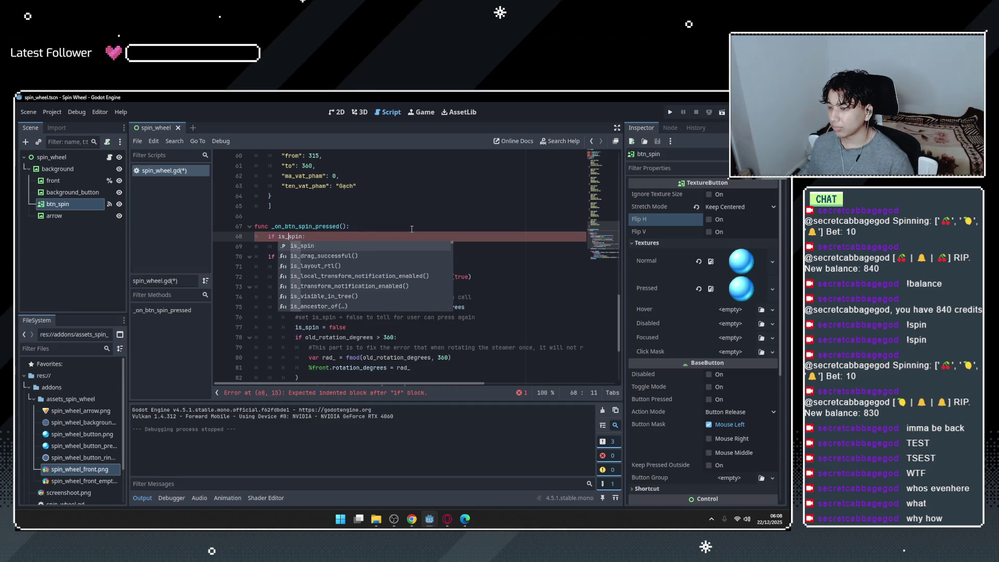
key("End")
key("Return")
type("ret")
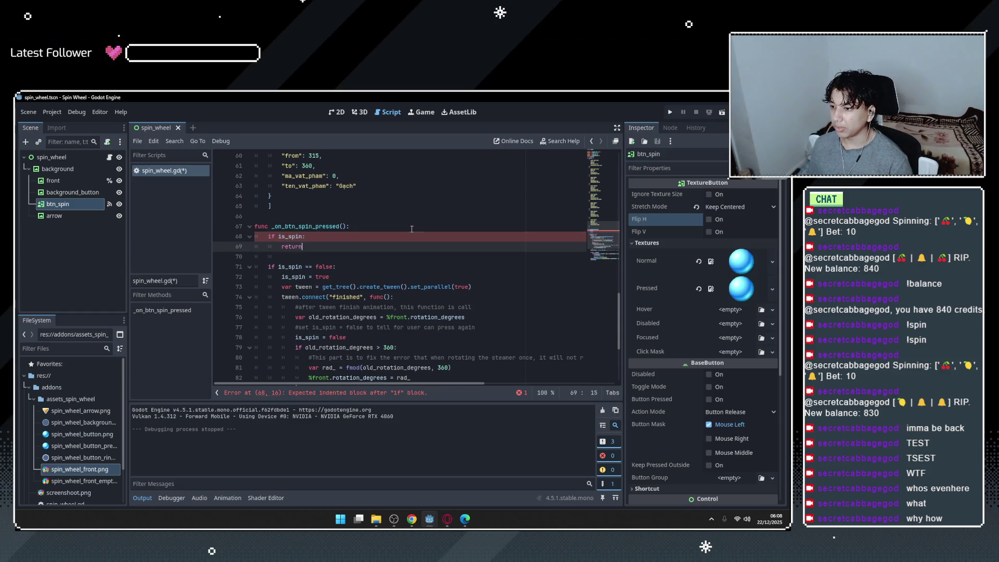
Drop the old wrapper, unindent the spin logic one level, and save the script.
left_click(353, 266)
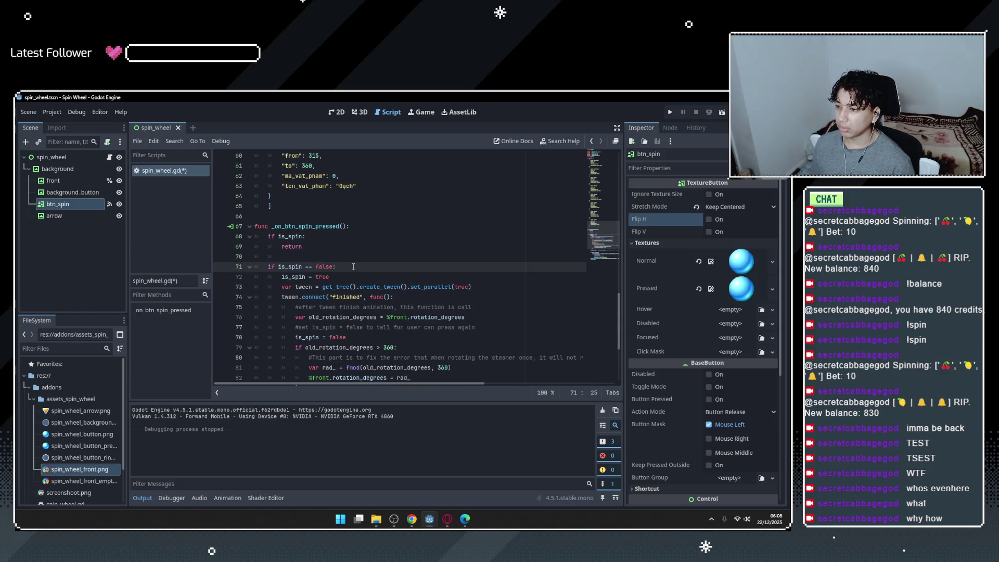
scroll(359, 276, "down", 4)
mouse_move(258, 357)
left_mouse_down()
mouse_move(281, 152)
mouse_move(313, 333)
mouse_move(282, 216)
left_mouse_up()
left_click_drag(272, 156, 245, 299)
scroll(245, 299, "down", 1)
key("shift+Tab")
left_click(327, 293)
key("ctrl+s")
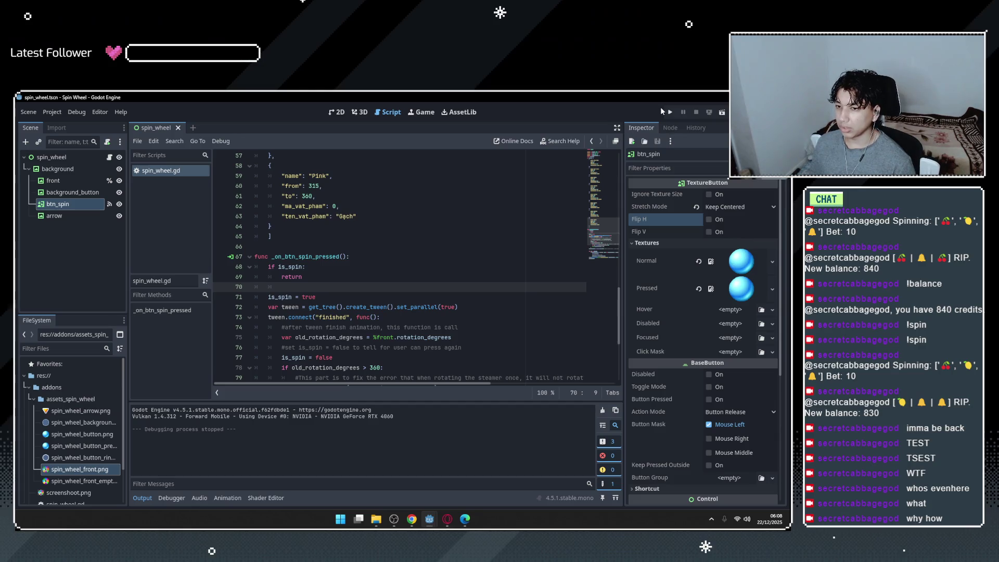
Test the spin, then switch the button mask to right mouse and try a right-click spin.
left_click(664, 109)
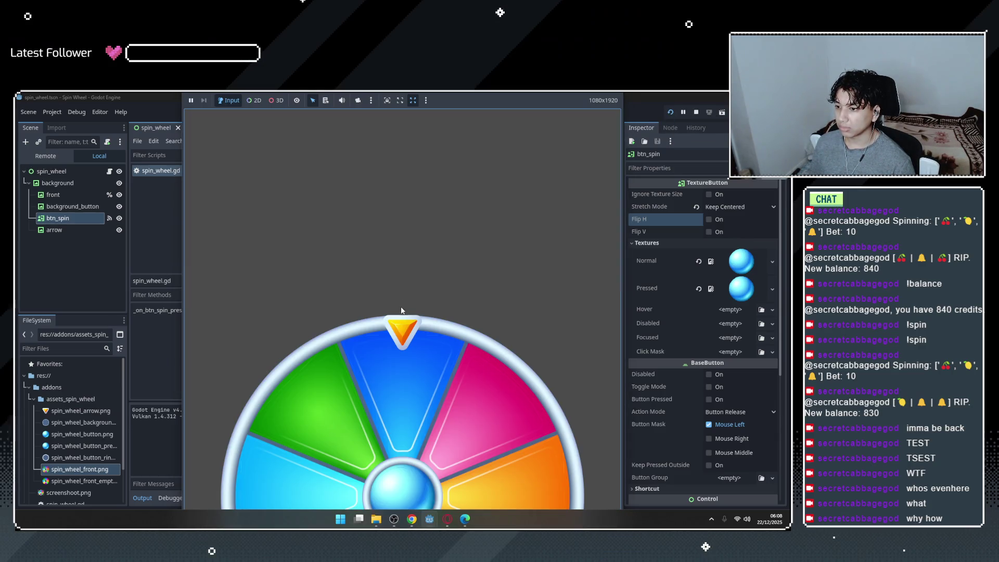
left_click(418, 487)
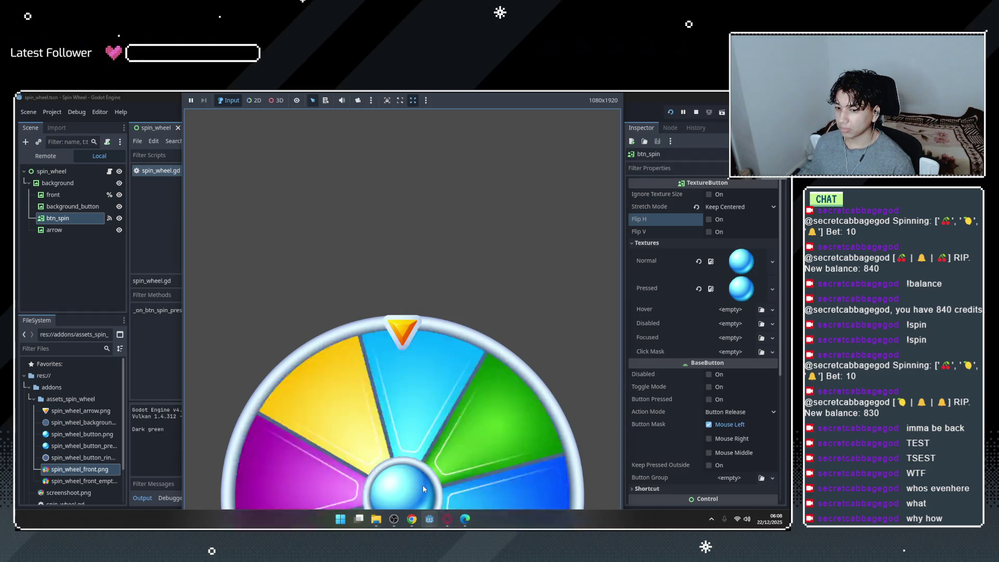
left_click(722, 425)
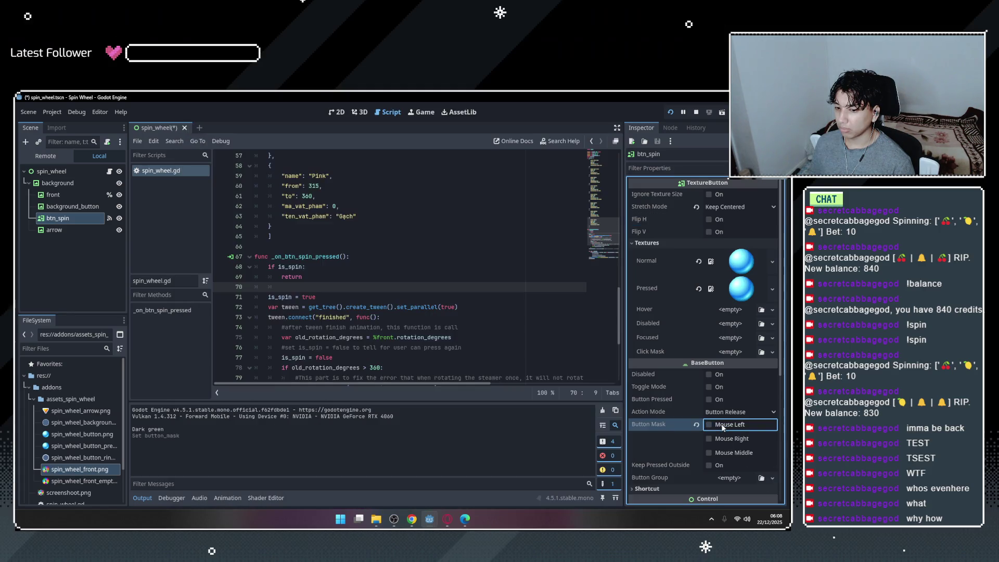
left_click(713, 439)
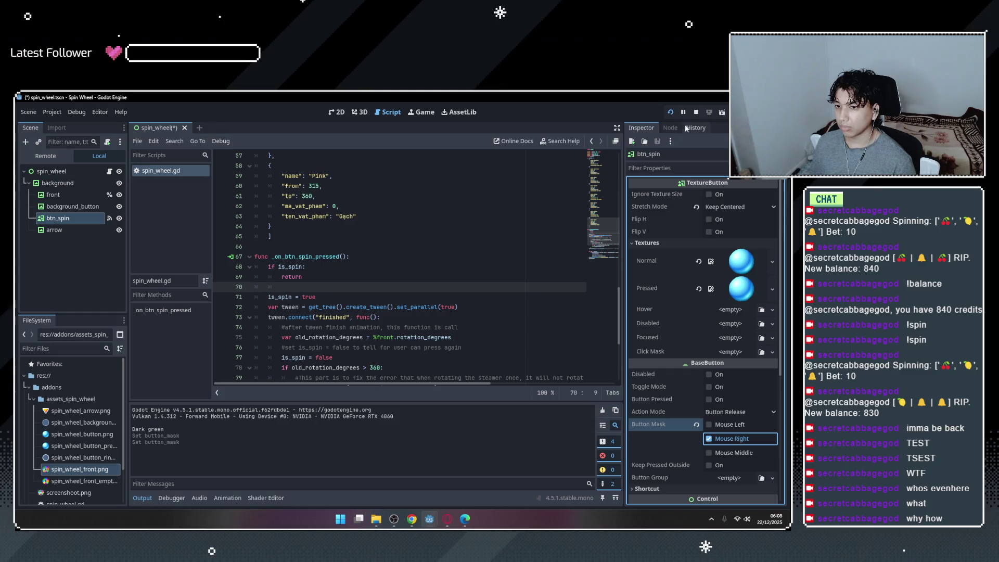
left_click(671, 112)
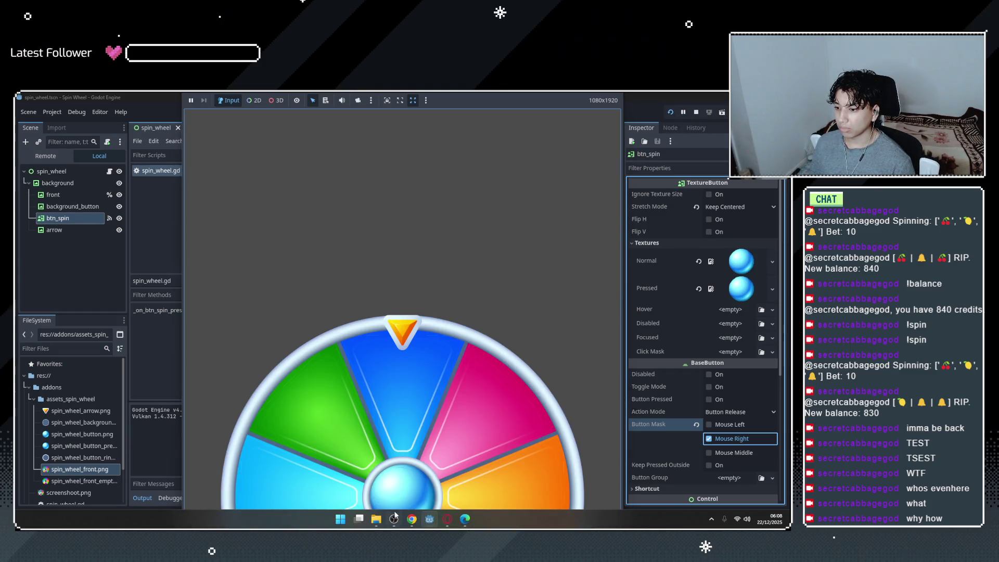
right_click(404, 492)
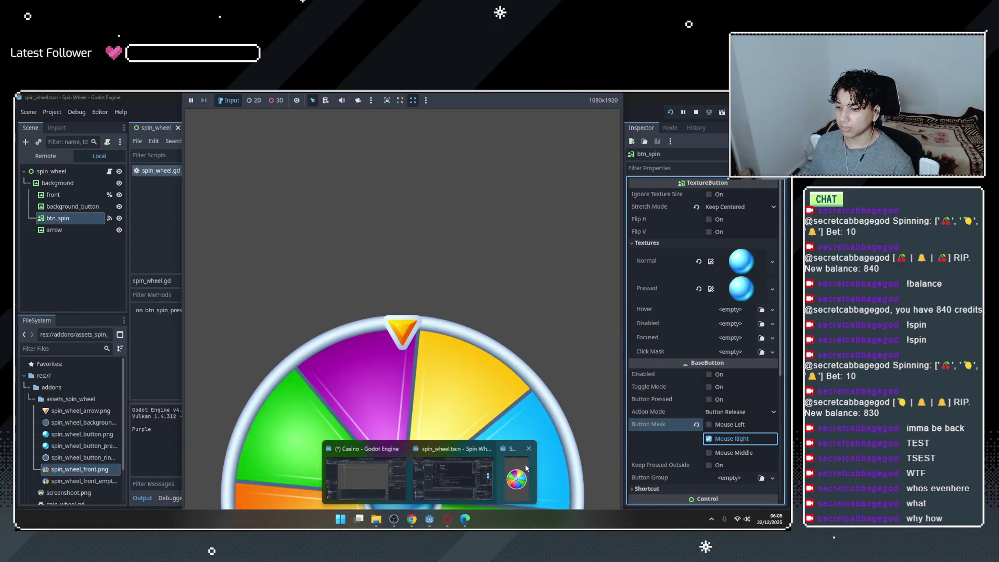
key("F8")
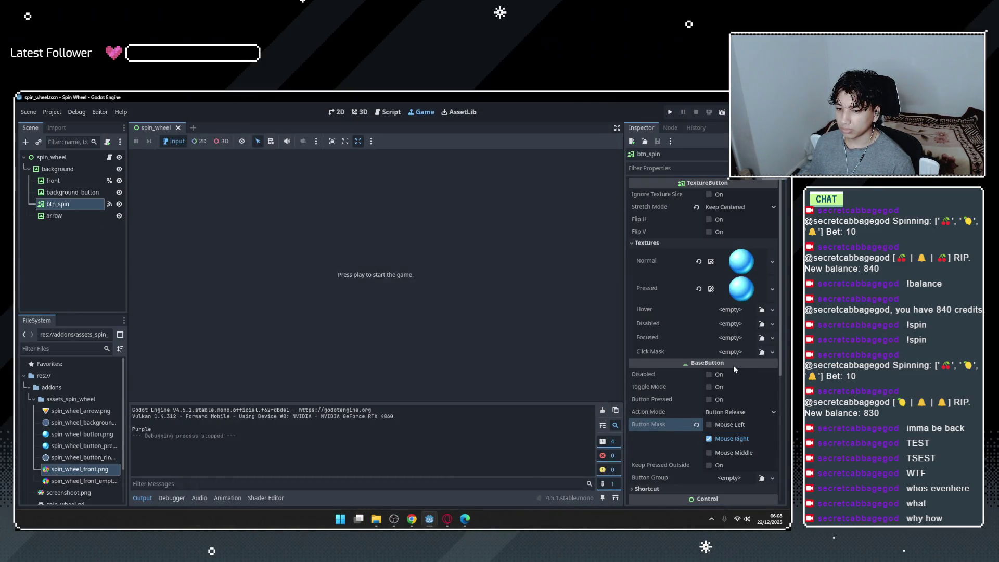
Enable Mouse Left, Mouse Middle and Keep Pressed Outside, then run and spin twice.
left_click(710, 425)
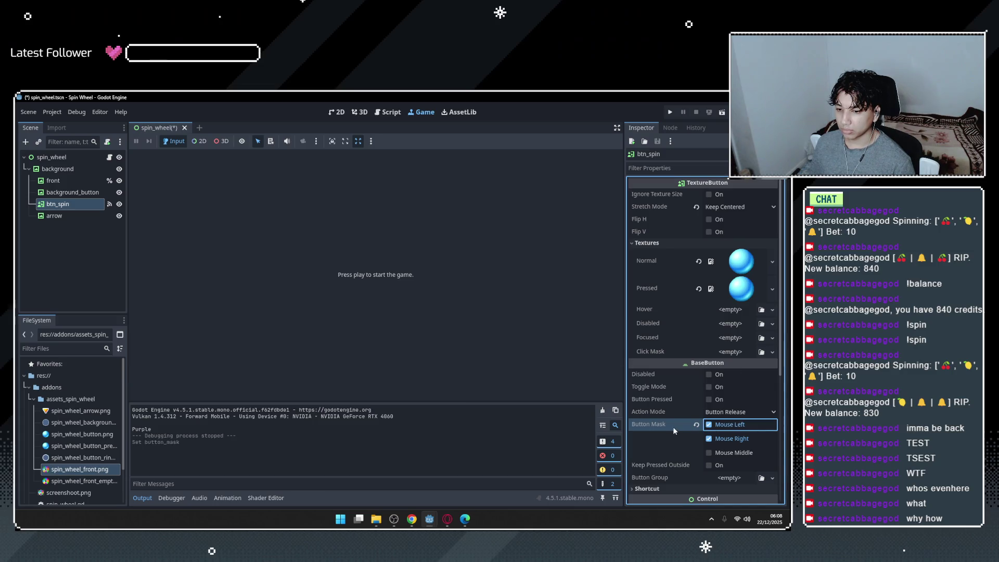
left_click(709, 453)
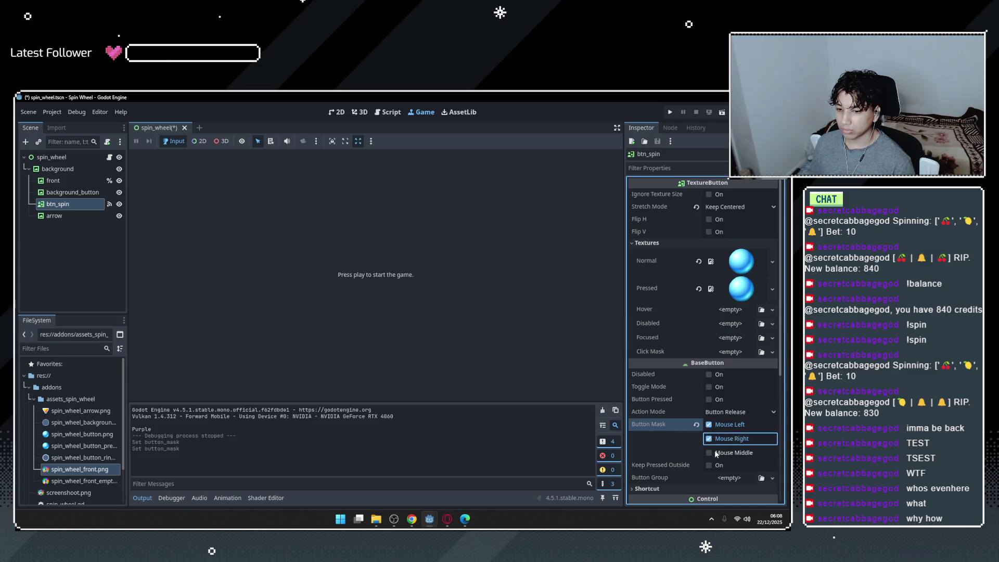
left_click(710, 466)
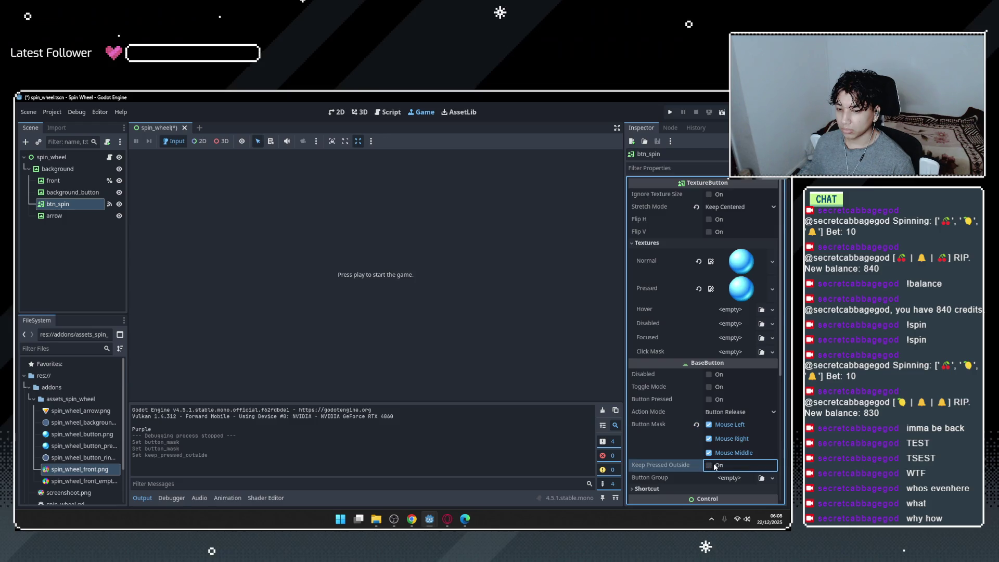
left_click(671, 112)
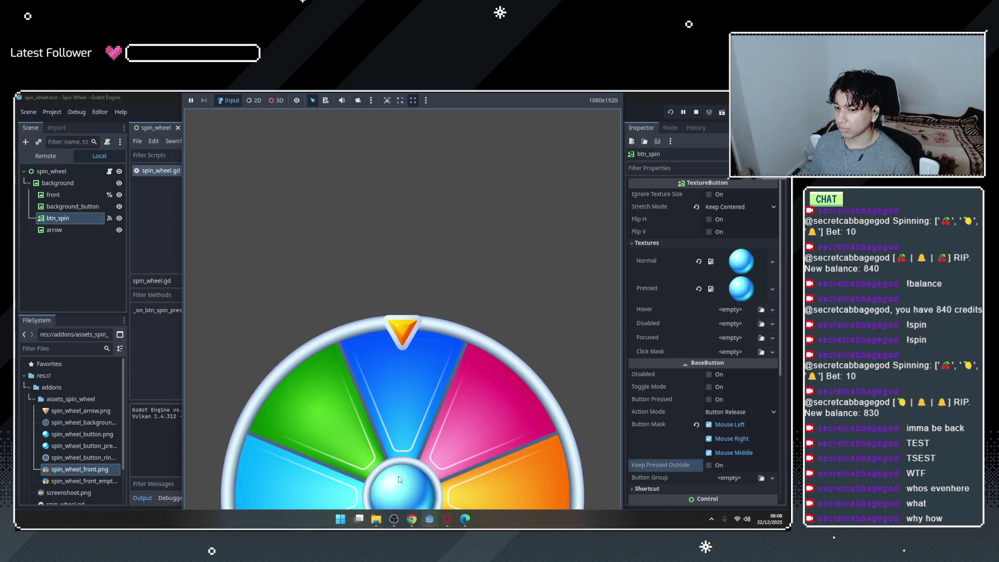
left_click(400, 477)
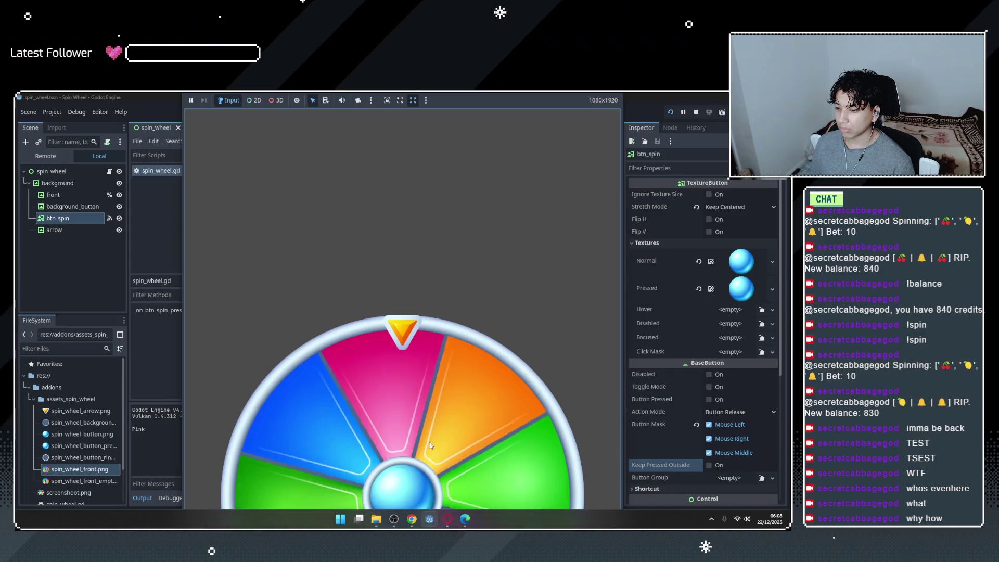
left_click(392, 476)
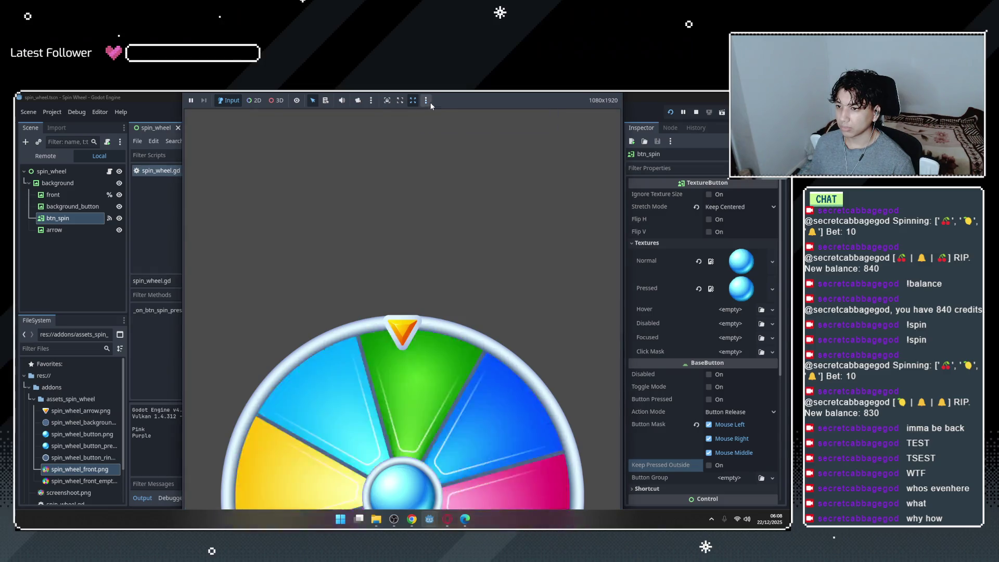
mouse_move(418, 525)
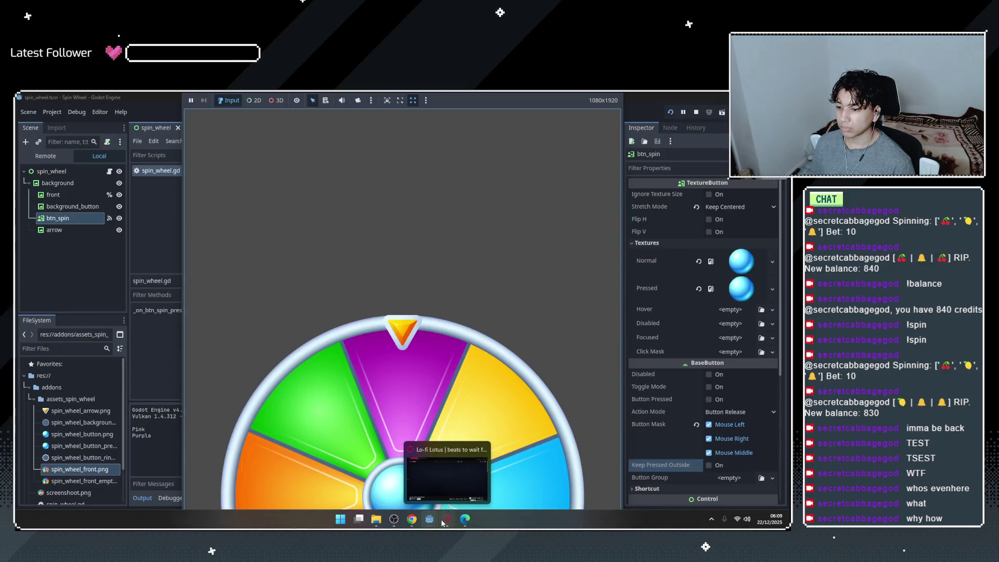
left_click(447, 473)
mouse_move(440, 513)
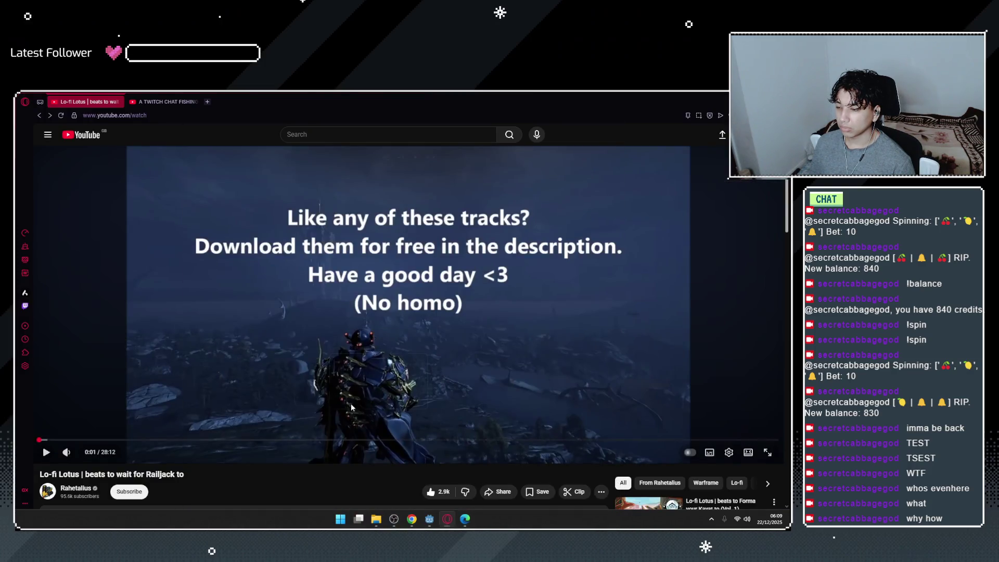
Select the front node and view its wheel texture in the 2D workspace.
key("alt+Tab")
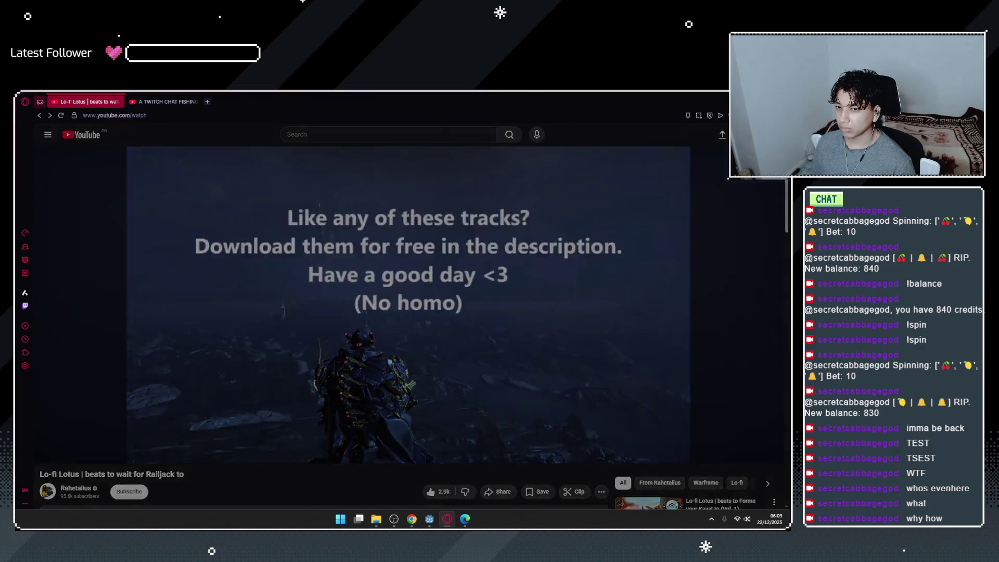
left_click(72, 193)
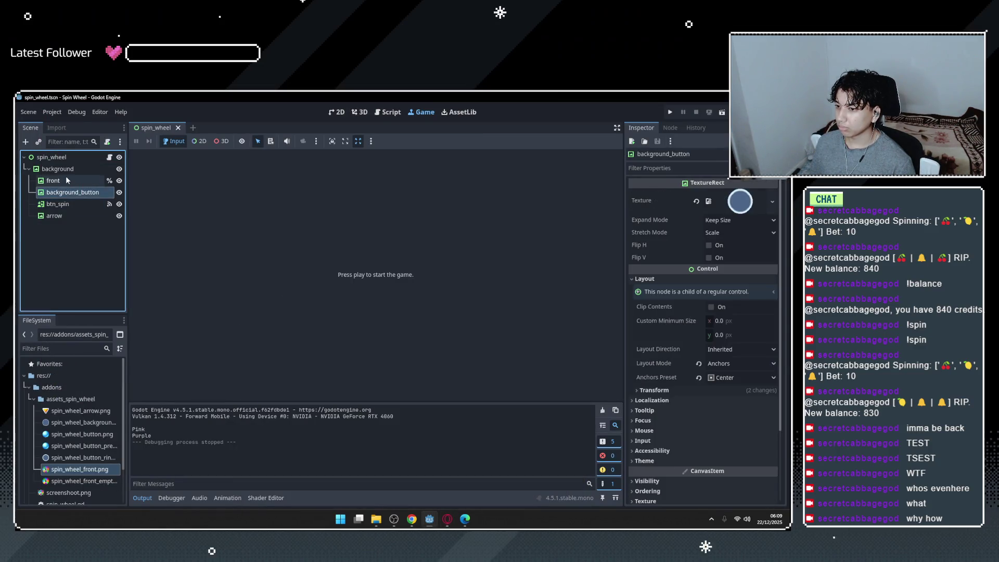
left_click(66, 179)
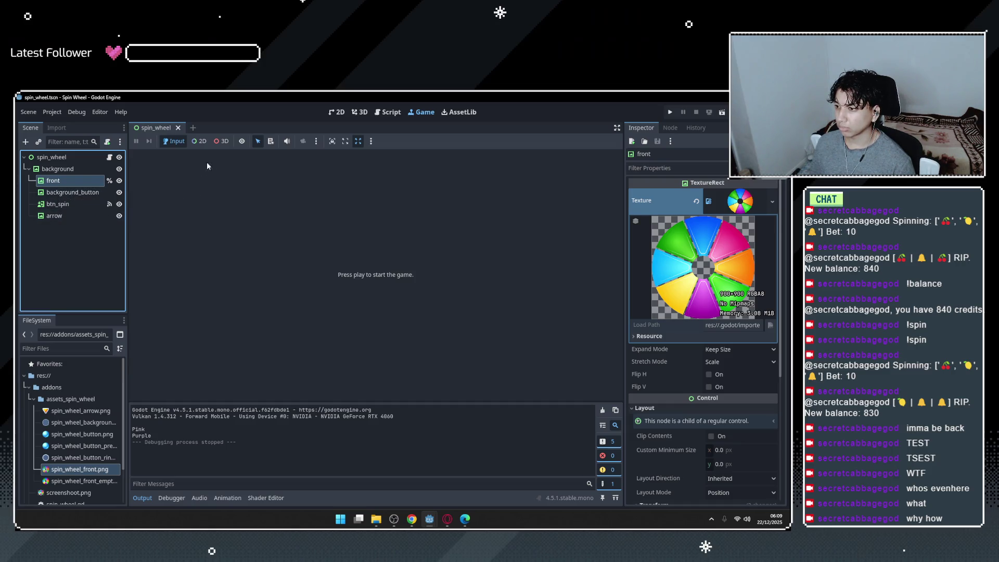
left_click(337, 113)
scroll(412, 276, "up", 2)
scroll(411, 276, "down", 5)
scroll(411, 276, "up", 2)
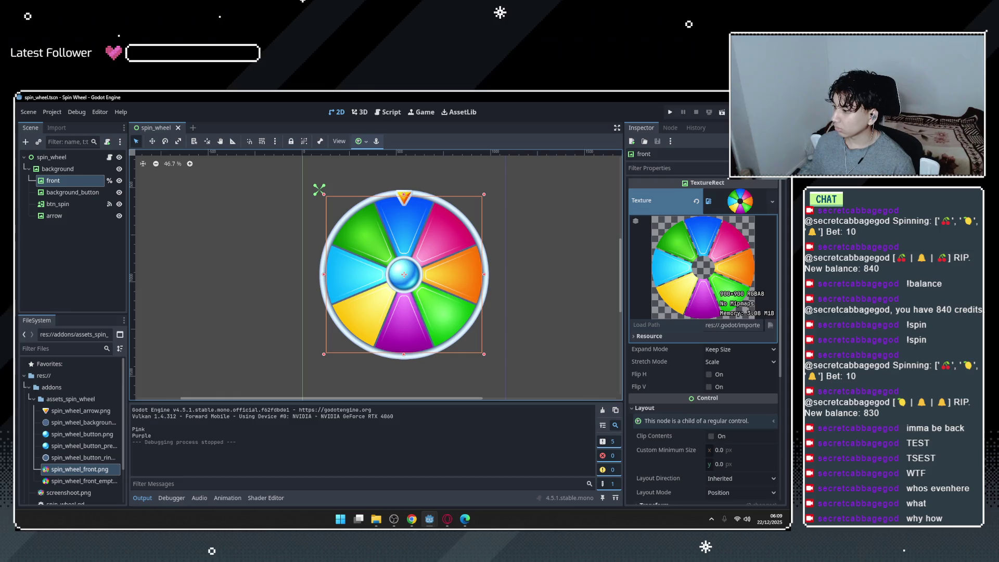
key("alt+Tab")
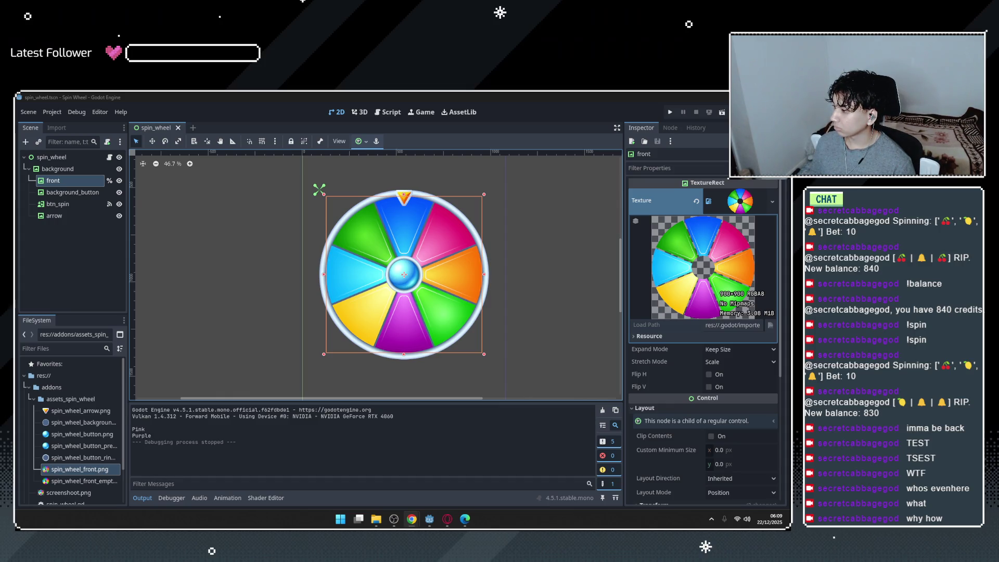
key("alt+Tab")
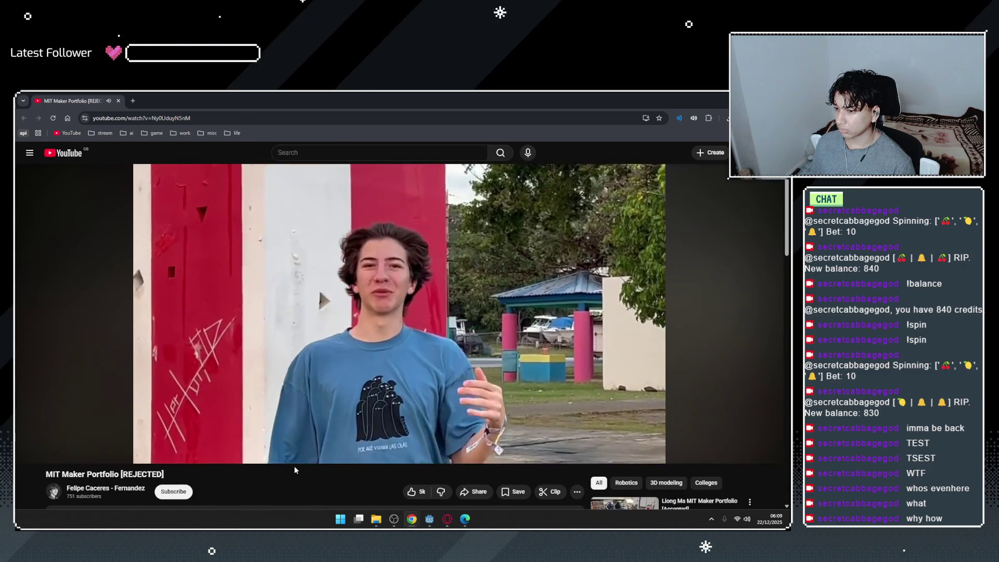
Scroll down the MIT Maker Portfolio video page and expand the first comment's 3 replies.
scroll(295, 467, "down", 5)
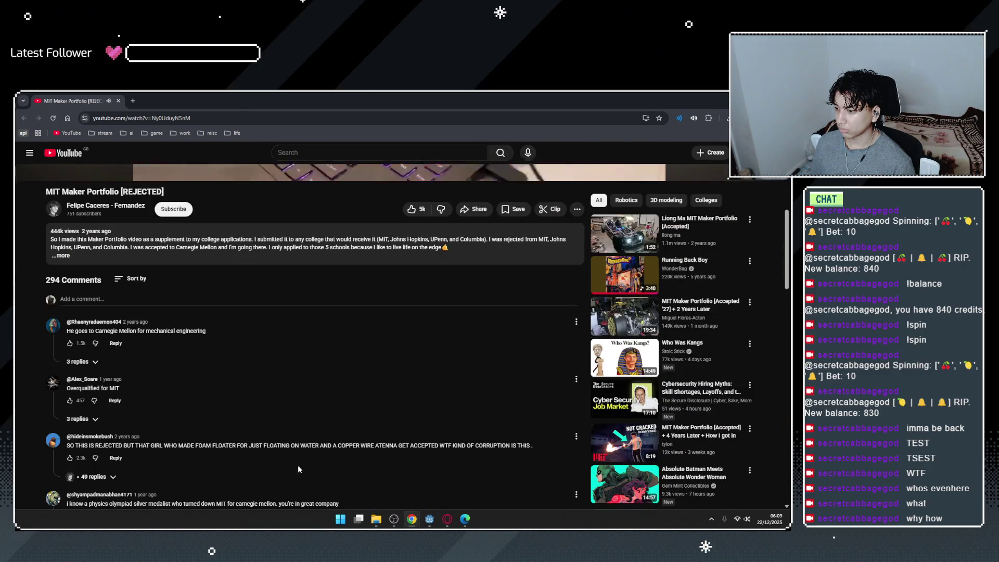
left_click(78, 361)
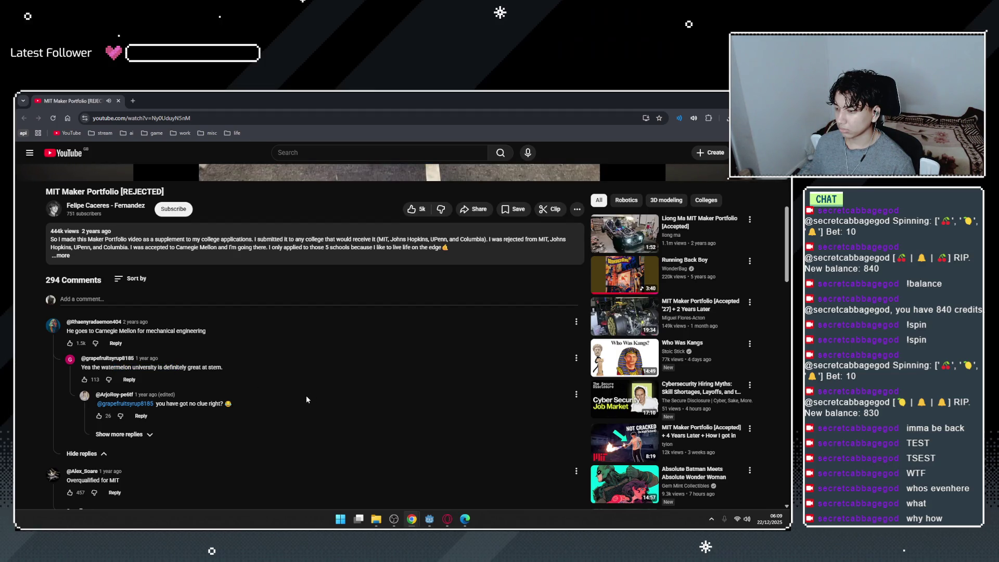
scroll(305, 399, "up", 5)
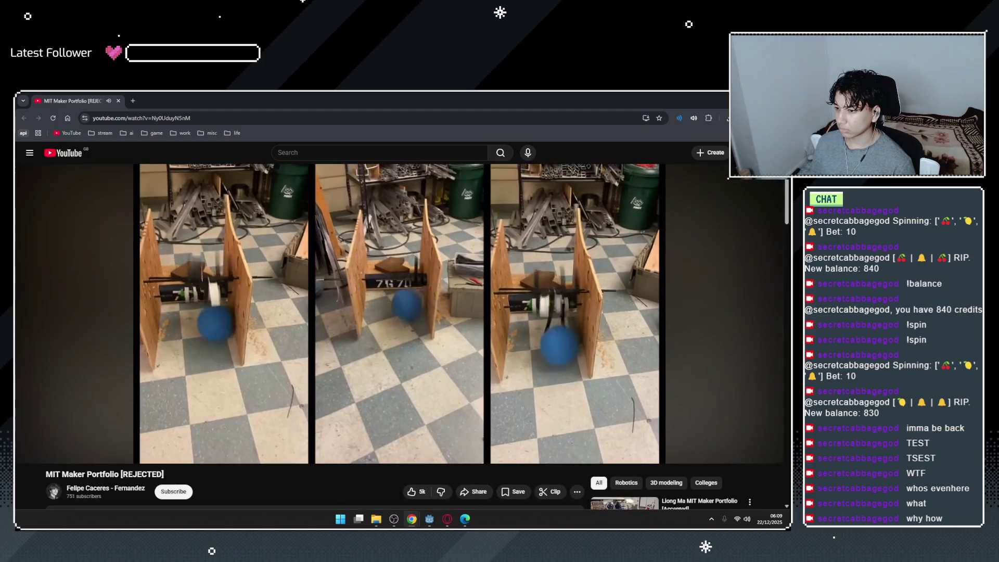
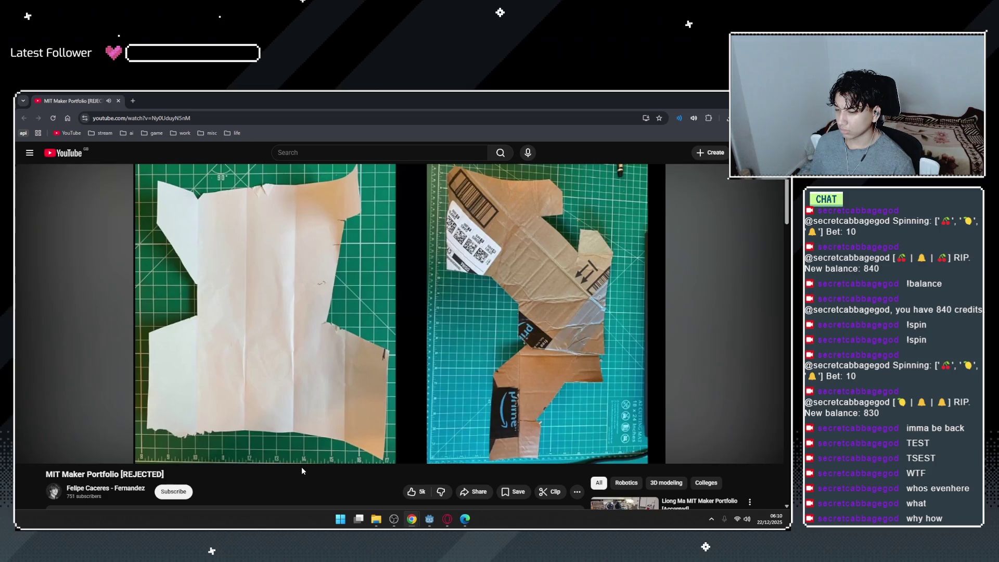
Pause the MIT Maker Portfolio video and open the YouTube home page in a new tab.
right_click(302, 467)
left_click(281, 470)
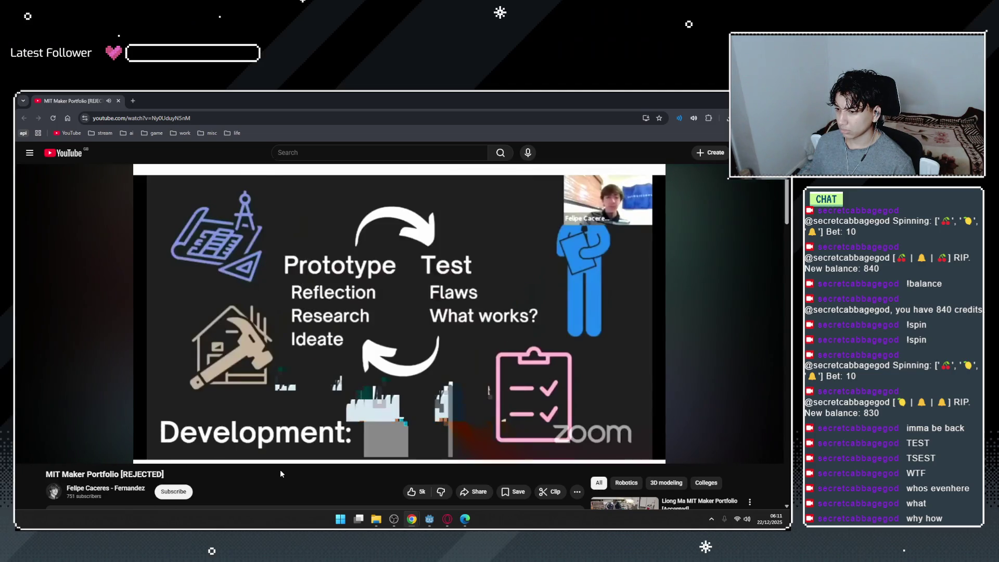
left_click(201, 236)
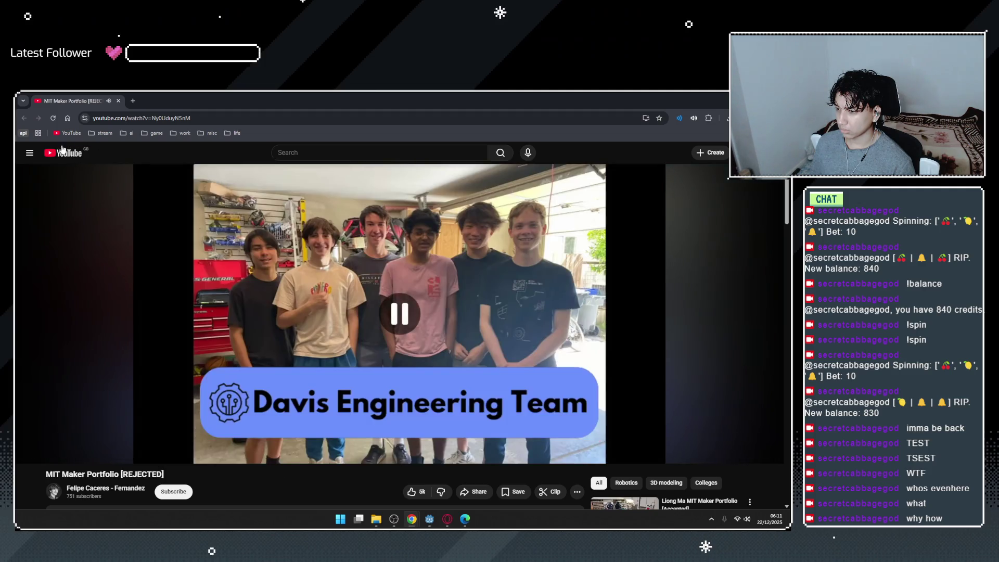
right_click(61, 151)
left_click(74, 156)
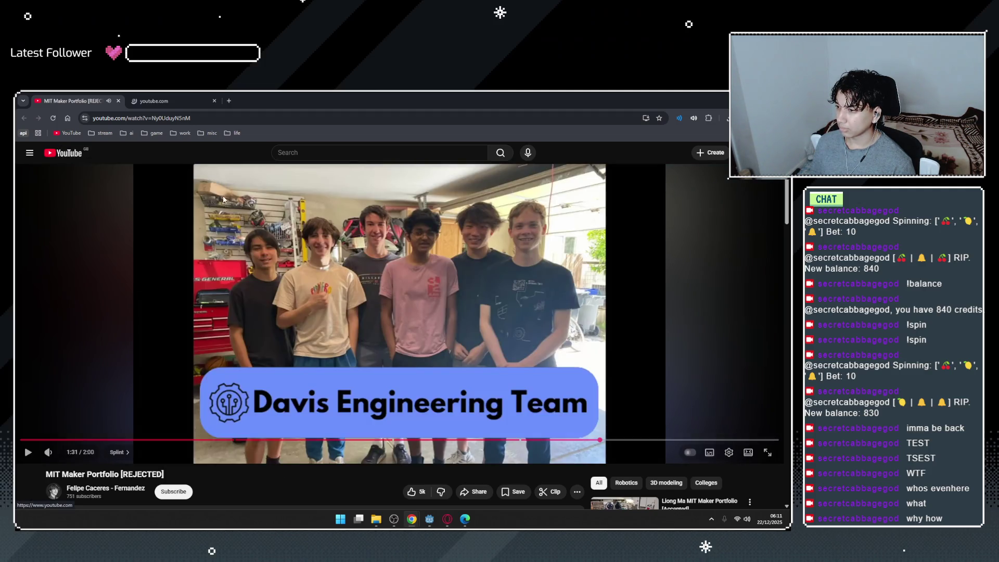
Let the portfolio video play a bit longer, then close the MIT Maker Portfolio tab.
left_click(331, 255)
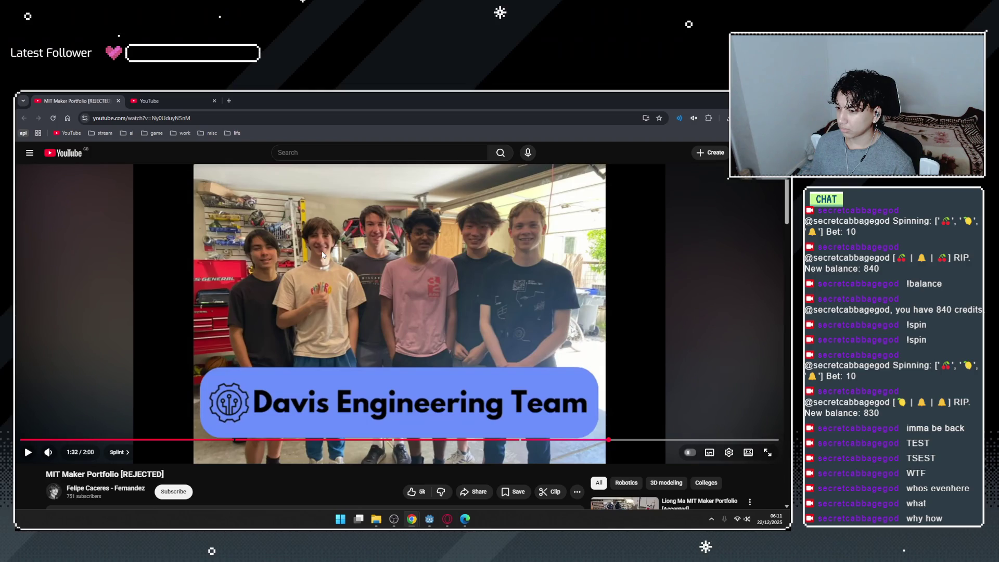
left_click(323, 254)
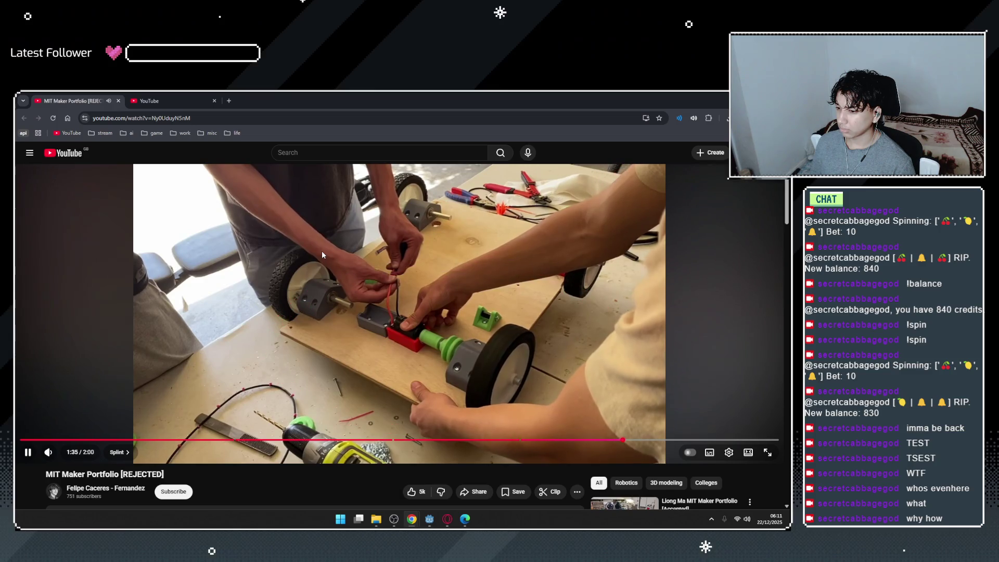
right_click(322, 254)
left_click(251, 471)
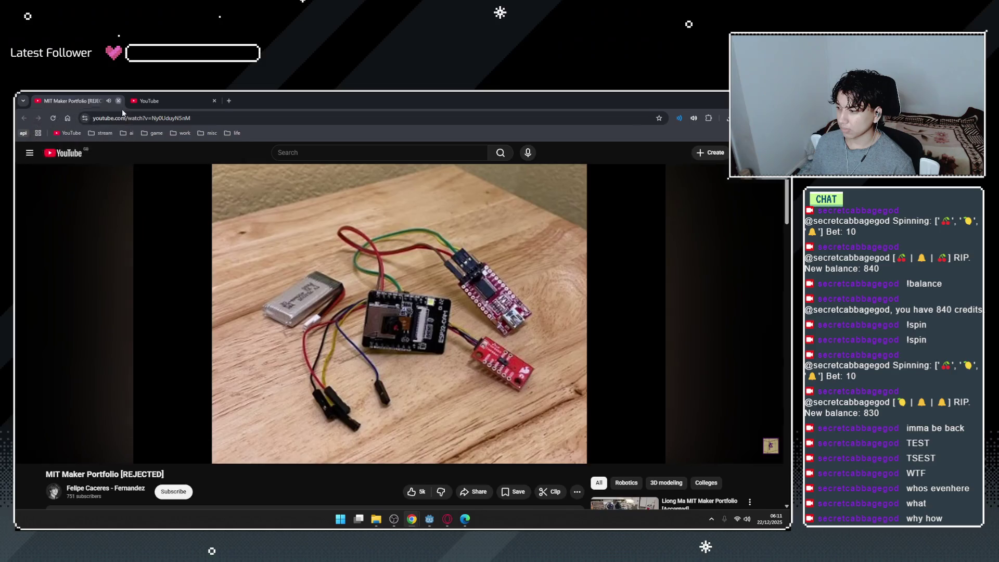
left_click(118, 102)
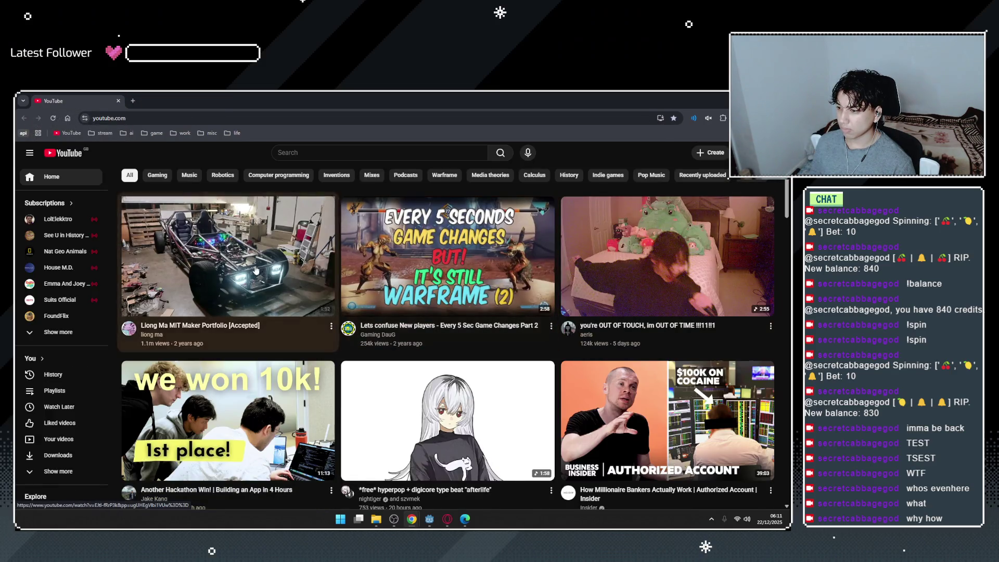
Scroll the YouTube home feed and open the Neon Genesis Evangelion explainer clip.
scroll(243, 301, "down", 3)
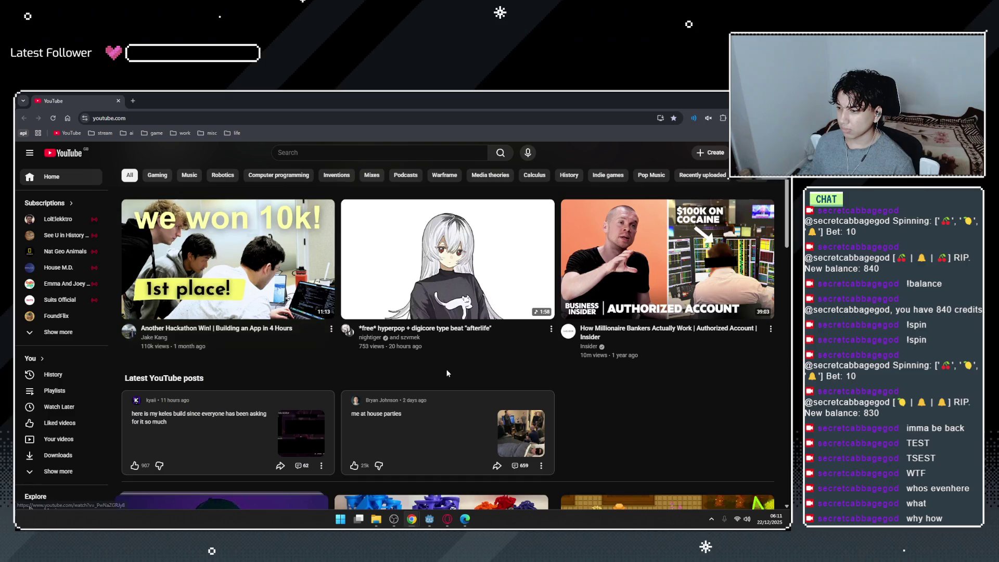
scroll(243, 292, "down", 9)
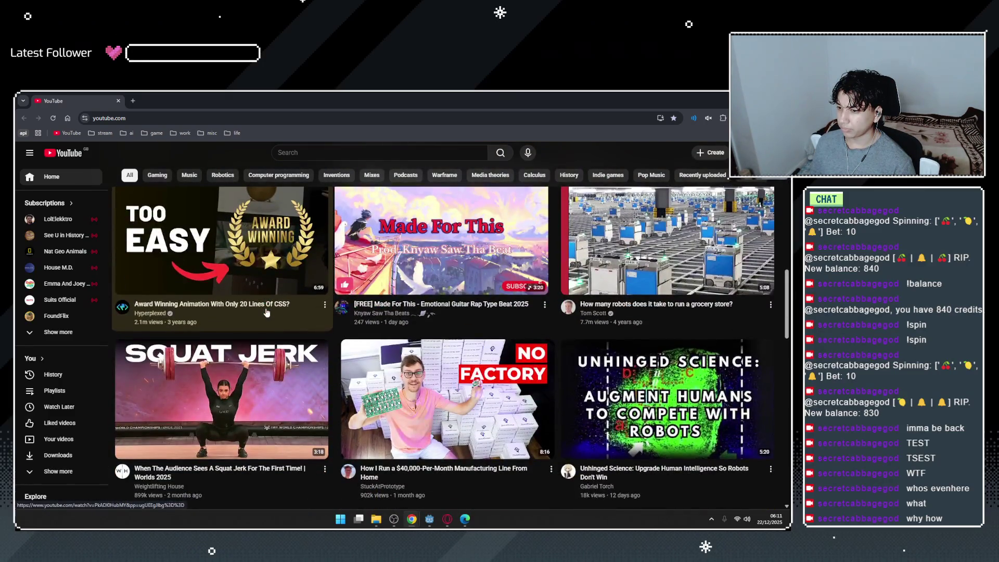
scroll(267, 312, "down", 4)
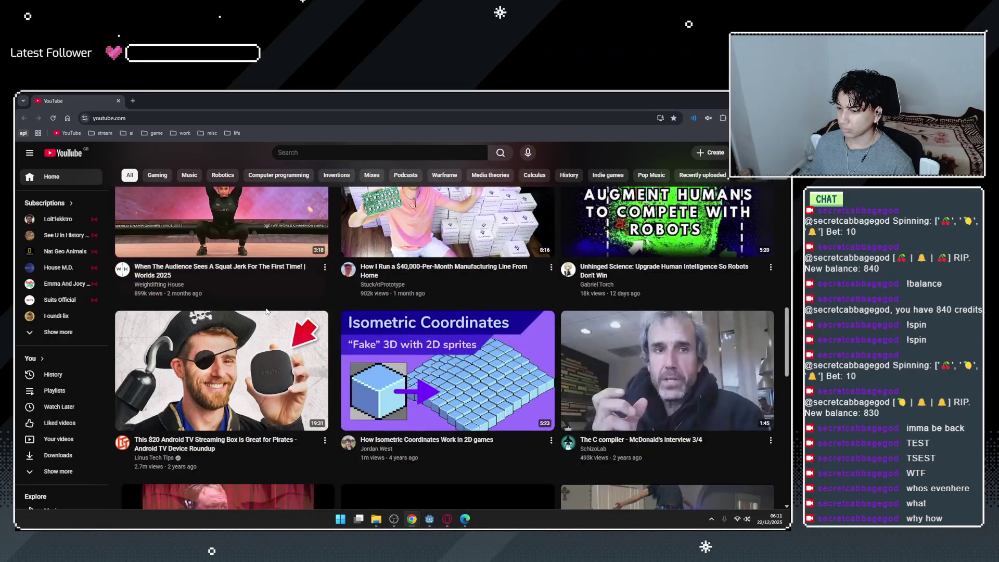
right_click(265, 309)
scroll(246, 294, "down", 2)
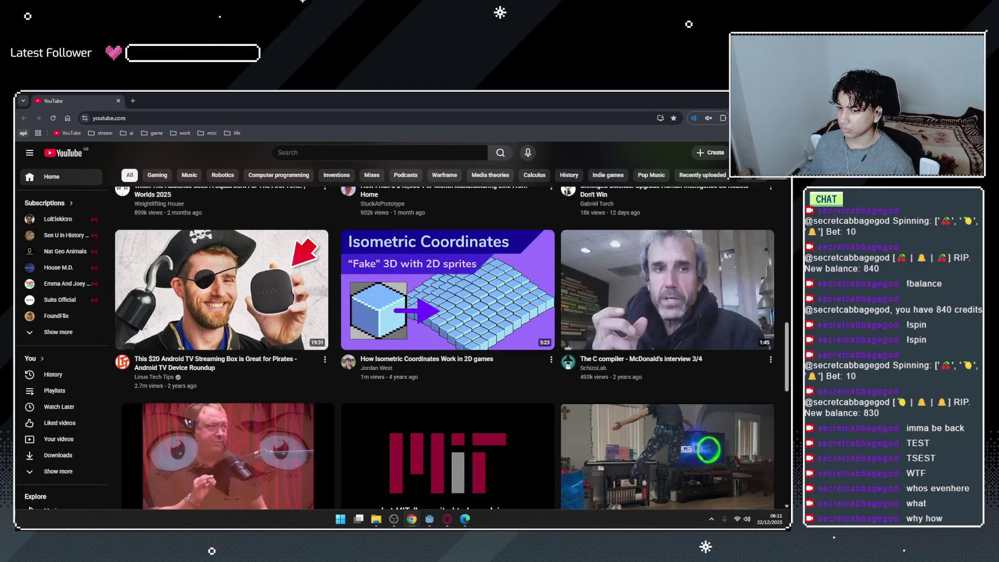
scroll(278, 360, "down", 2)
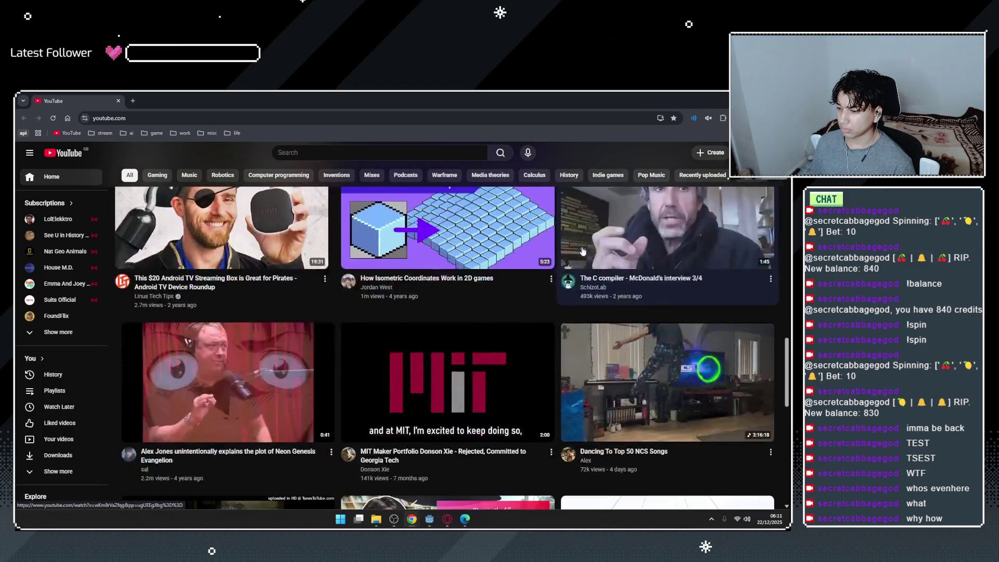
left_click(278, 360)
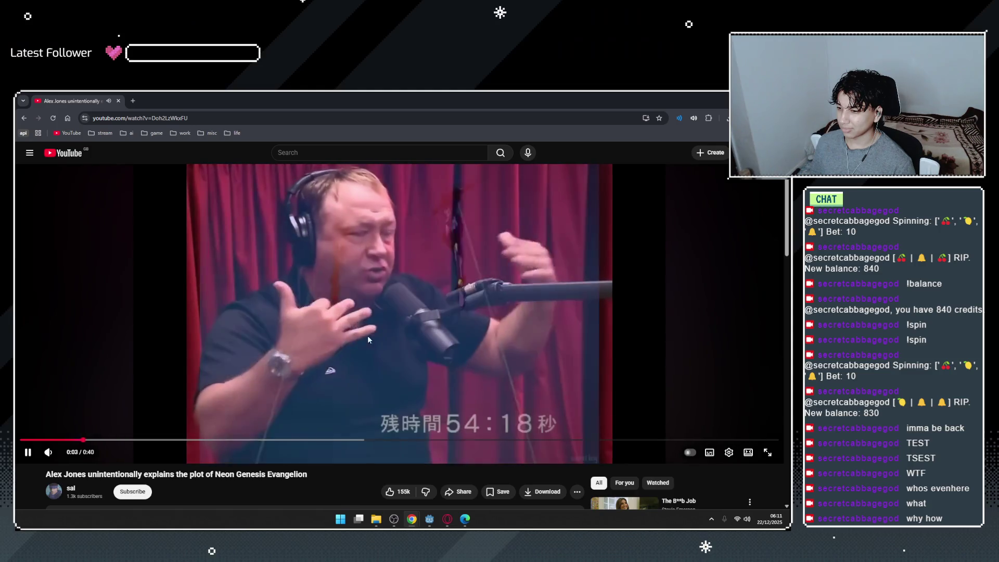
Scroll down to the clip's comments, then switch back to the Godot editor.
scroll(511, 316, "down", 3)
scroll(511, 316, "down", 2)
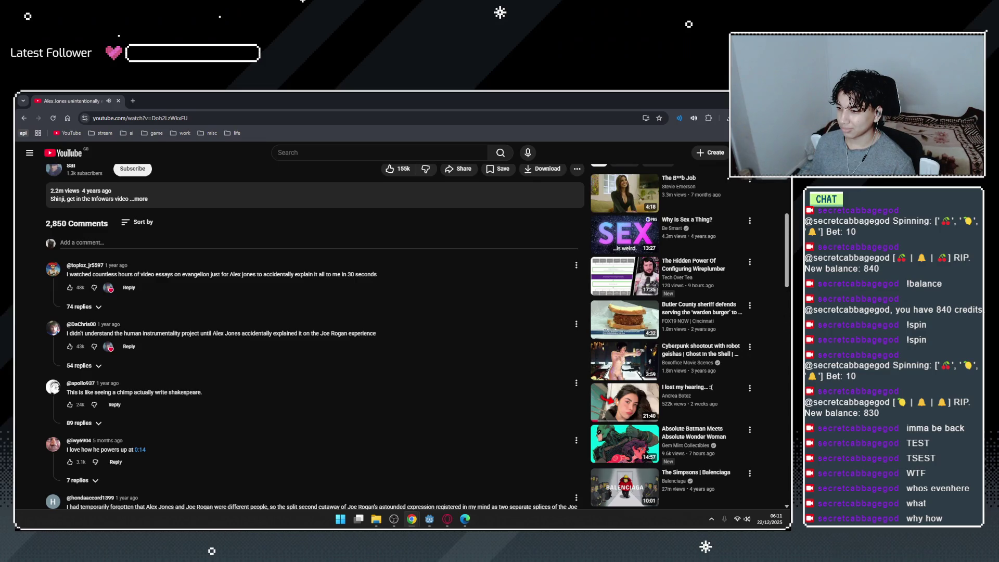
key("alt+Tab")
scroll(161, 326, "up", 1)
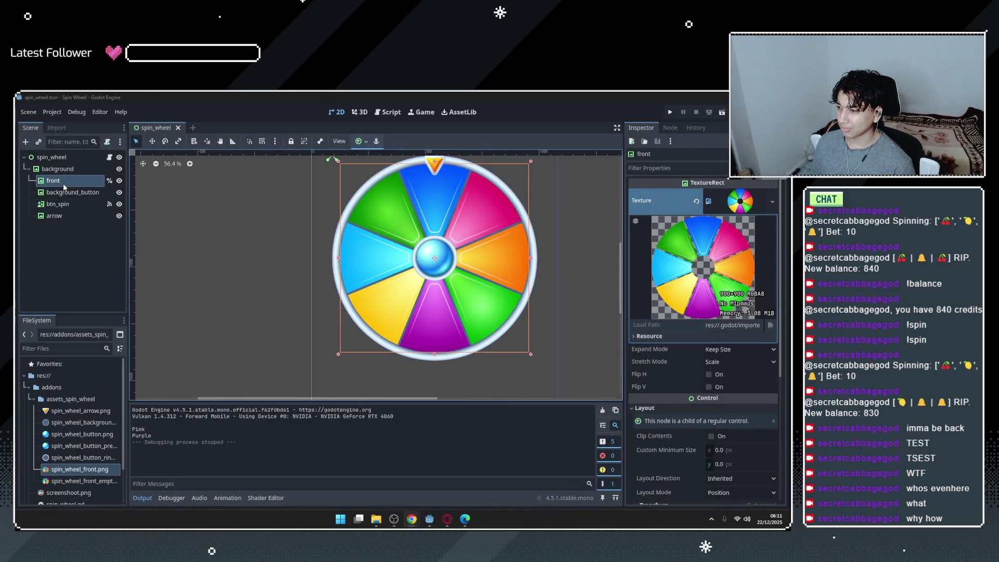
Select the spin_wheel root node, check Project > Version Control, then bring up Chrome's 'Thanh Long' results.
left_click(59, 157)
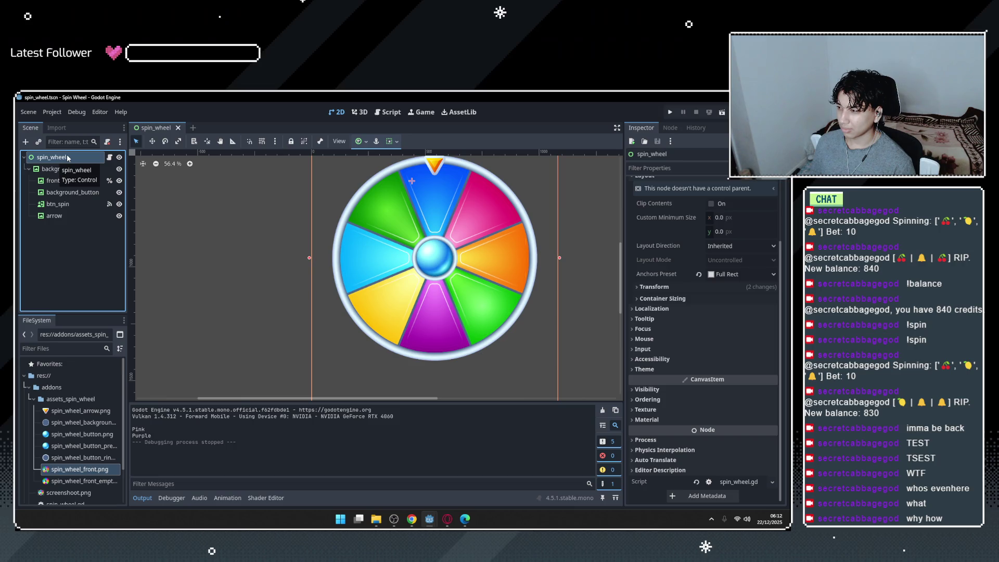
left_click(56, 116)
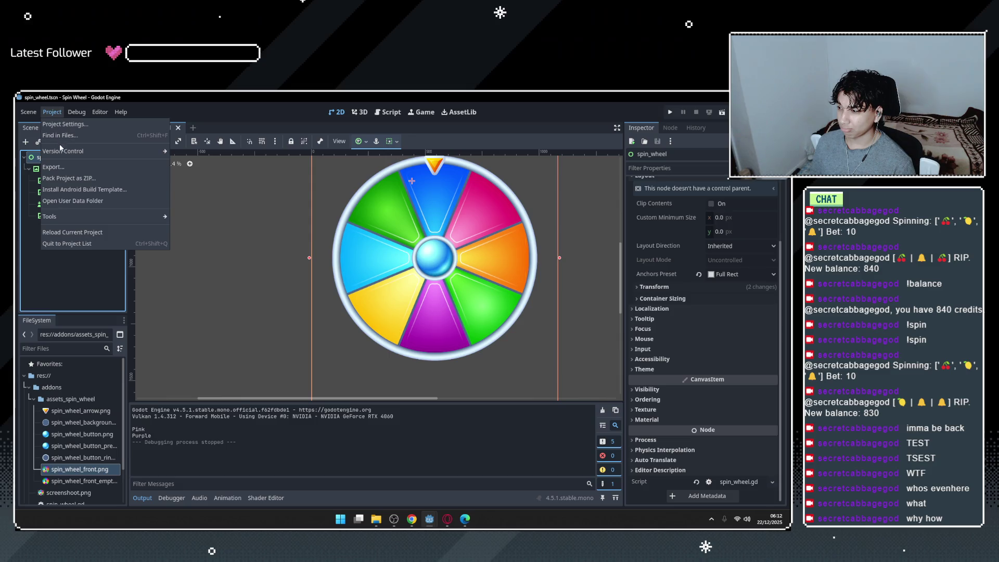
mouse_move(63, 155)
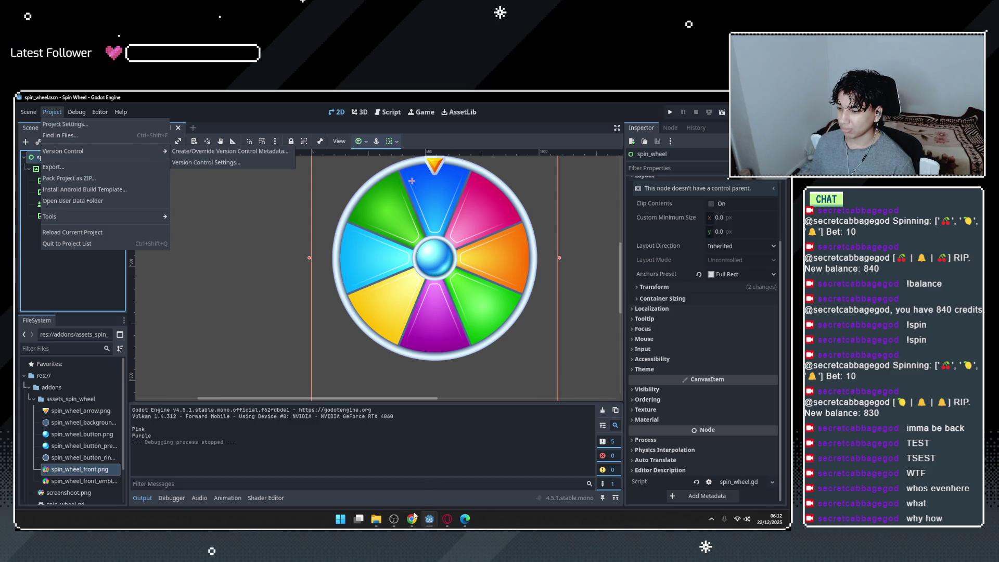
mouse_move(414, 516)
left_click(372, 476)
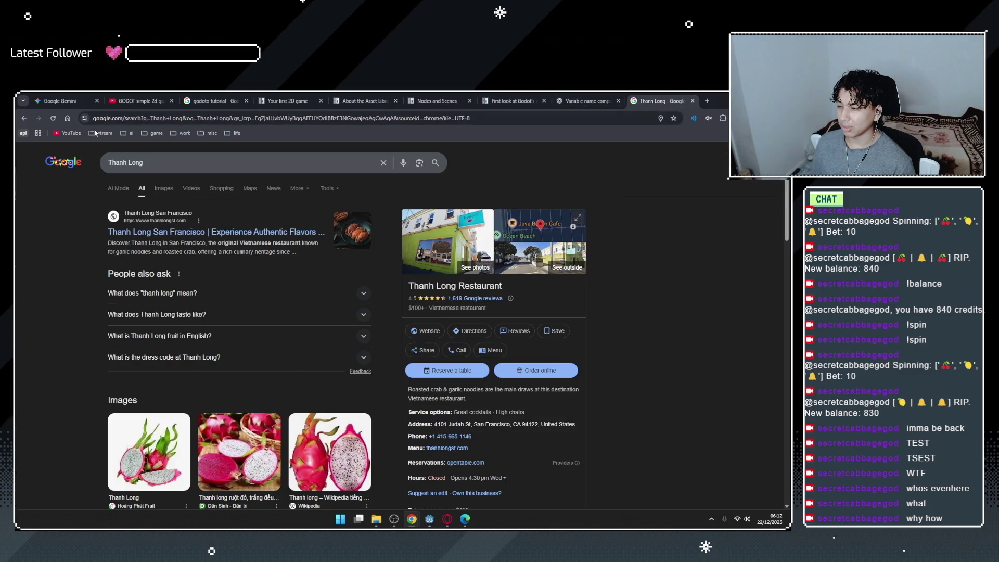
Search YouTube for 'GODOT version control' and return to the results list.
left_click(68, 133)
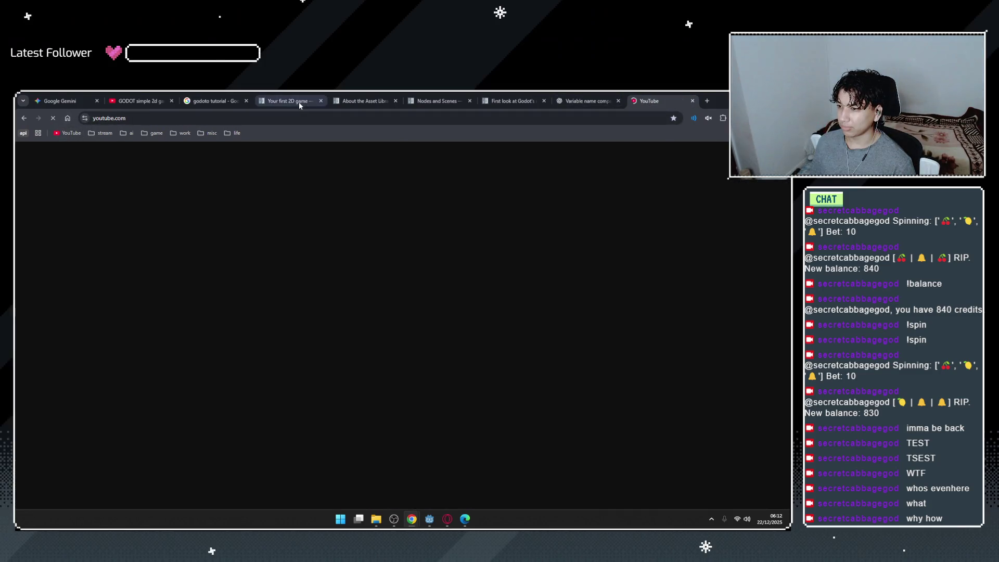
left_click(298, 103)
key("ctrl+9")
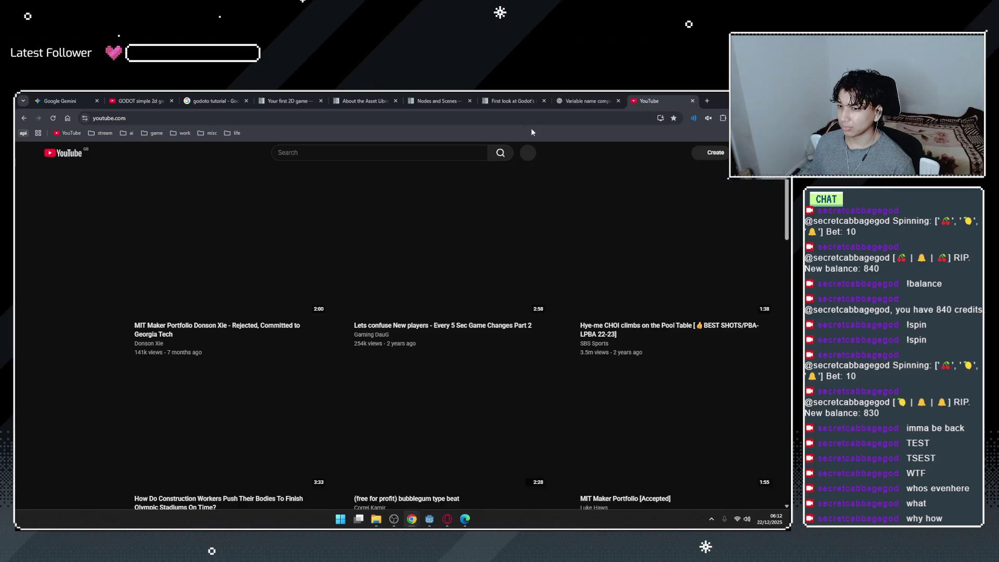
left_click(356, 152)
type("GODOT version")
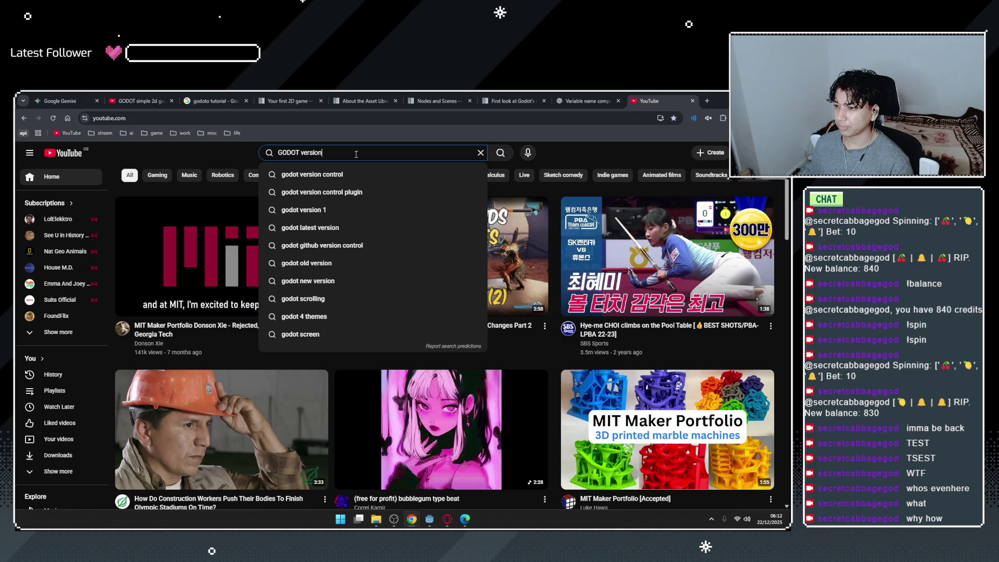
type(" control")
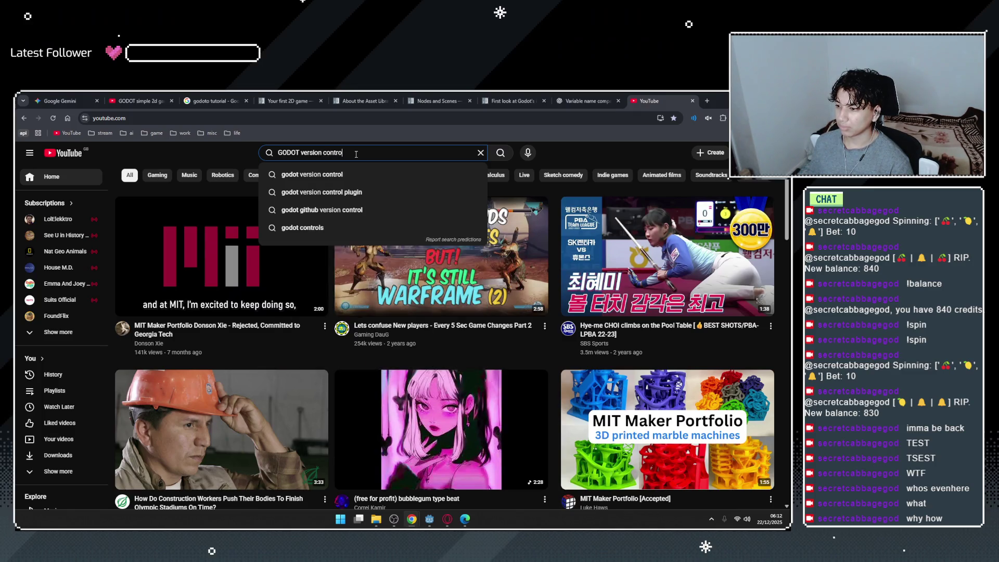
key("Return")
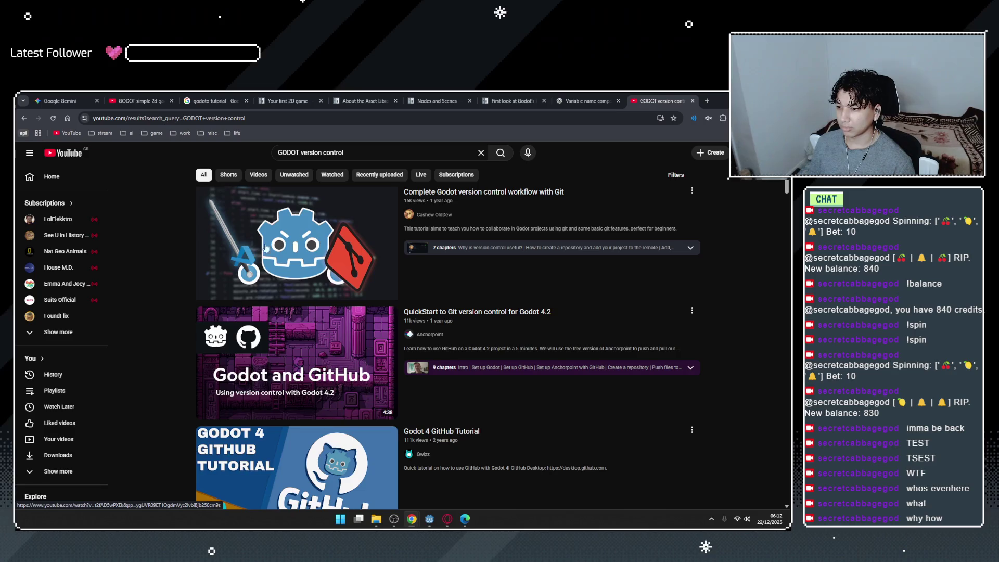
left_click(62, 153)
key("alt+Left")
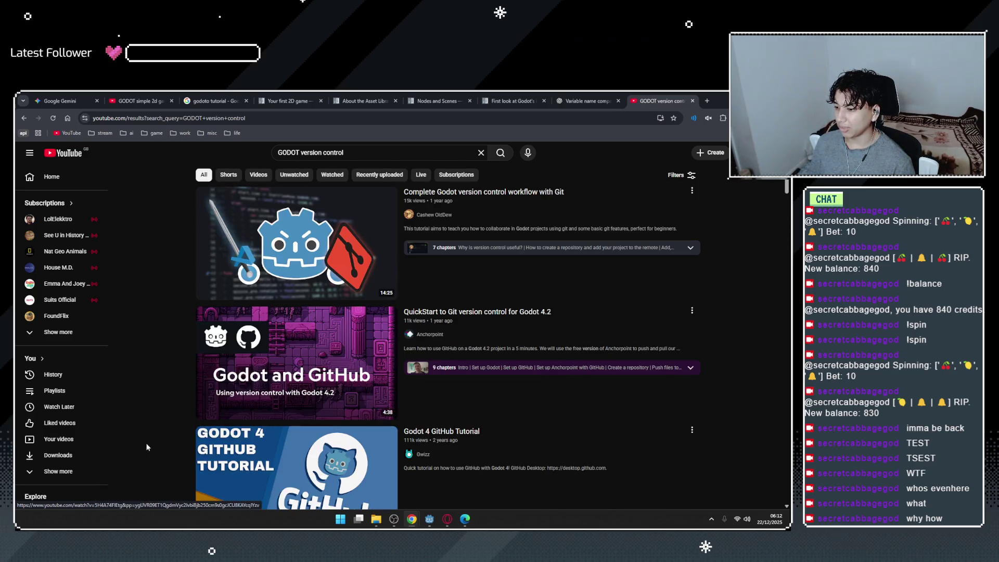
Open 'Complete Godot version control workflow with Git' and scrub through repository setup and file staging.
left_click(309, 236)
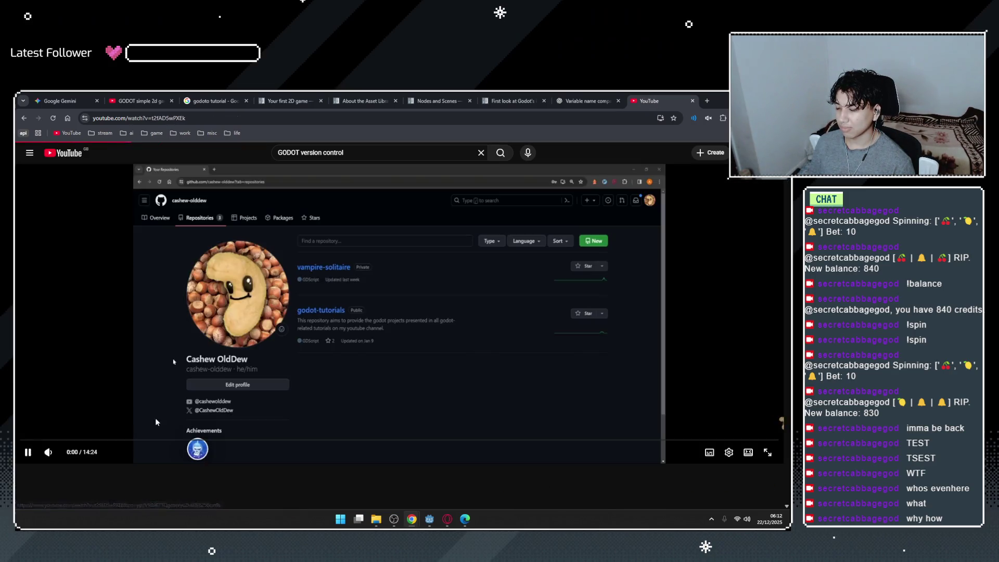
left_click(76, 440)
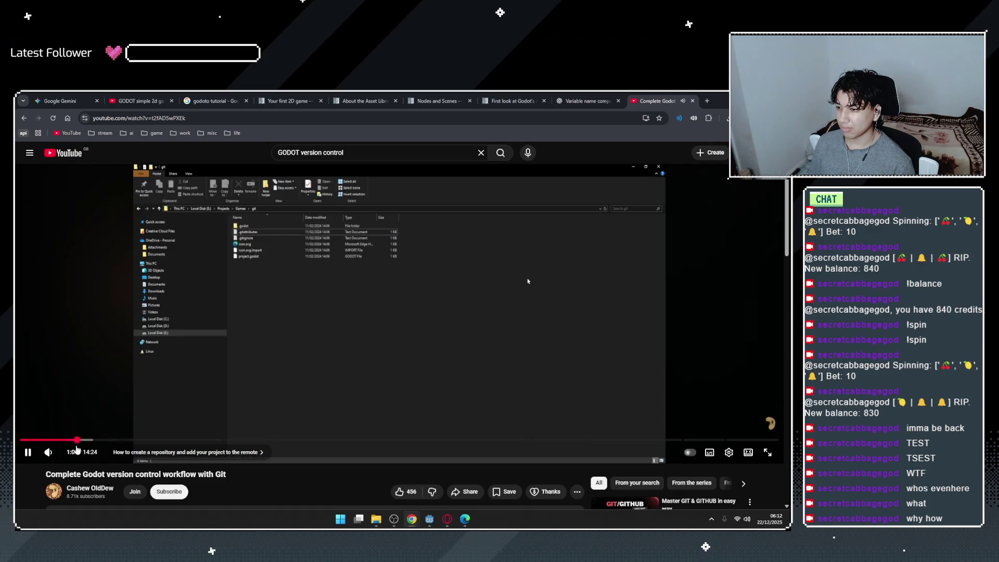
left_click_drag(83, 440, 45, 440)
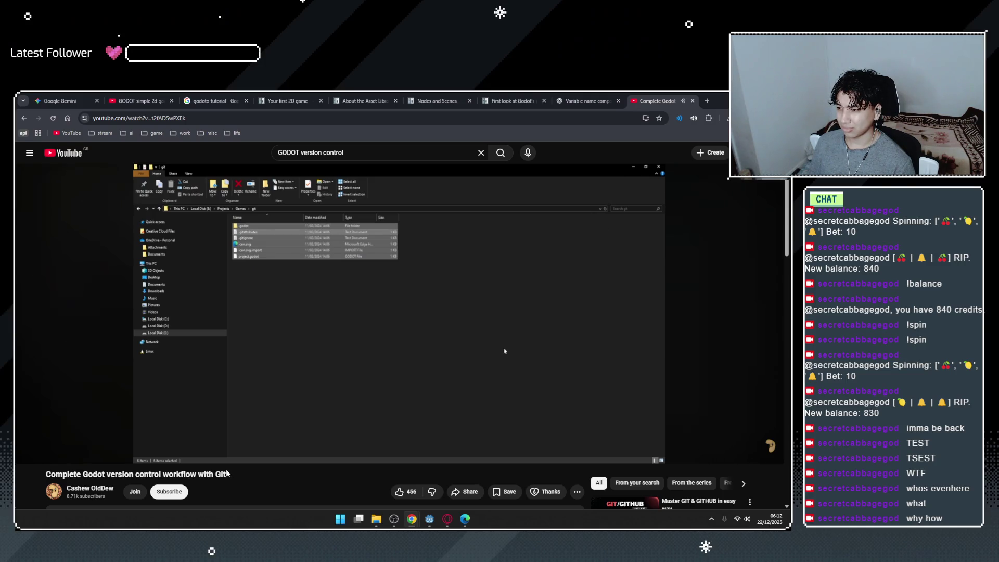
left_click(96, 440)
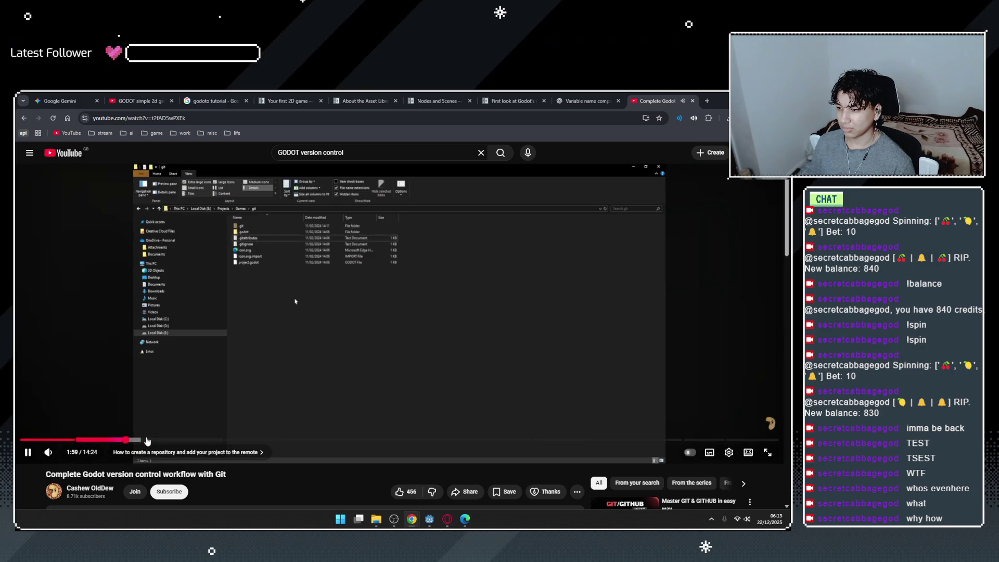
left_click(166, 440)
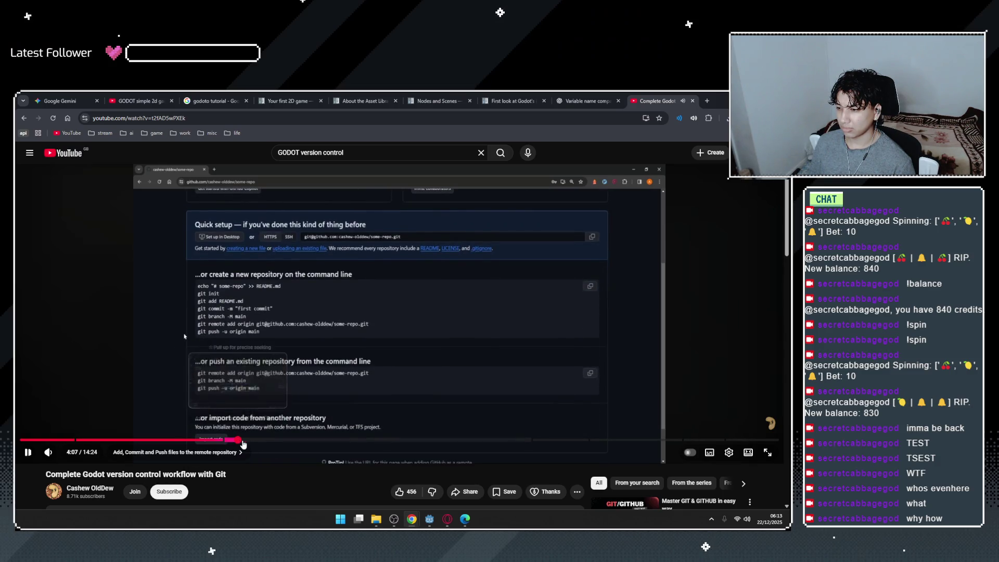
left_click(288, 442)
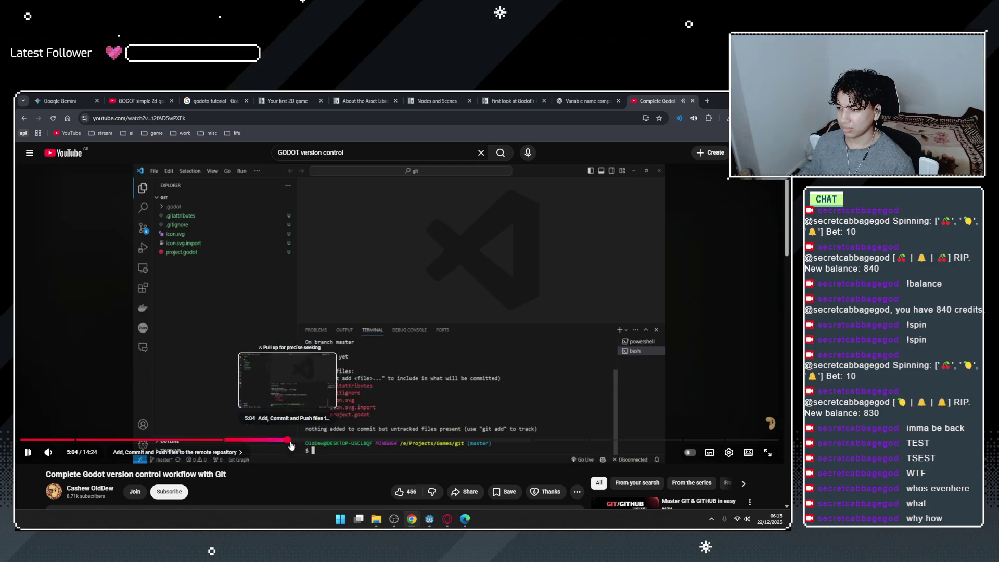
left_click_drag(289, 446, 320, 442)
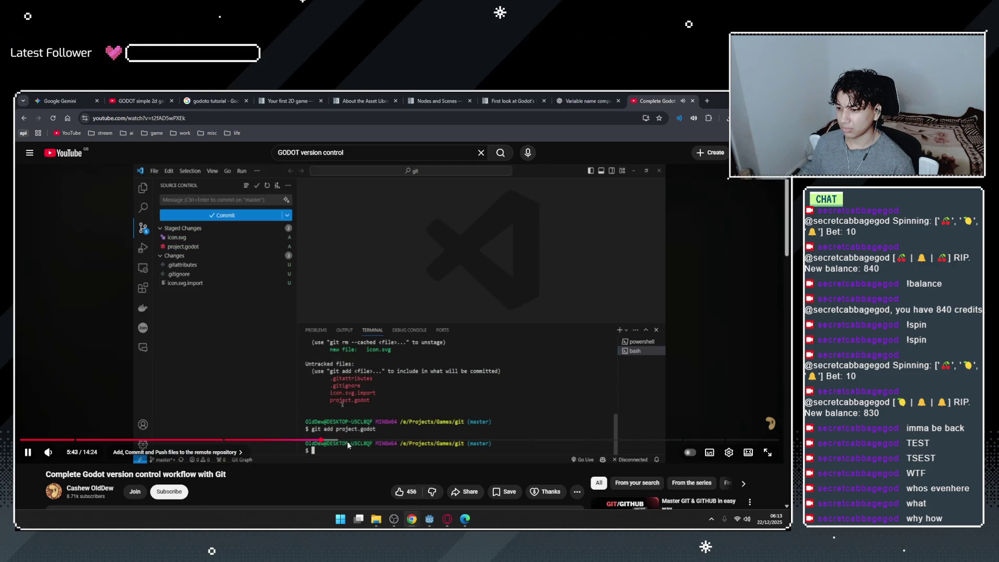
Skip ahead to the commit identity error and git clone part, pause, and go back to the home feed.
mouse_move(335, 443)
left_mouse_down()
mouse_move(319, 442)
mouse_move(423, 441)
left_mouse_up()
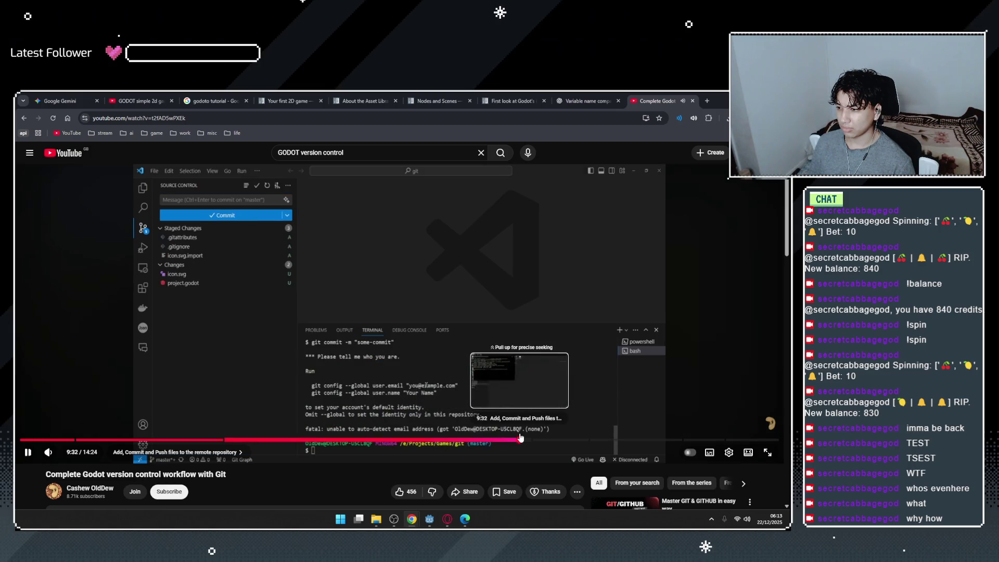
left_click(520, 440)
left_click(465, 369)
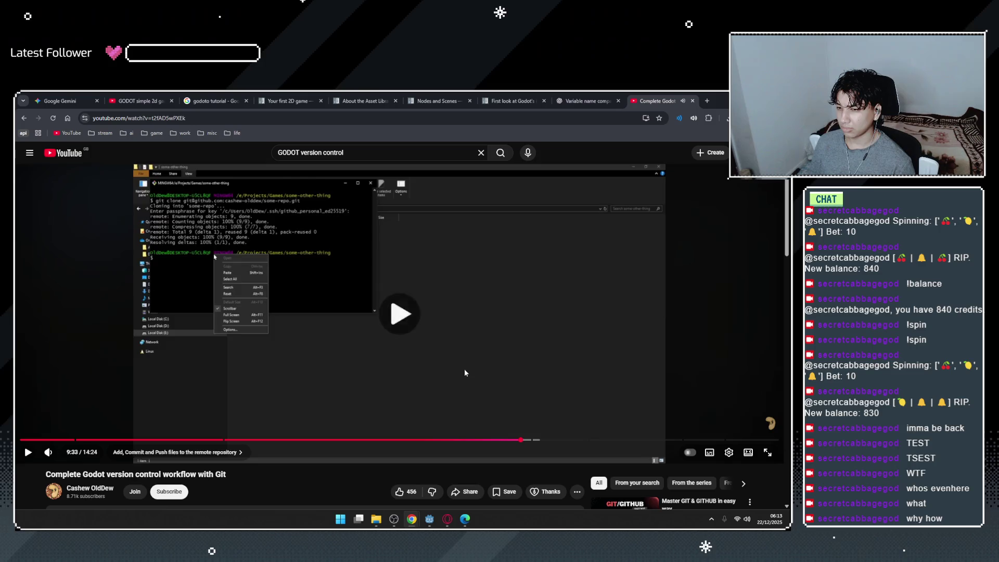
key("alt+Left")
key("alt+Left")
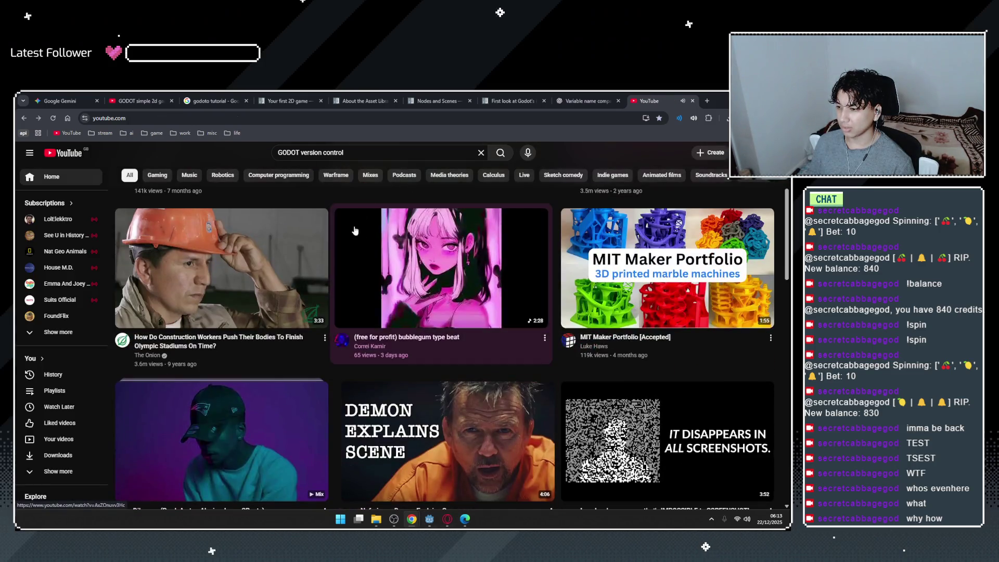
left_click(444, 158)
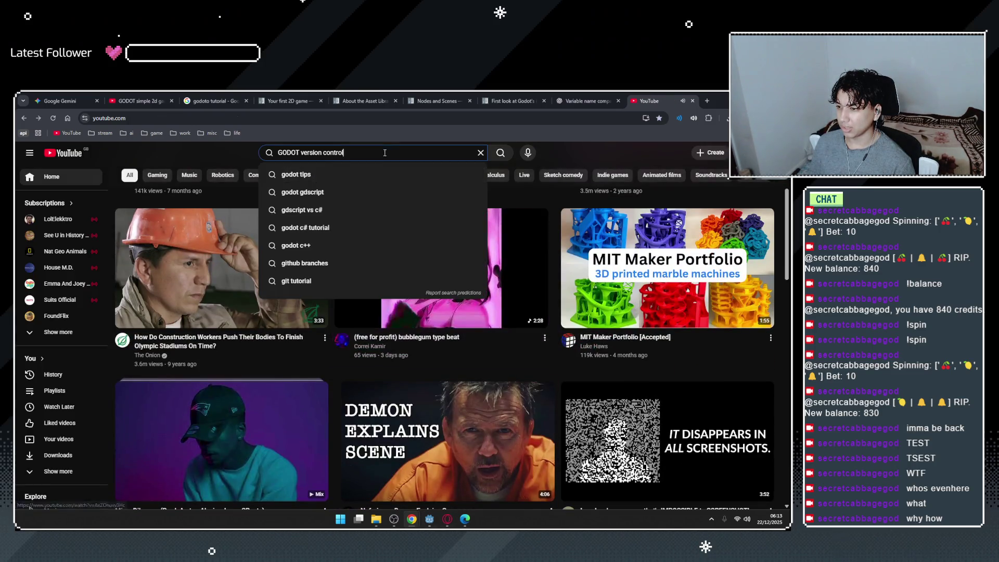
Open the Godot 4 GitHub Tutorial from the search results and scrub it to about 1:42.
key("Return")
scroll(381, 343, "down", 2)
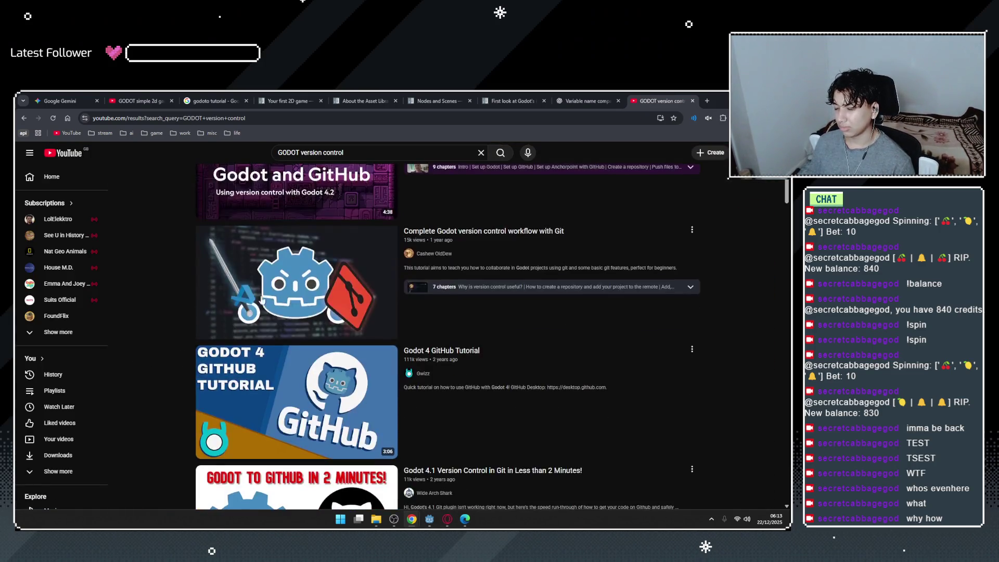
left_click(230, 404)
left_click_drag(164, 439, 554, 444)
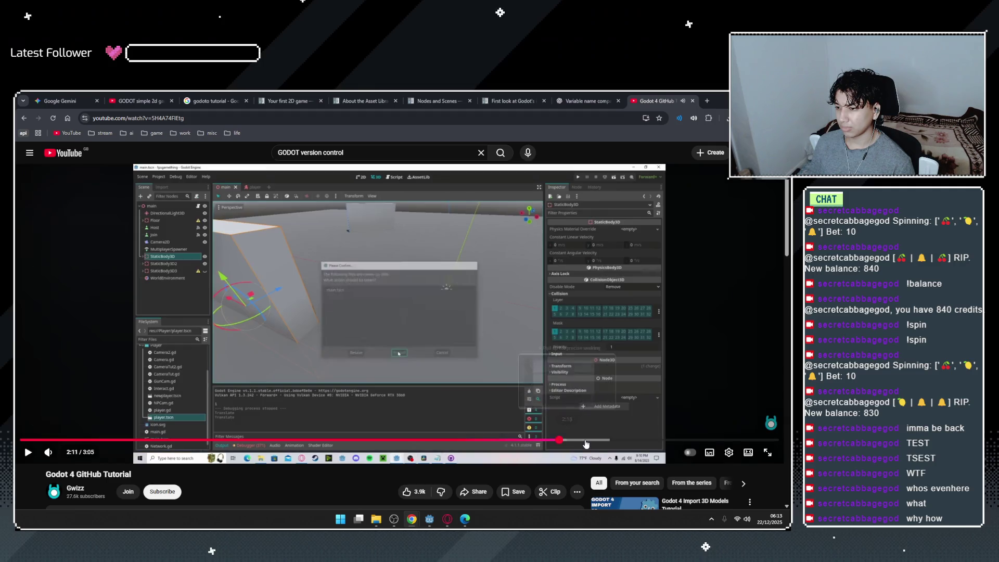
left_click(587, 444)
key("space")
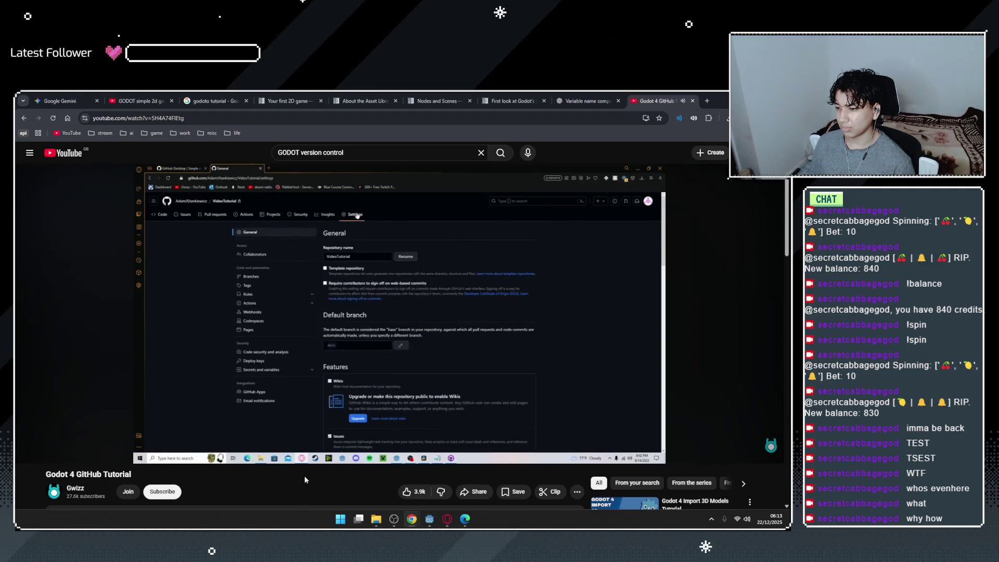
mouse_move(476, 438)
left_mouse_down()
mouse_move(385, 439)
mouse_move(482, 440)
left_mouse_up()
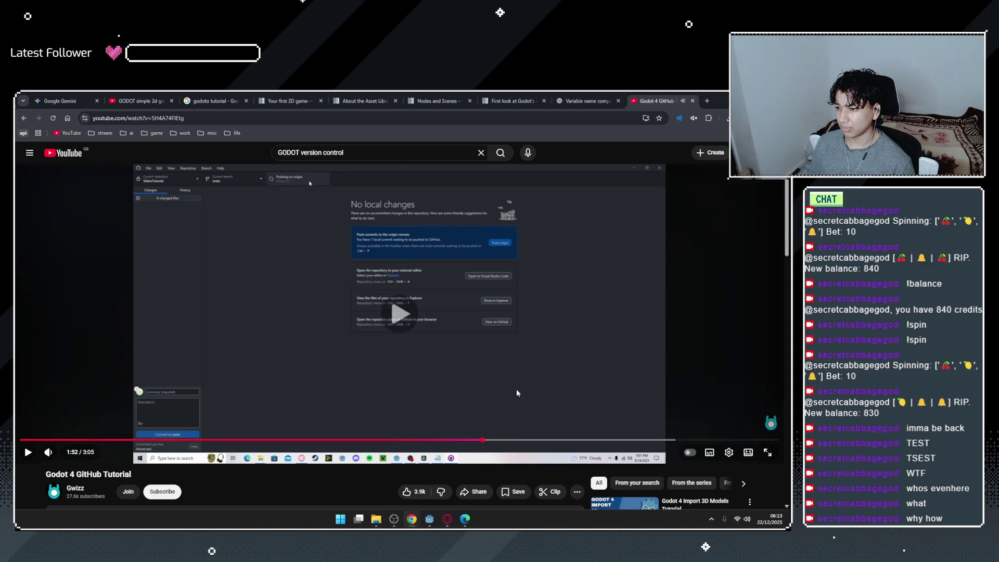
left_click(416, 423)
Close the tutorial tab and return to the spin_wheel.gd script in Godot.
key("ctrl+w")
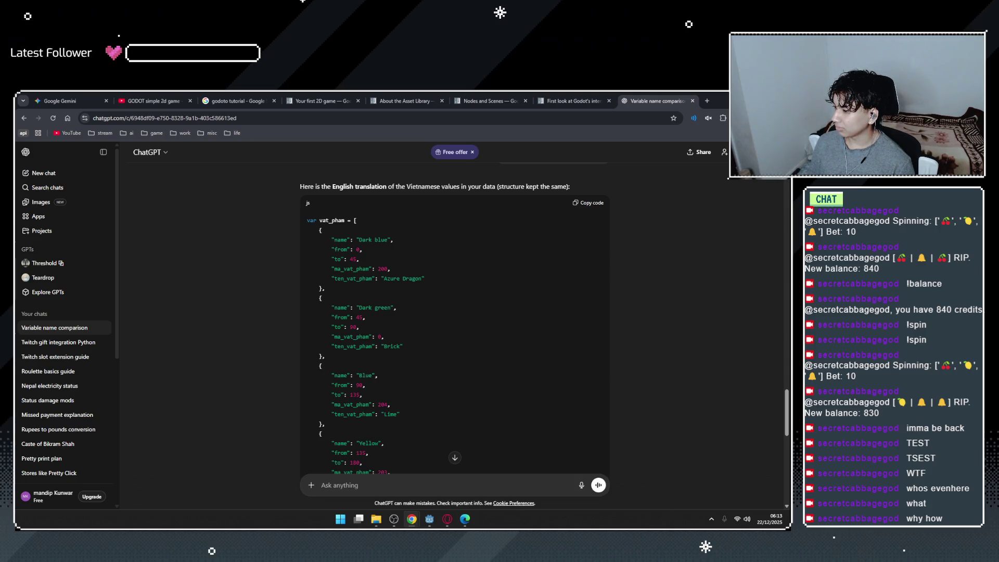
mouse_move(429, 519)
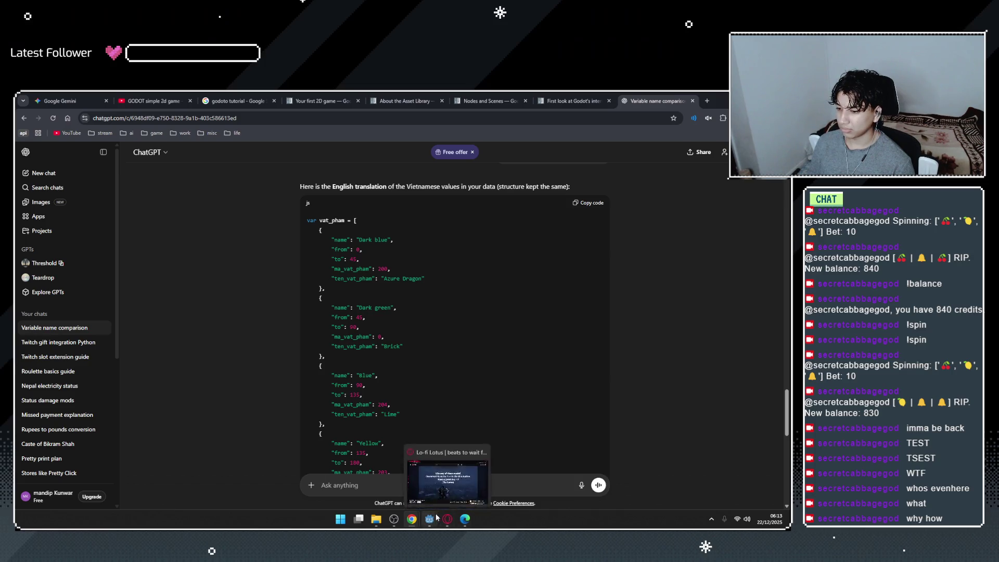
left_click(458, 473)
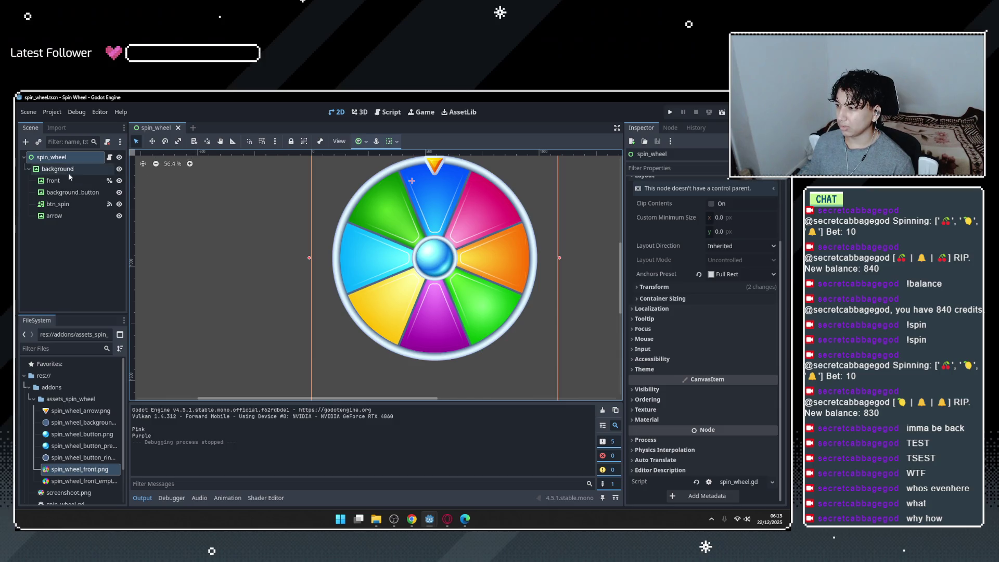
left_click(388, 112)
Browse the _on_btn_spin_pressed code, selecting get_tree and the tween variable on line 72.
scroll(347, 341, "up", 3)
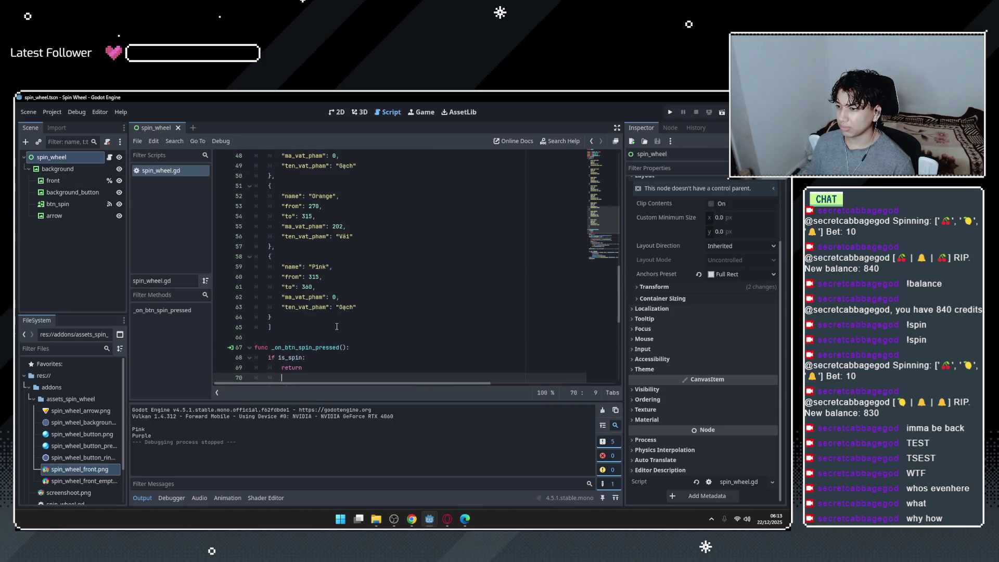
scroll(302, 280, "down", 3)
left_click(301, 279)
left_click(302, 280)
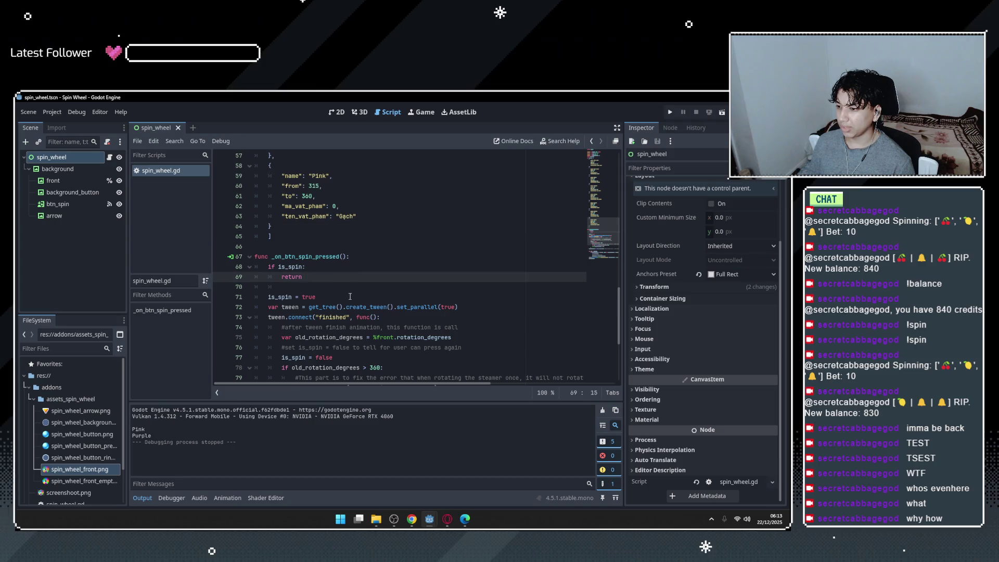
scroll(312, 250, "down", 2)
left_click(350, 237)
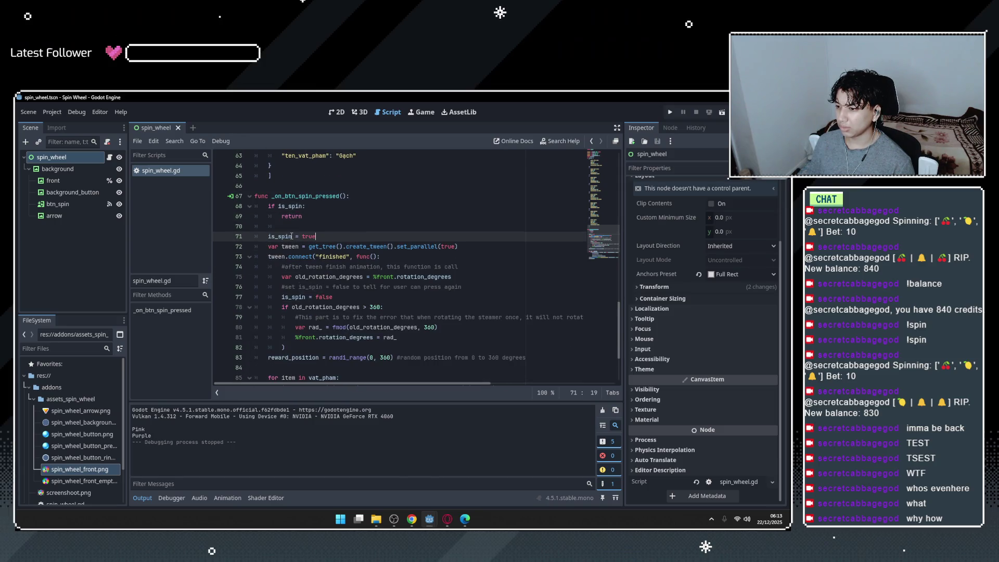
left_click(380, 227)
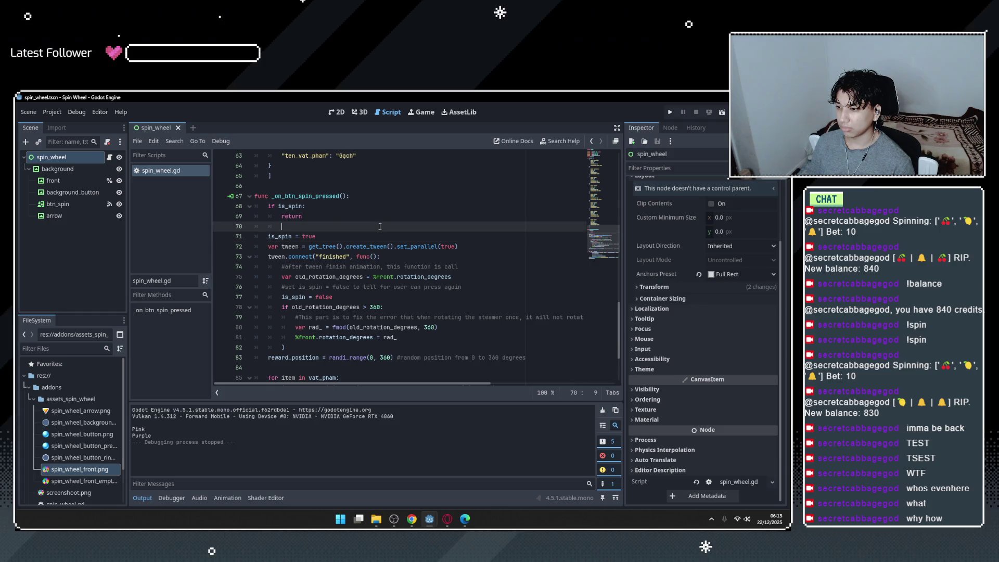
left_click(359, 236)
scroll(349, 369, "up", 2)
scroll(313, 312, "down", 2)
left_click(265, 246)
double_click(323, 247)
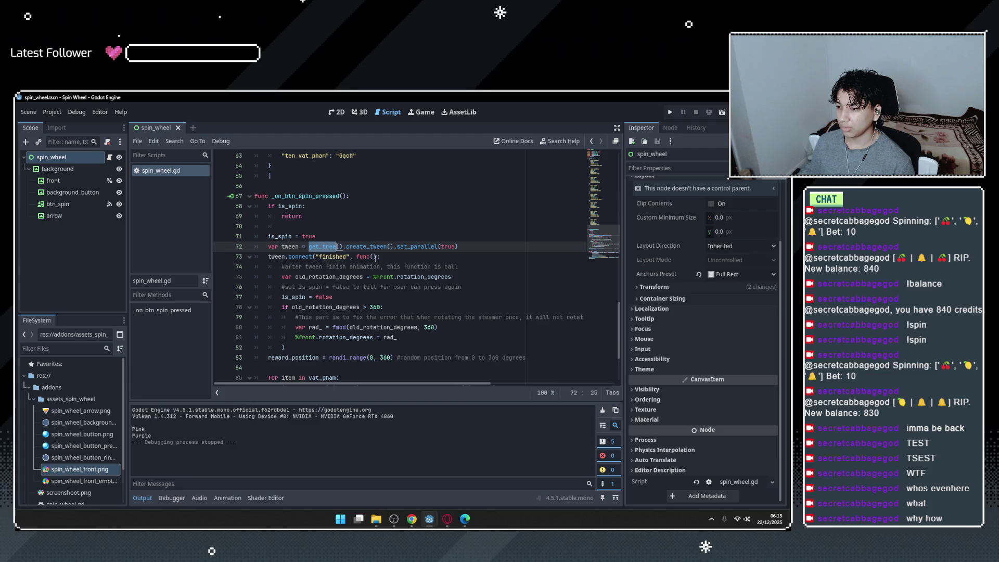
double_click(289, 247)
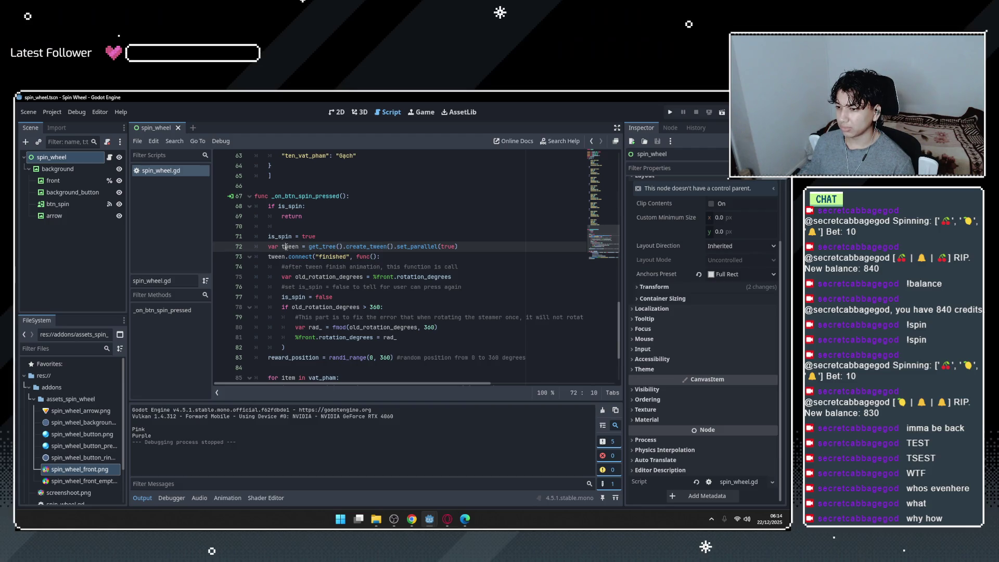
double_click(315, 246)
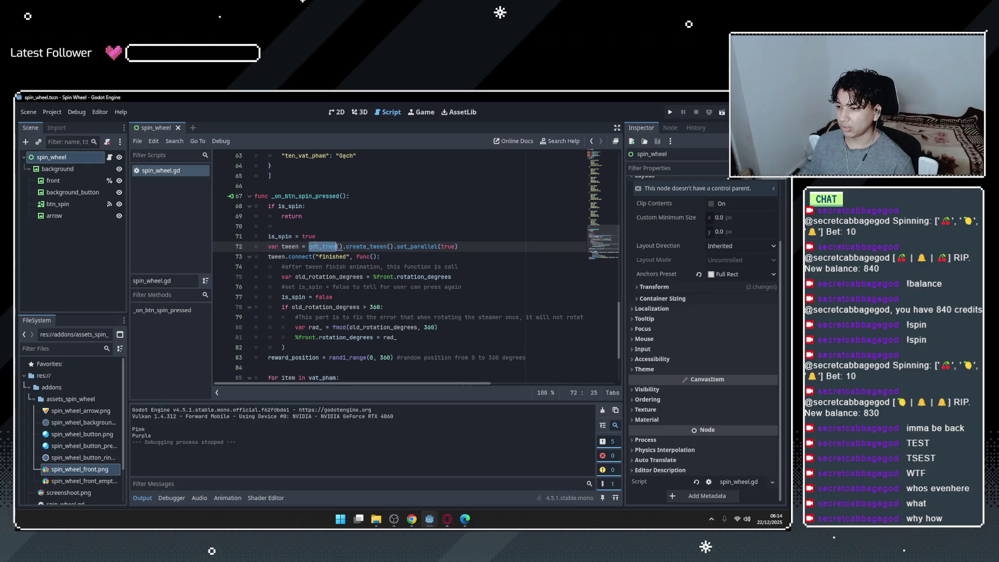
left_click(331, 287)
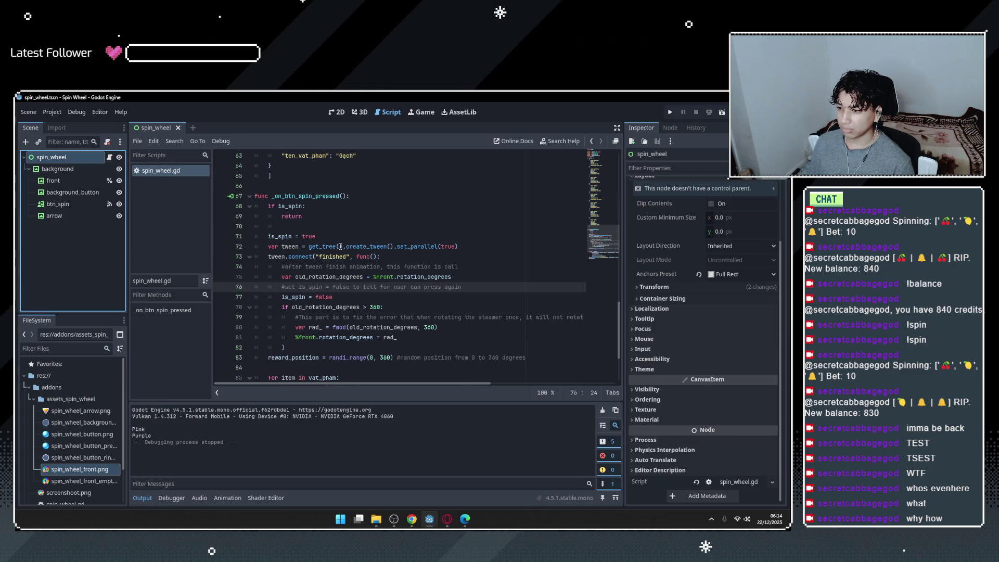
Look up create_tween on line 72 in the SceneTree documentation, then return to spin_wheel.gd.
mouse_move(333, 245)
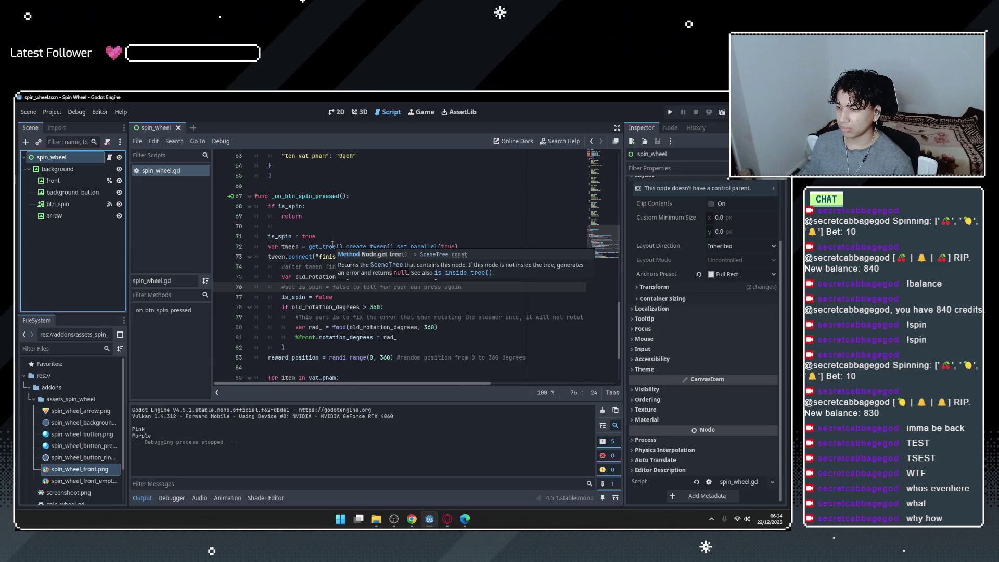
mouse_move(380, 247)
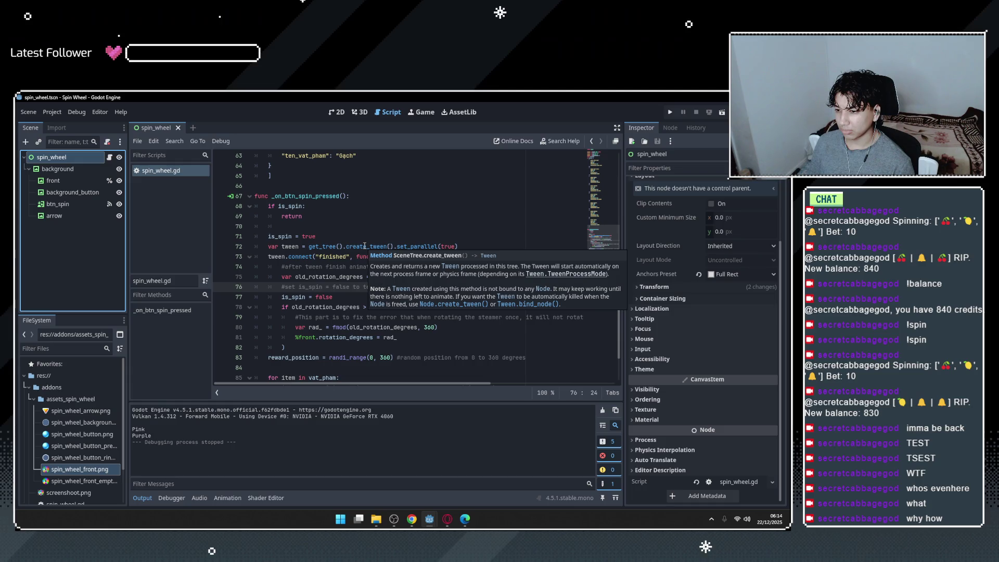
left_click(367, 246)
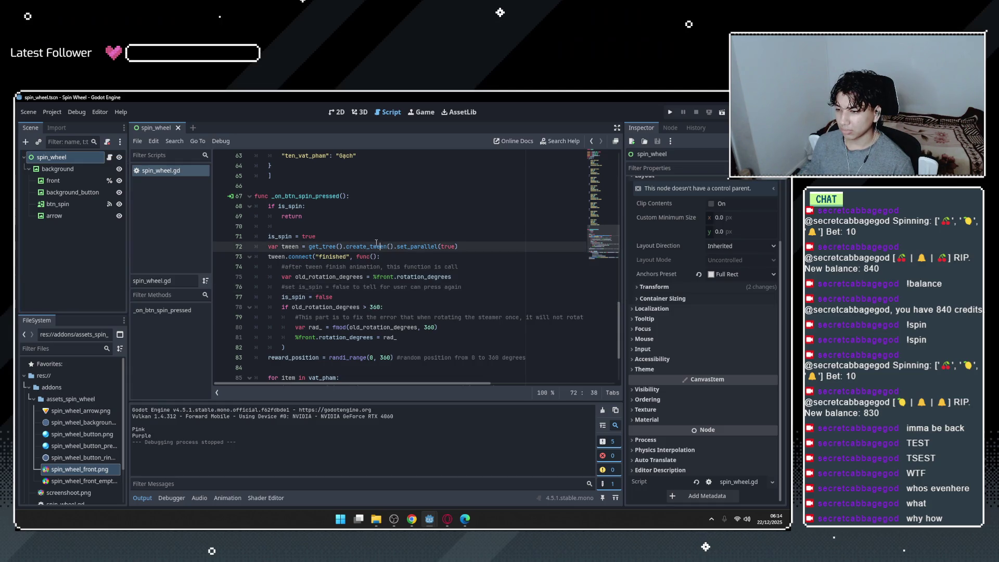
left_click(367, 246, "ctrl")
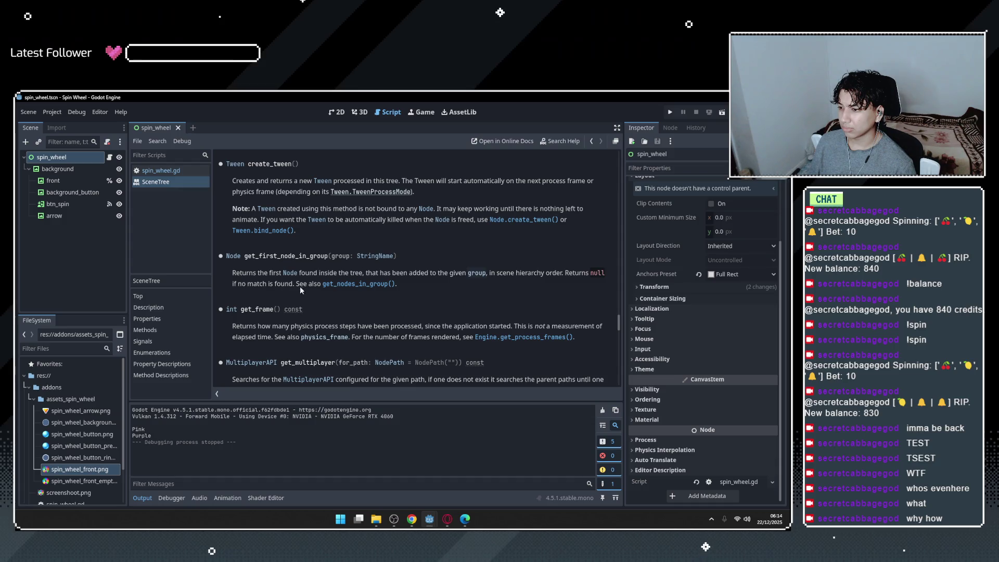
scroll(290, 288, "down", 5)
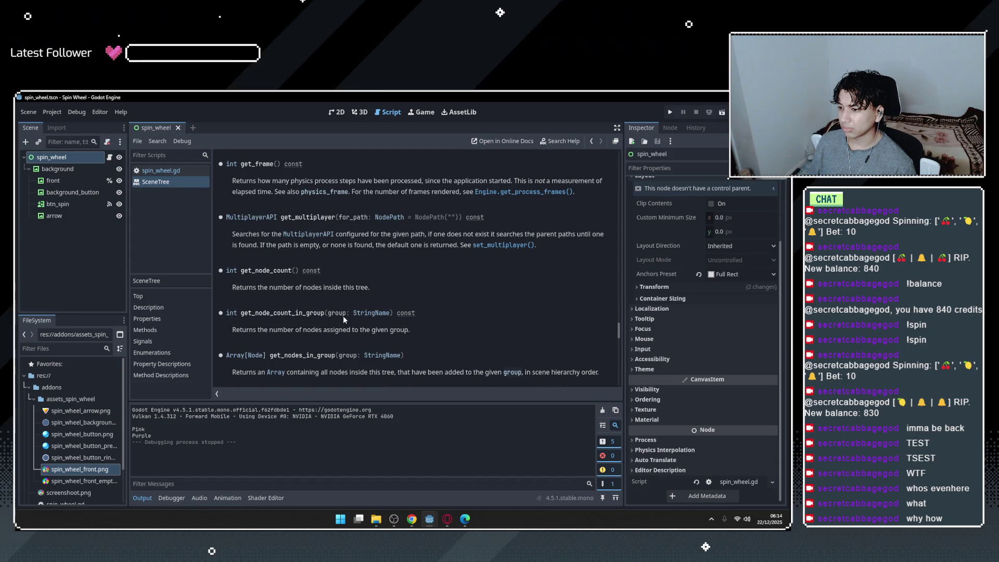
left_click(158, 170)
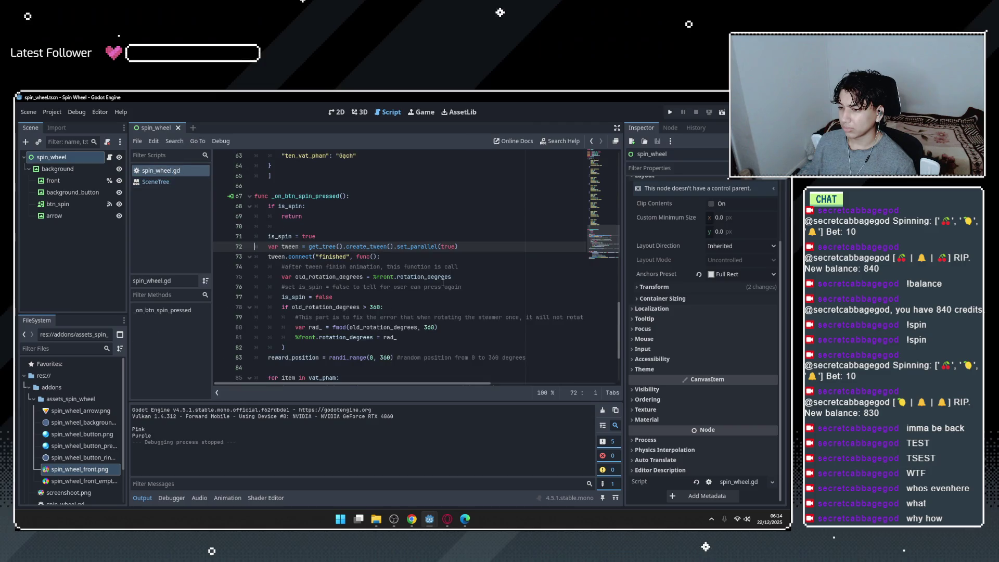
mouse_move(418, 248)
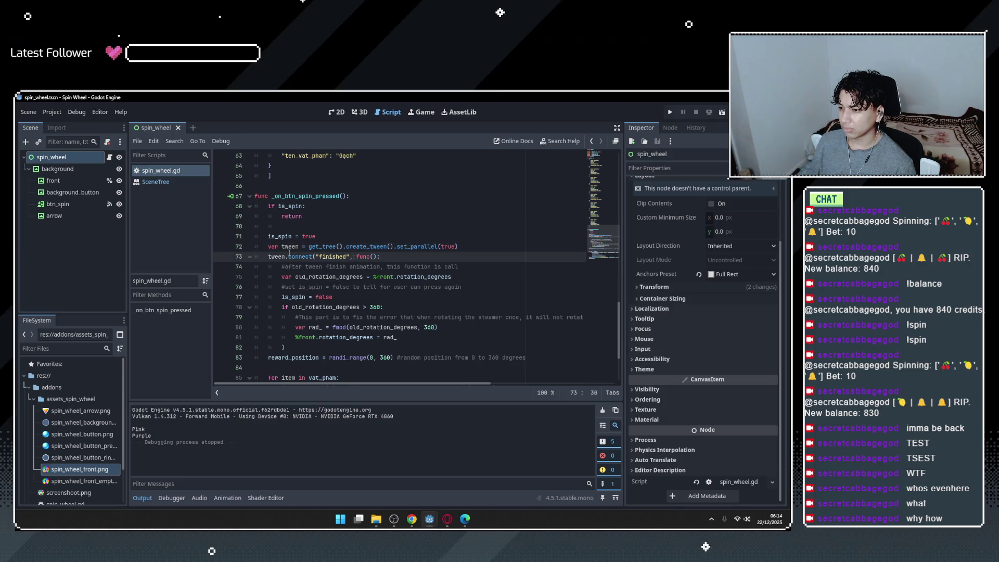
left_click(468, 266)
double_click(325, 248)
key("Down")
key("End")
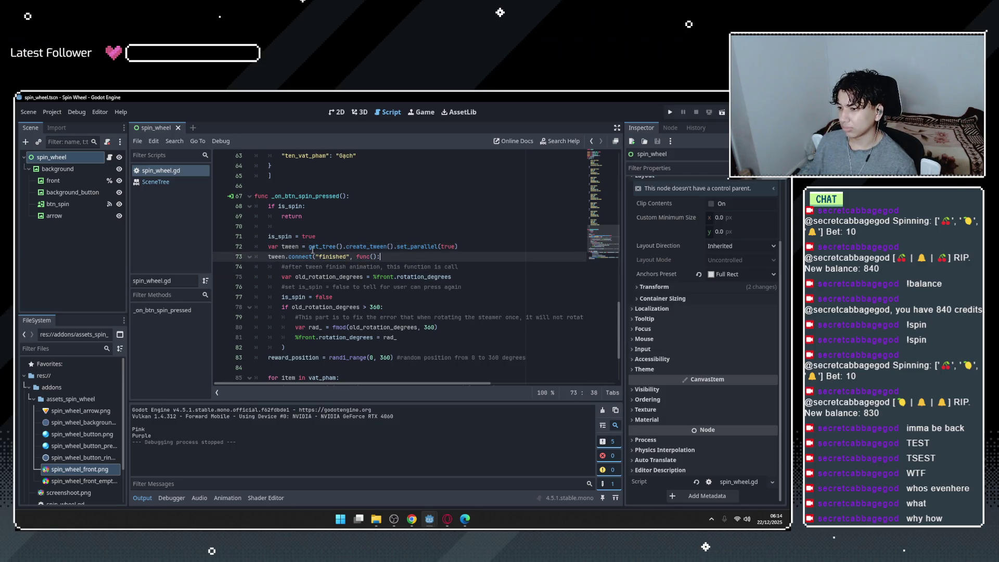
key("Down")
key("End")
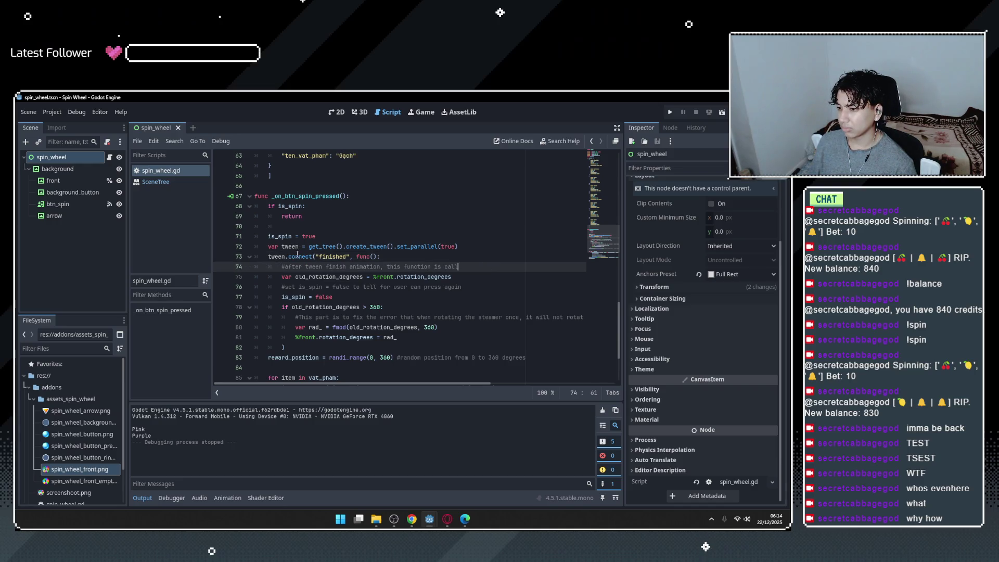
key("Up")
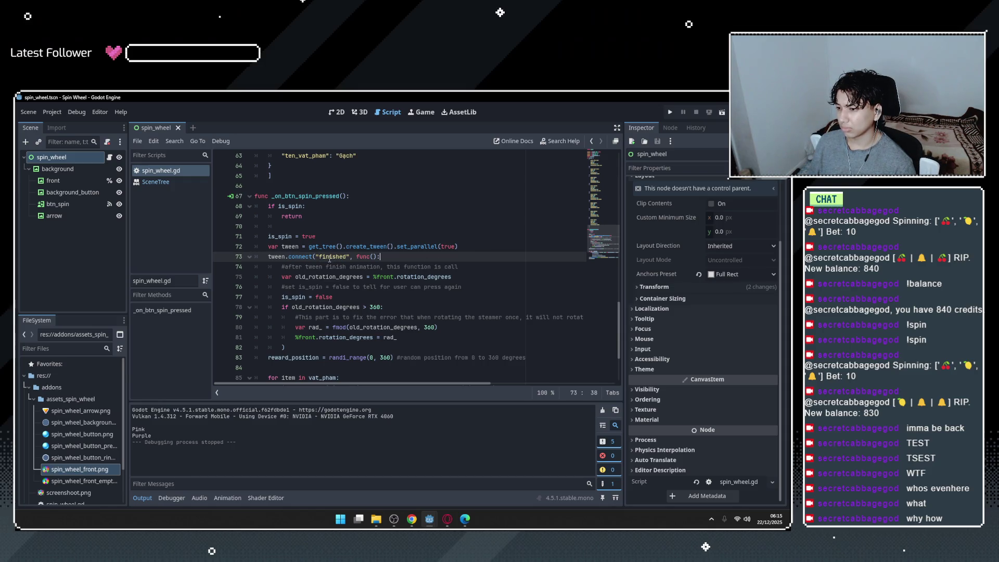
double_click(333, 257)
key("End")
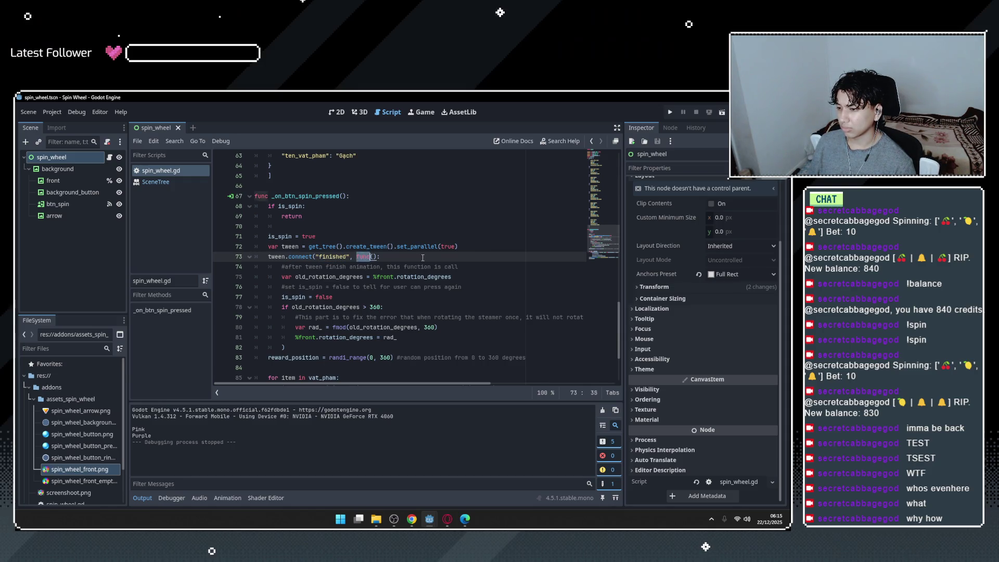
left_click(430, 277)
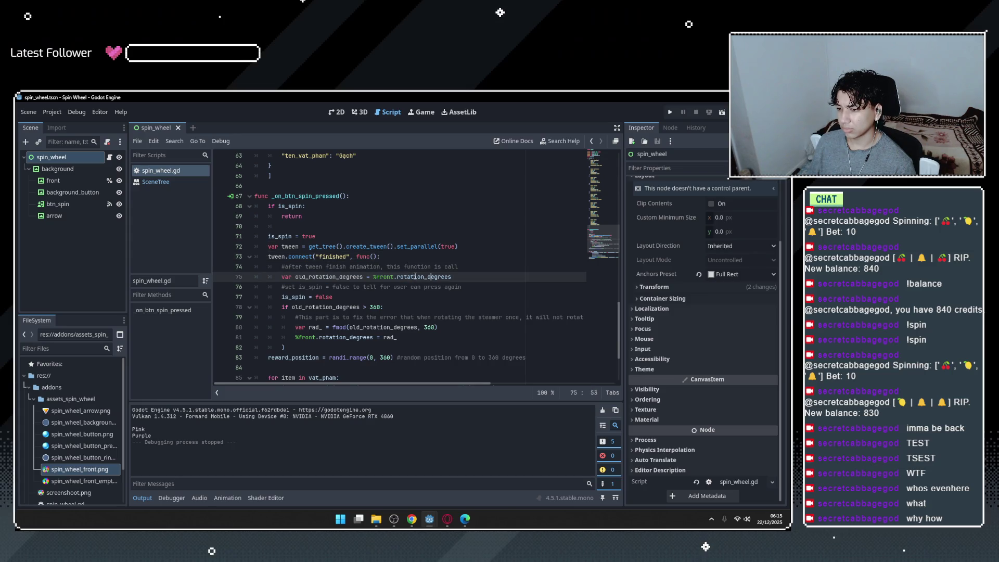
scroll(333, 271, "down", 1)
double_click(296, 266)
left_click(450, 259)
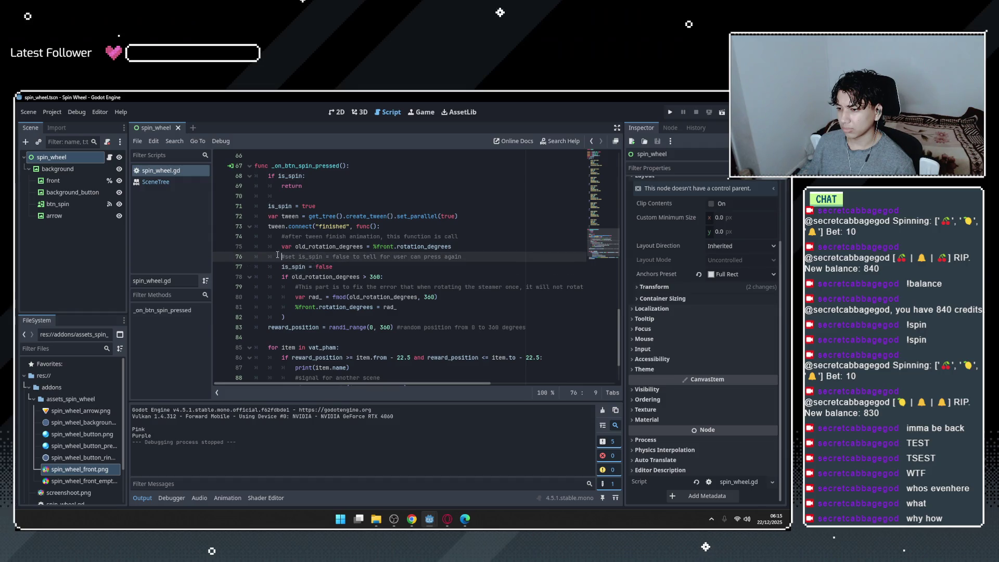
left_click(464, 237)
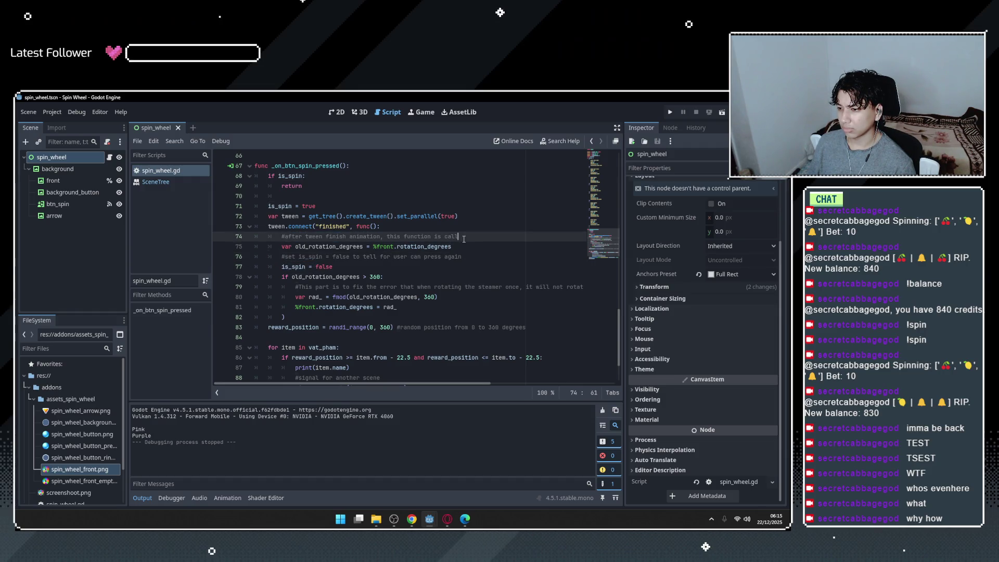
double_click(332, 226)
scroll(411, 327, "down", 2)
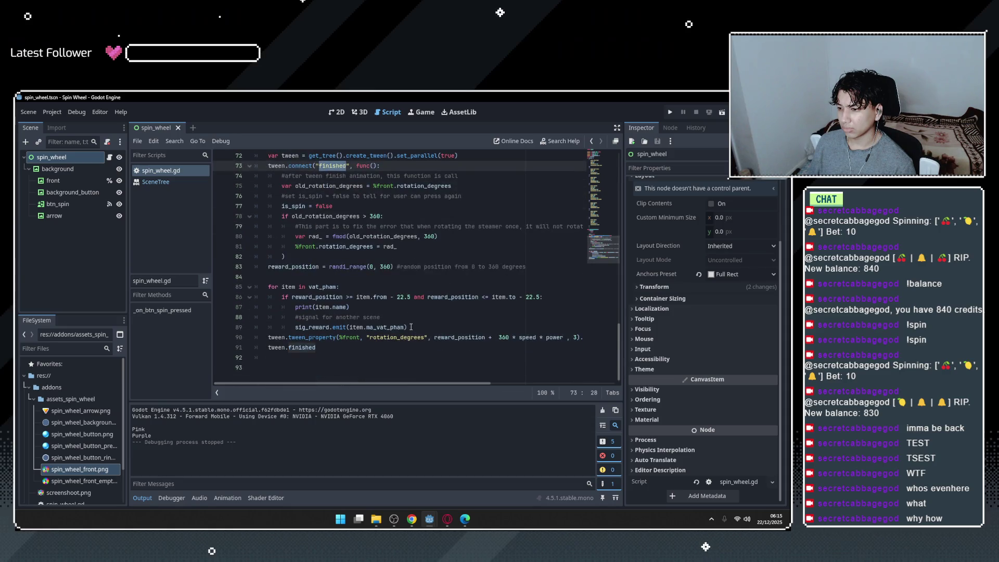
left_click(365, 348)
scroll(370, 350, "up", 20)
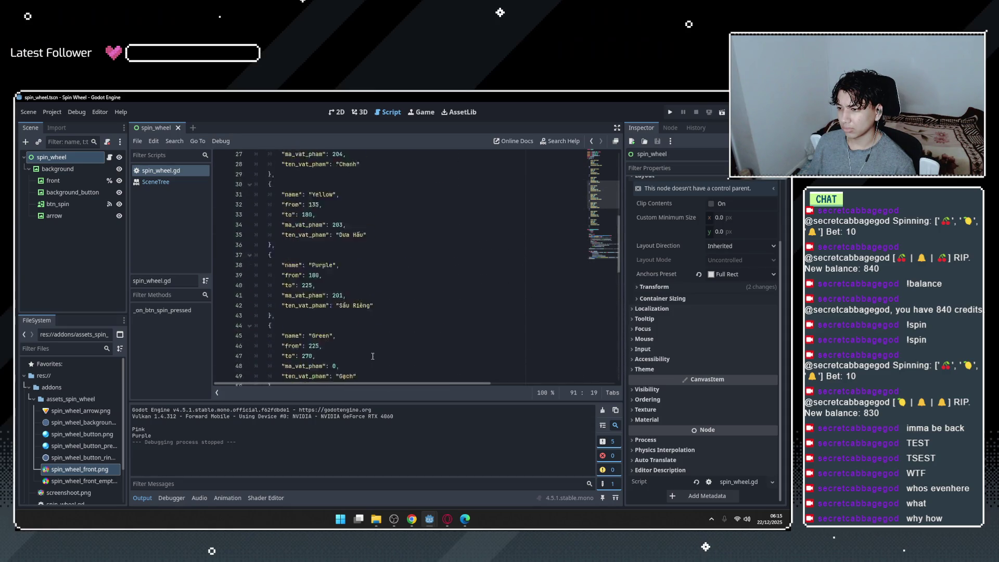
scroll(372, 352, "up", 3)
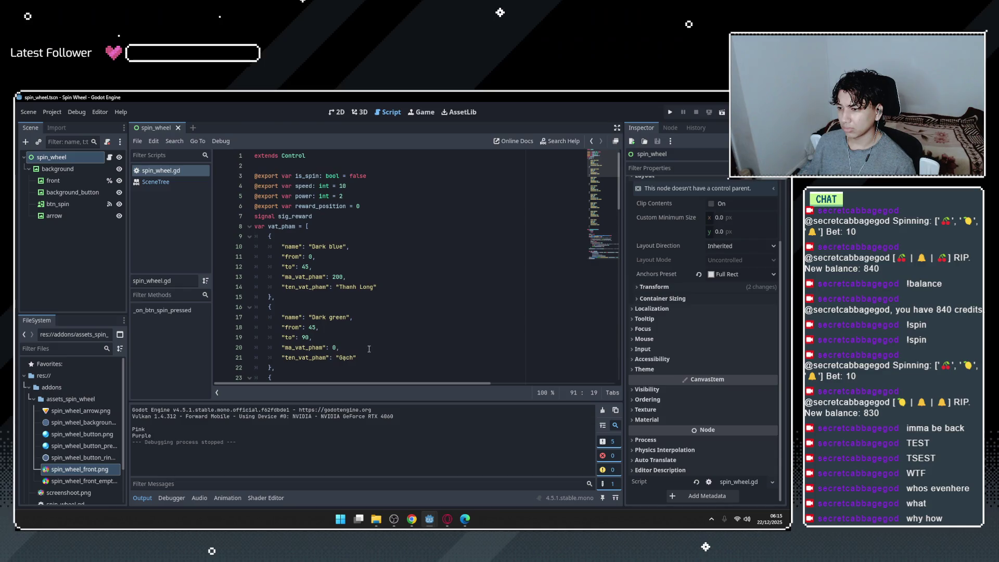
scroll(359, 344, "down", 20)
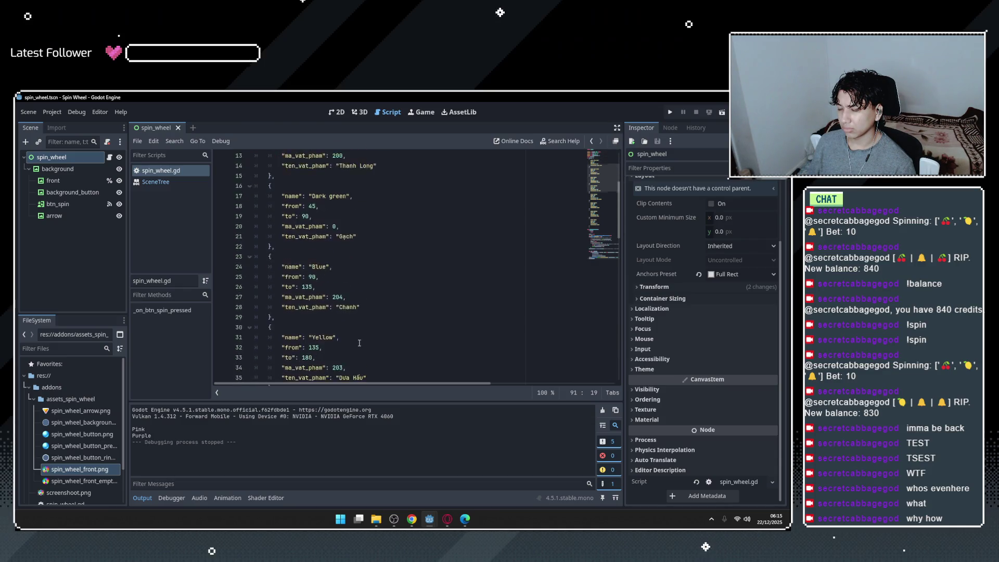
left_click(326, 276)
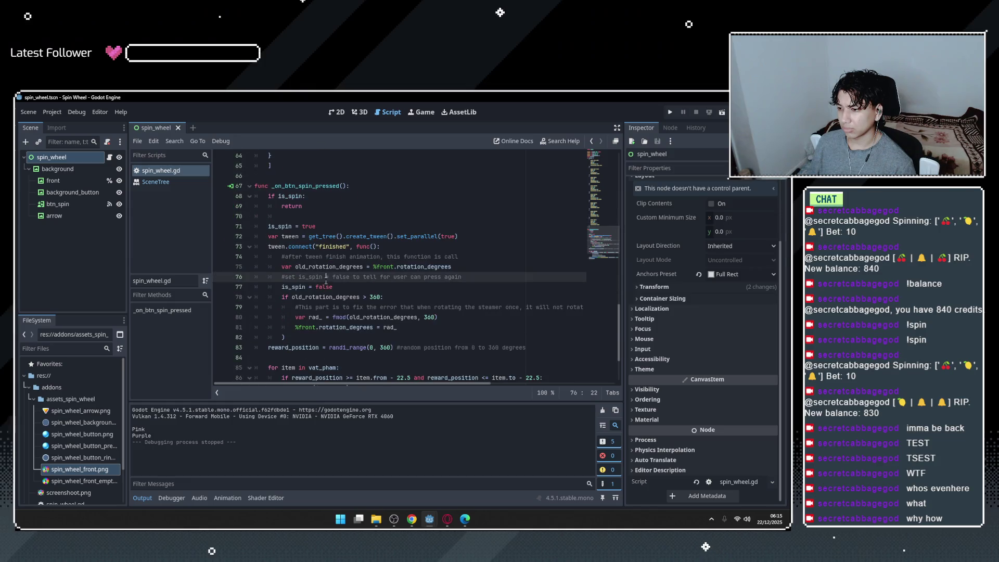
left_click(57, 168)
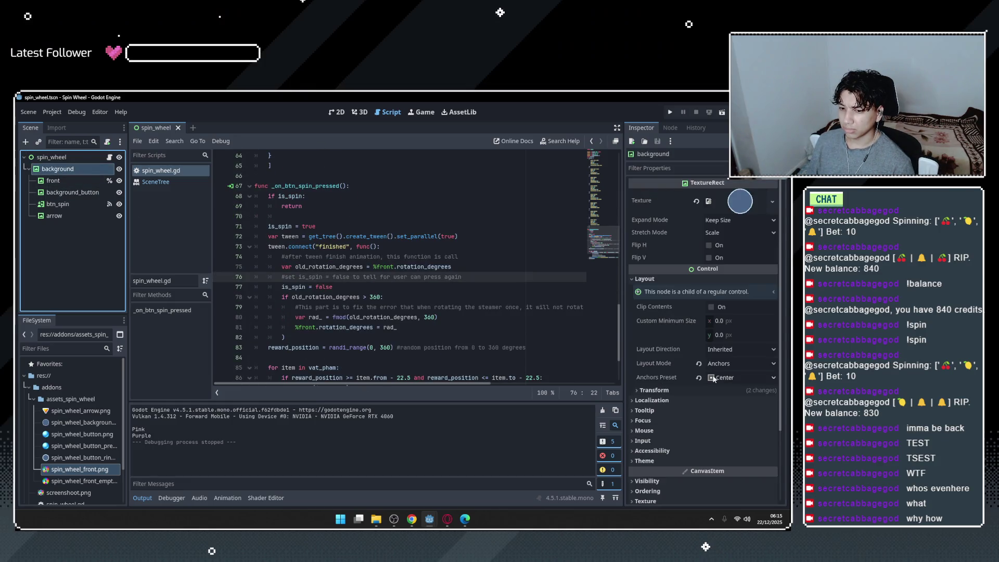
Inspect the front wheel, arrow and spin_wheel root nodes in the Scene dock.
left_click(63, 180)
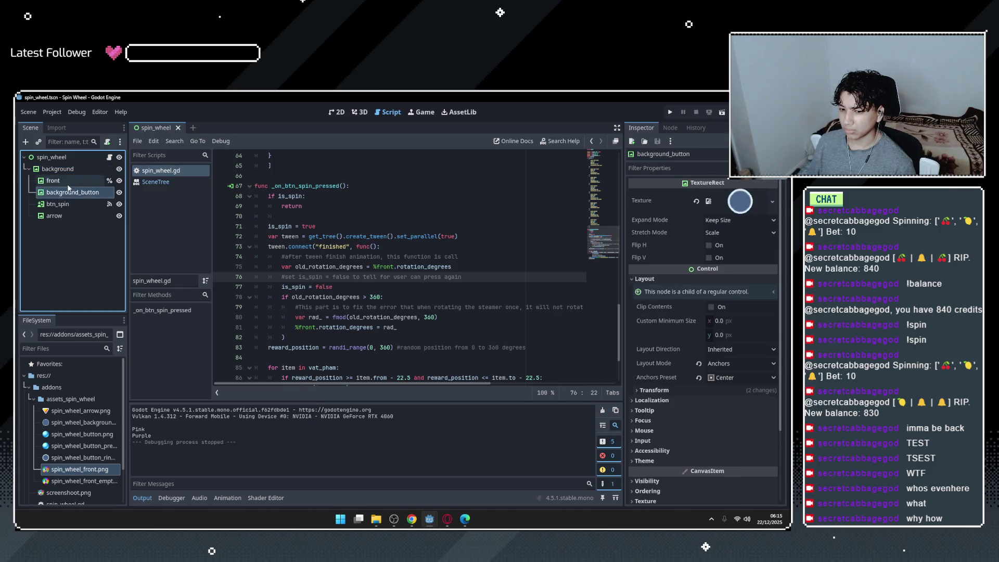
scroll(747, 394, "down", 5)
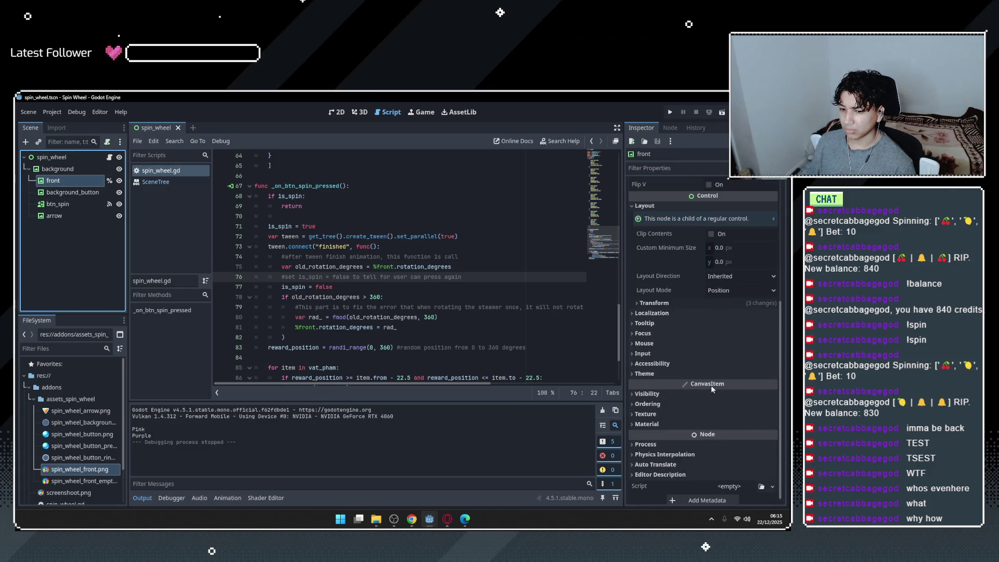
left_click(51, 216)
left_click(51, 156)
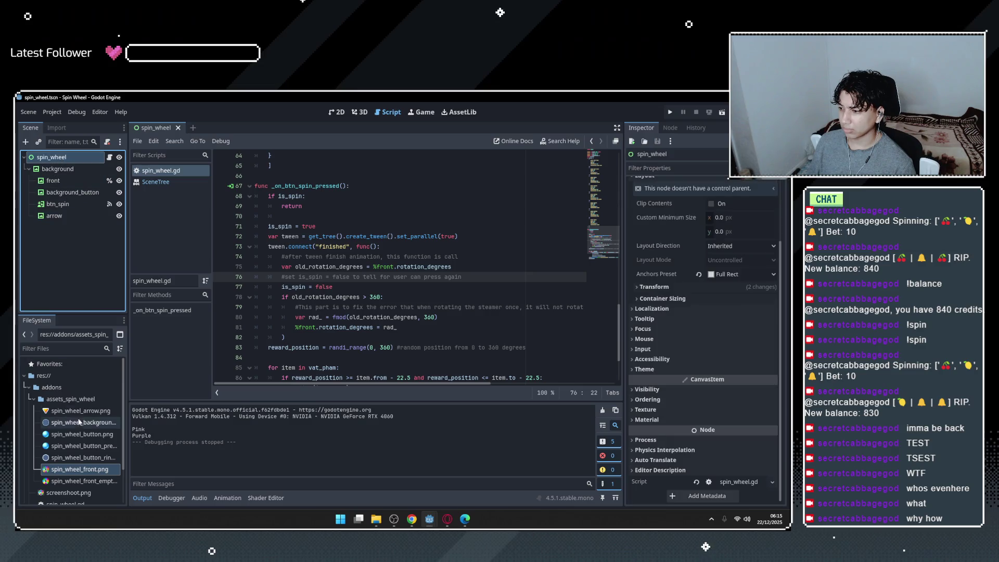
scroll(81, 413, "down", 3)
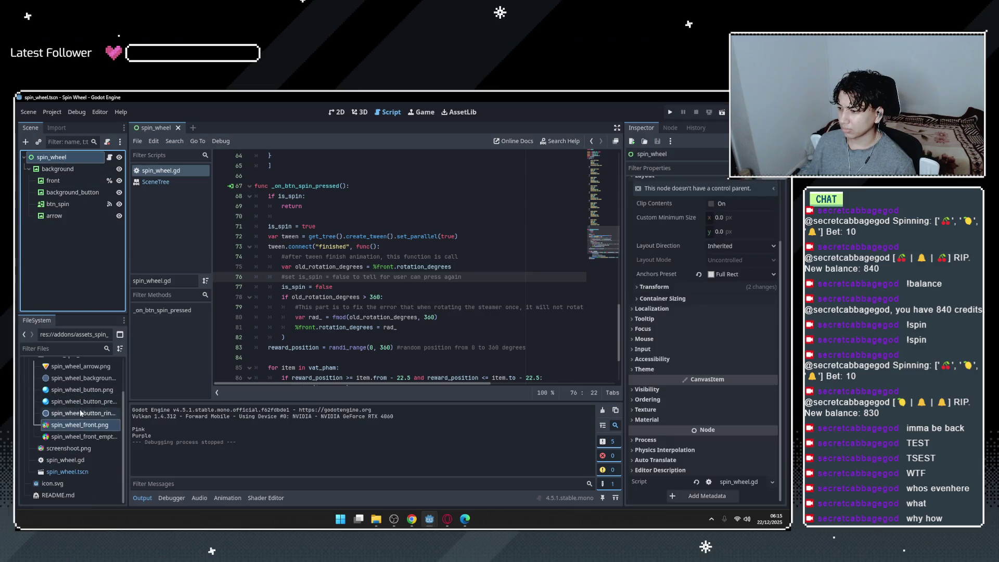
Copy the entire spin_wheel.gd script and paste it into the ChatGPT message box.
left_click(82, 460)
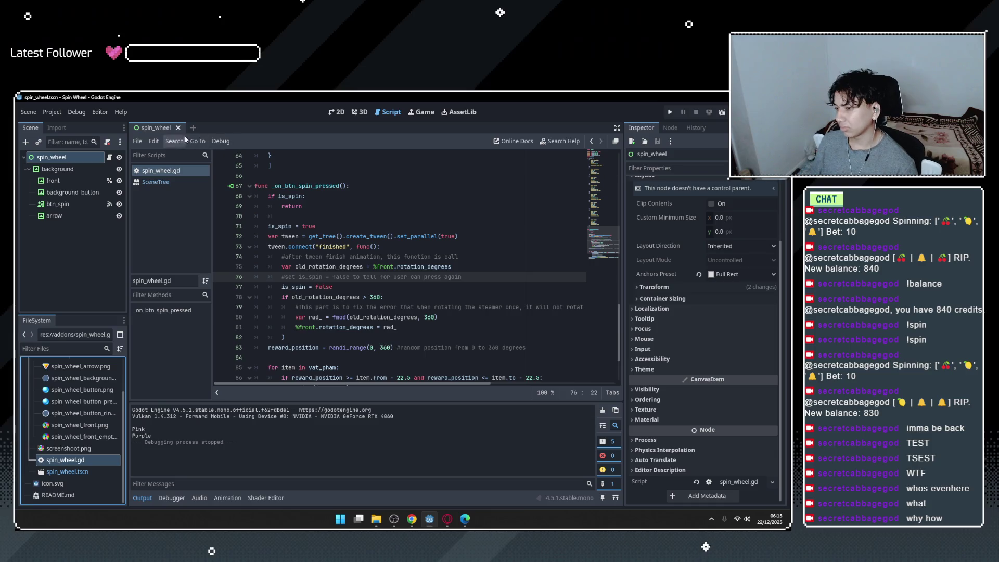
left_click(158, 184)
left_click(193, 172)
scroll(396, 261, "down", 3)
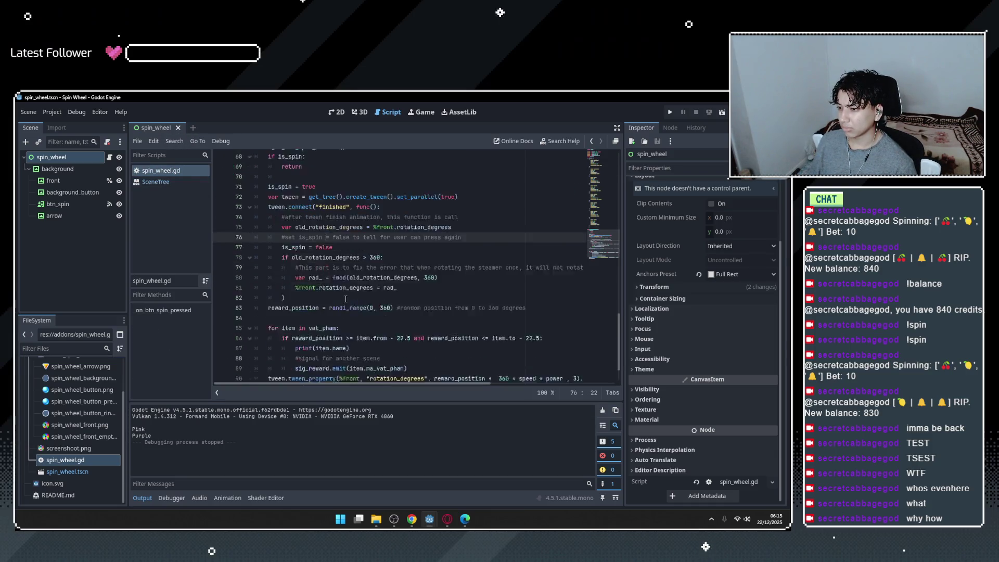
left_click(343, 297)
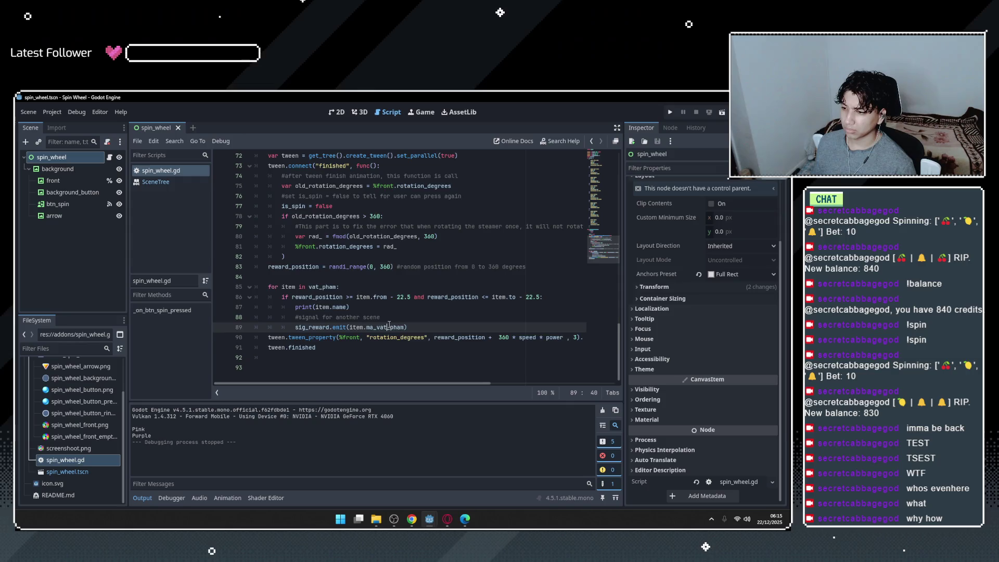
key("ctrl+a")
left_click(463, 518)
key("ctrl+v")
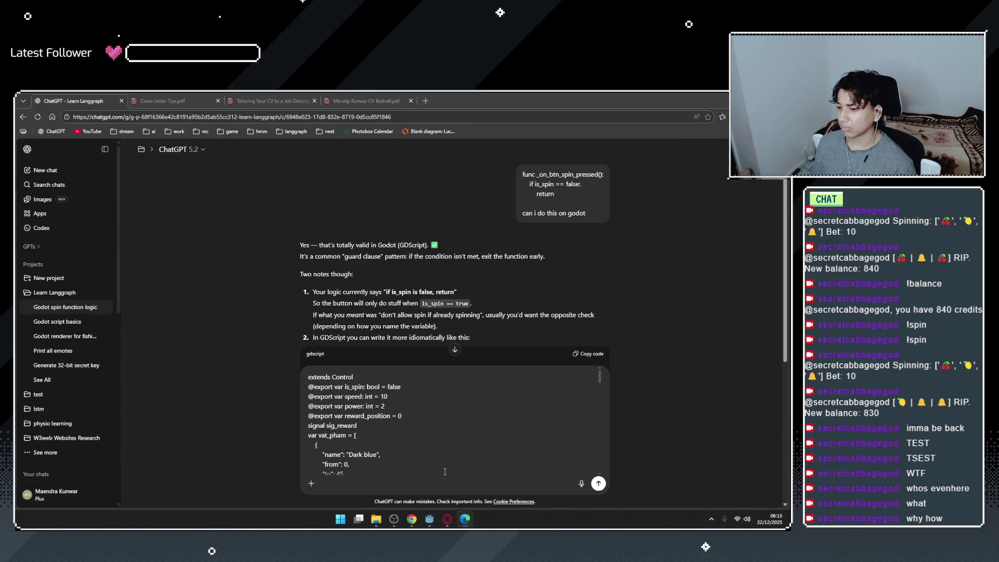
Send the pasted script to ChatGPT asking for an explanation of the code, then switch back to Godot.
type("Exp")
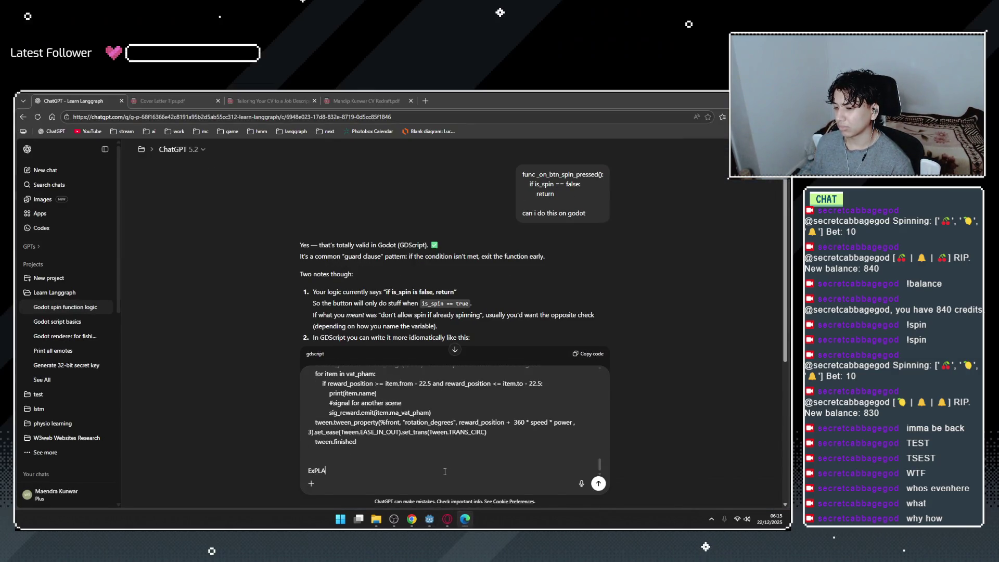
key("BackSpace")
key("BackSpace")
type("pla")
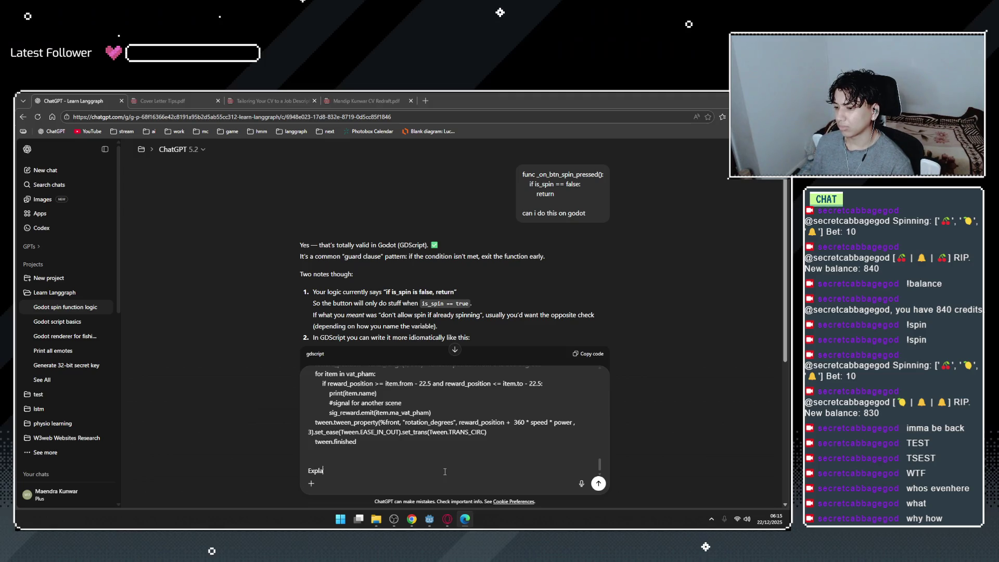
type("in this code.")
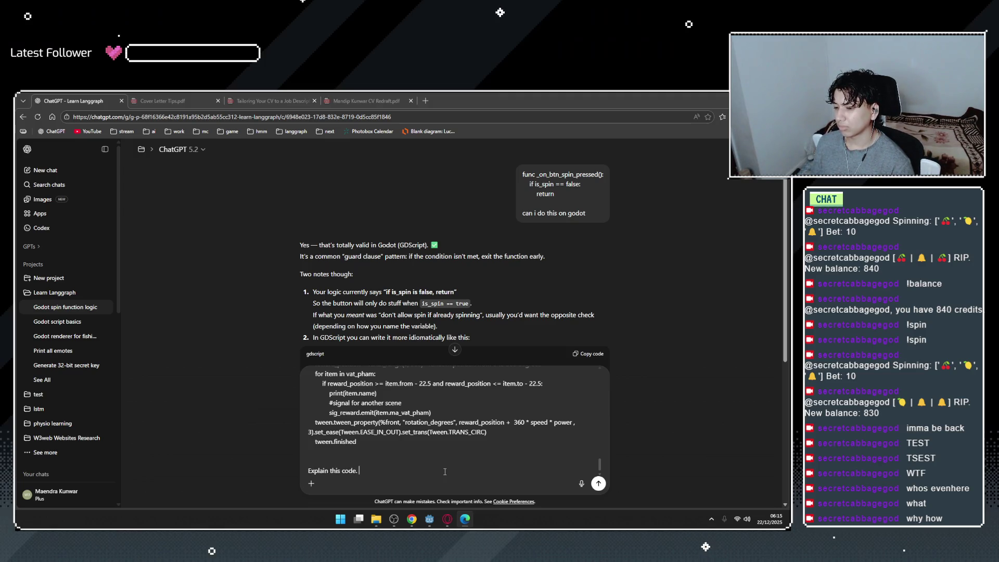
type("udnert")
type("nderstand the to")
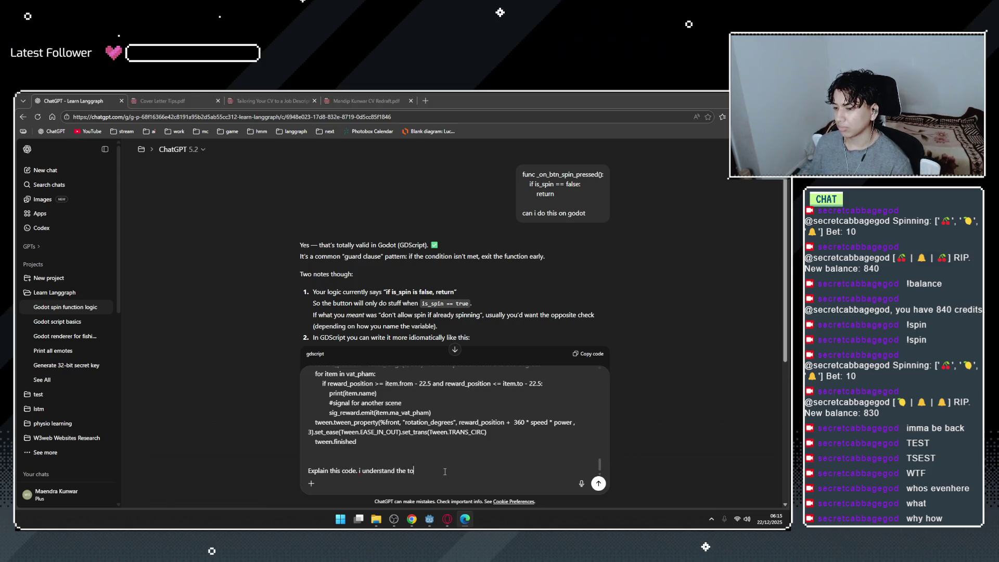
type("p paut ")
type("hte s")
key("BackSpace")
type("th")
type("nctio")
key("Return")
key("alt+Tab")
scroll(348, 275, "up", 5)
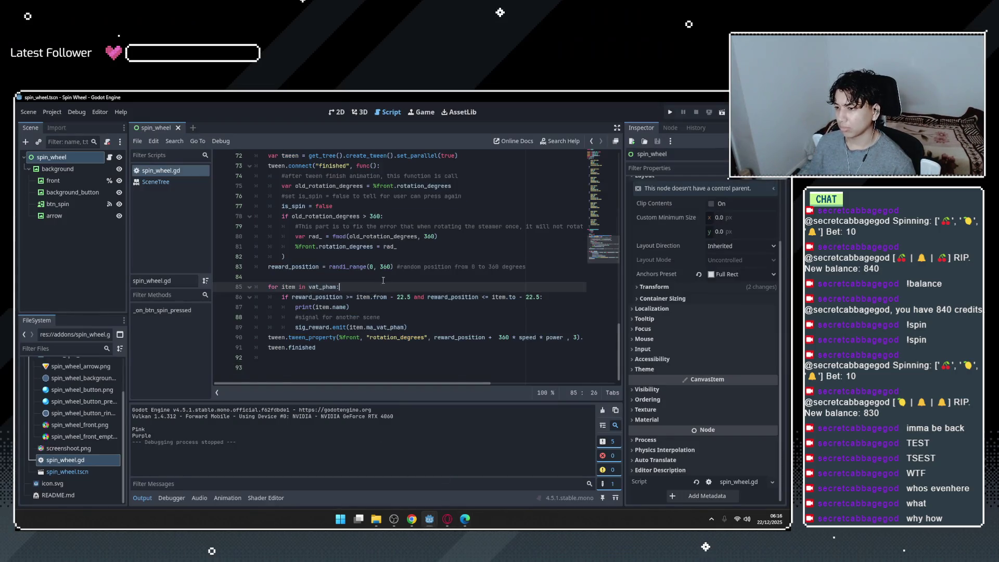
Step through the reward loop on lines 84–90, highlighting reward_position and sig_reward.
scroll(348, 275, "down", 3)
left_click(402, 337)
left_click(312, 276)
left_click(312, 287)
left_click(292, 297)
left_click(341, 287)
left_click(441, 296)
double_click(441, 297)
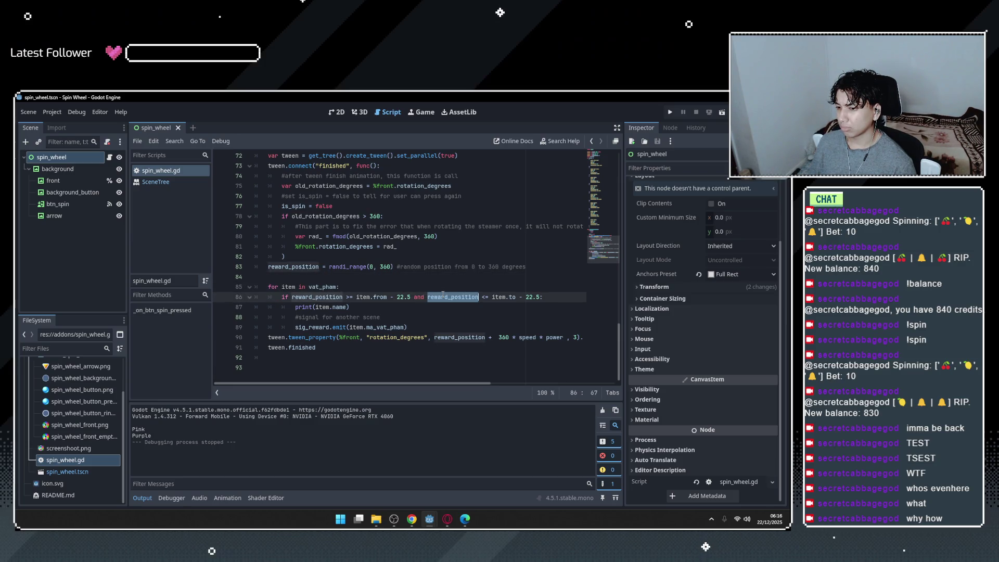
left_click(530, 305)
left_click(400, 314)
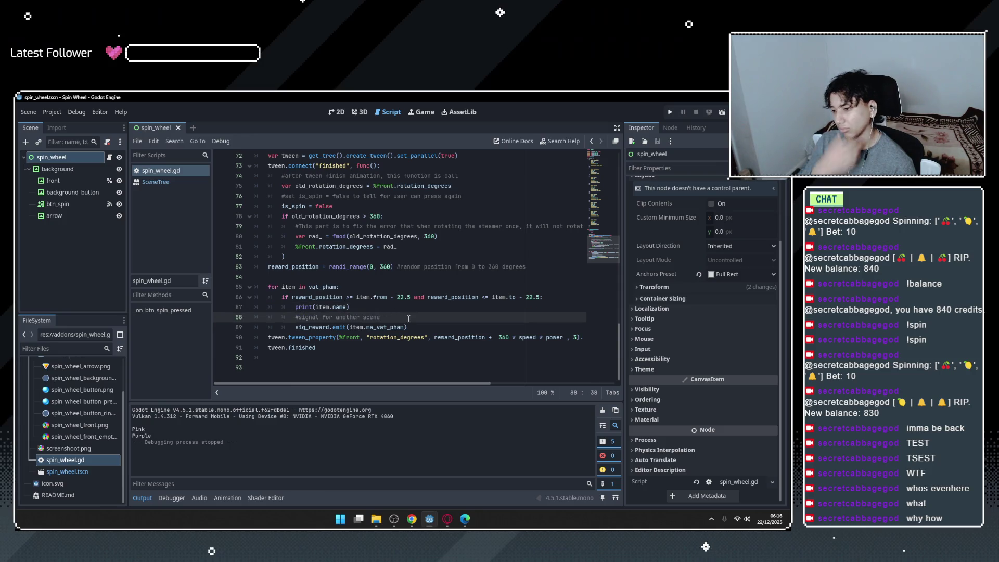
left_click(409, 327)
double_click(311, 327)
Highlight the sig_reward declaration on line 7, then switch to the ChatGPT explanation.
scroll(393, 371, "up", 20)
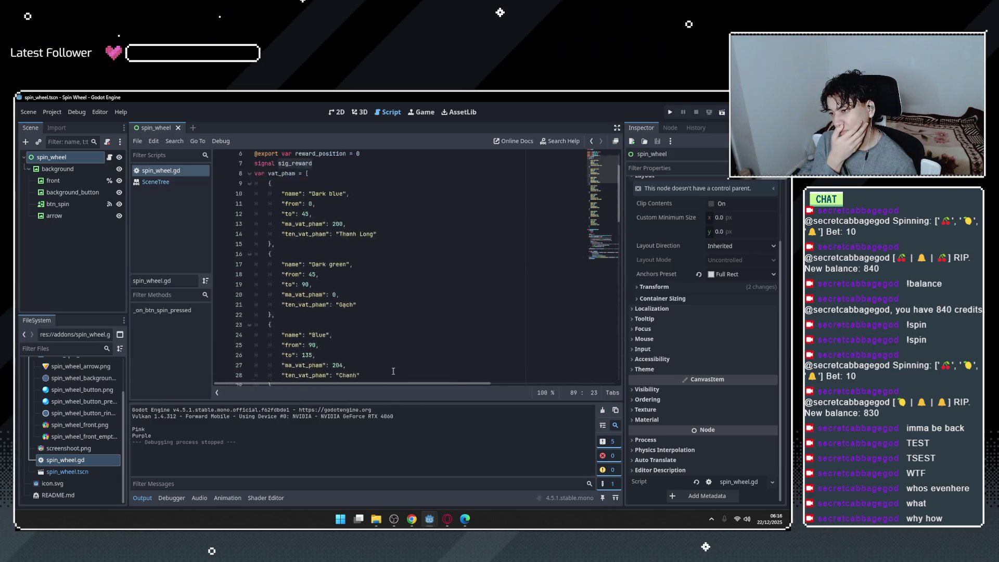
scroll(393, 371, "up", 2)
left_click(309, 226)
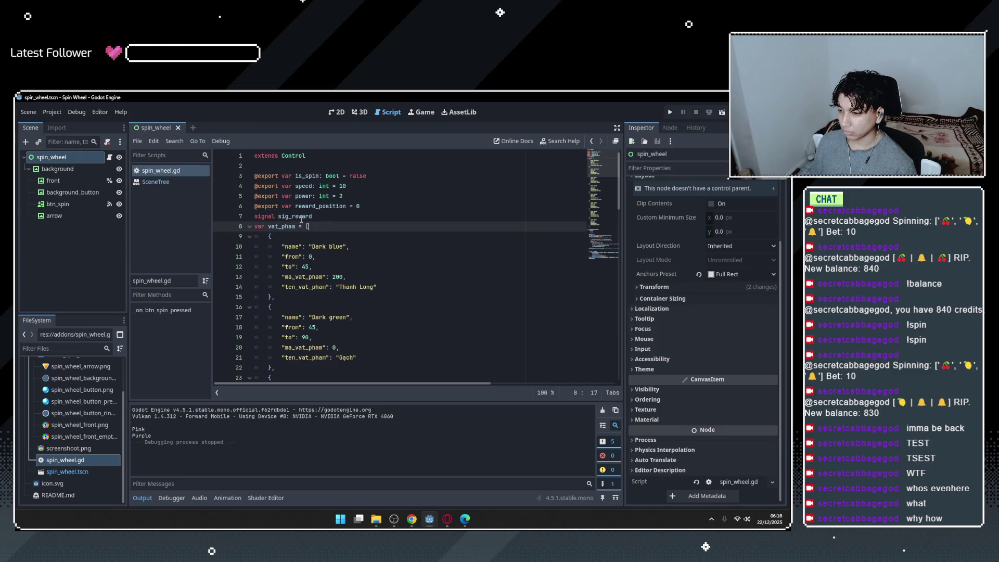
left_click(363, 220)
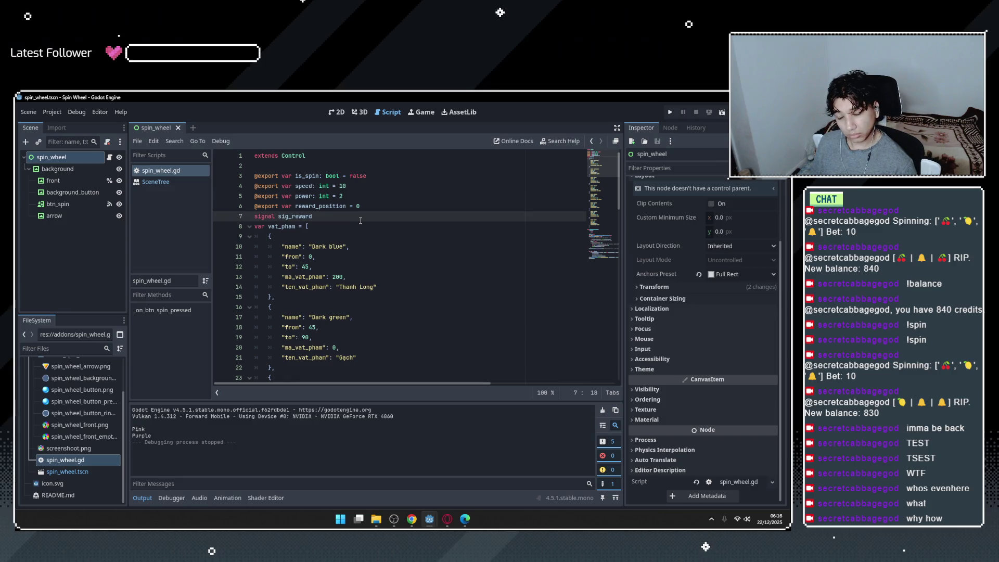
double_click(297, 217)
scroll(740, 277, "up", 3)
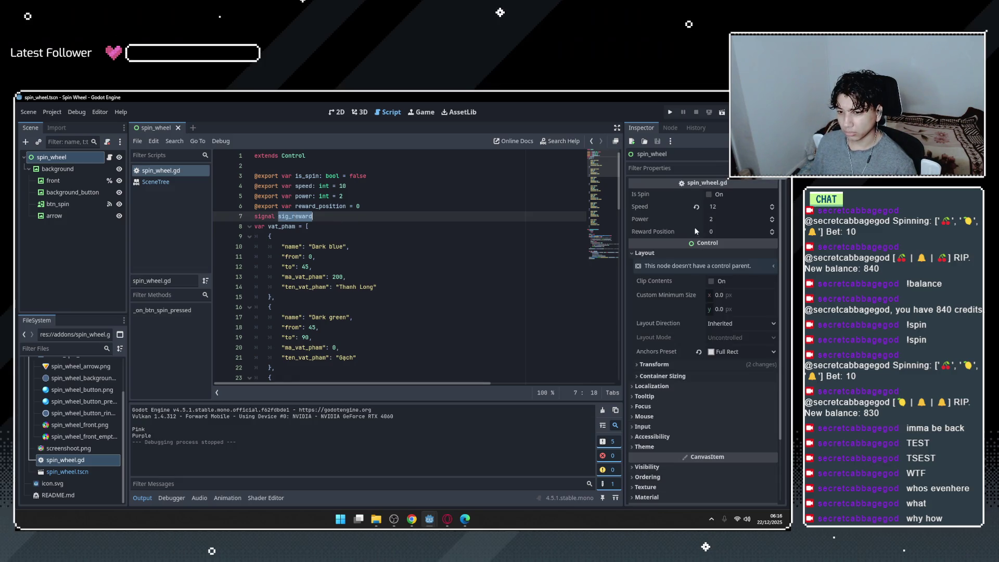
scroll(739, 307, "down", 3)
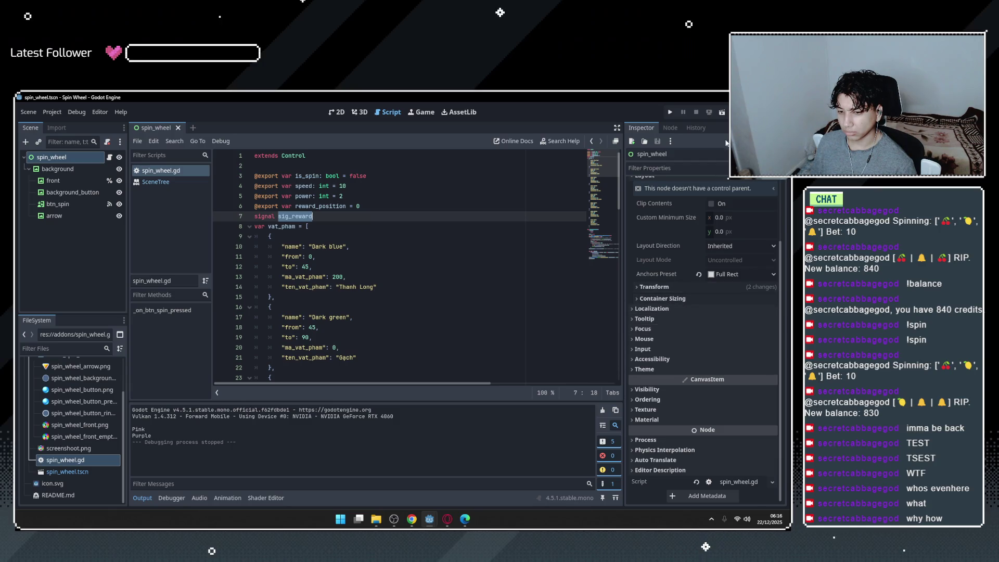
key("alt+Tab")
scroll(370, 363, "down", 3)
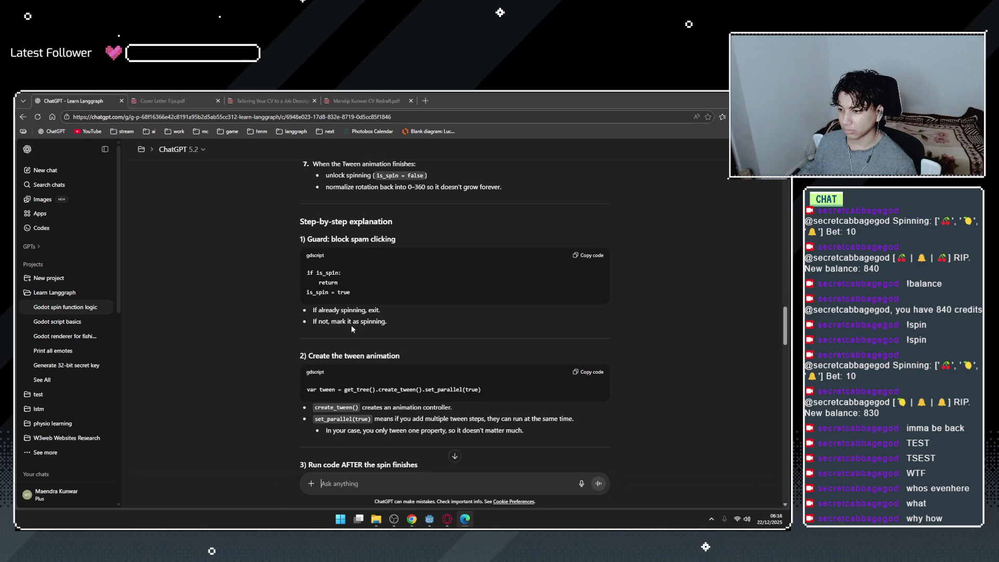
Read ChatGPT's tween explanation, highlighting the 'controller' and running-at-the-same-time notes.
scroll(343, 274, "down", 2)
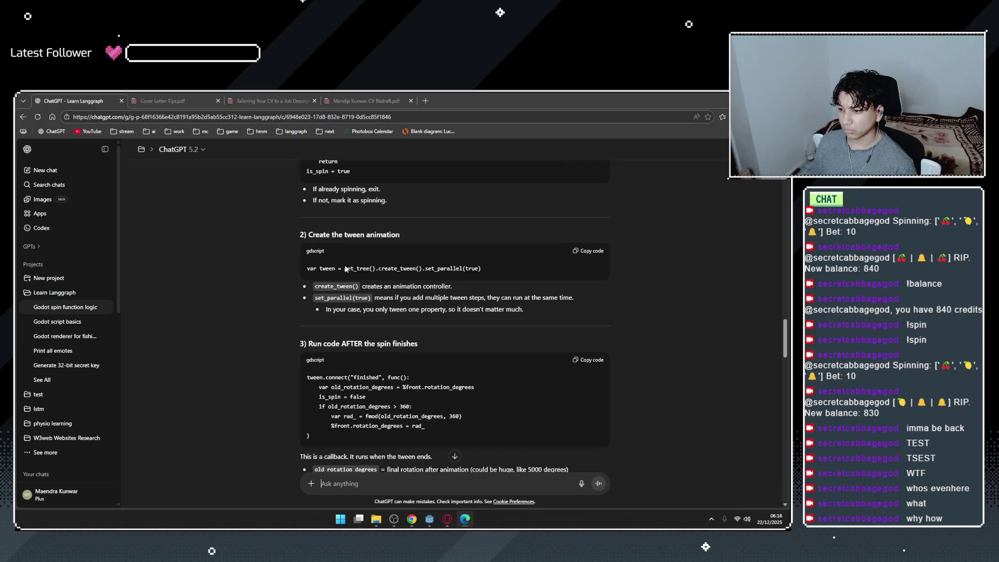
left_click_drag(359, 292, 452, 292)
double_click(446, 293)
left_click(445, 293)
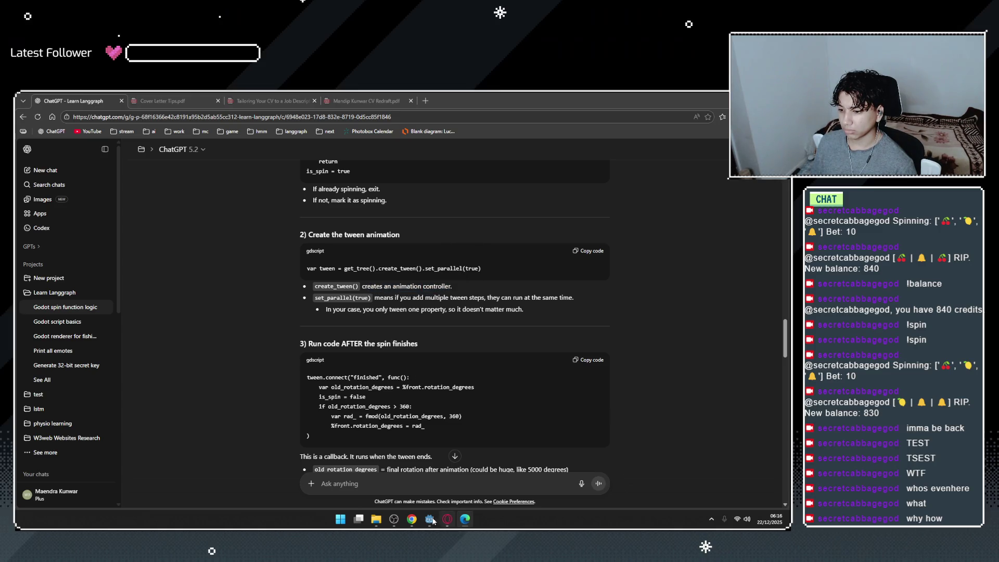
mouse_move(430, 519)
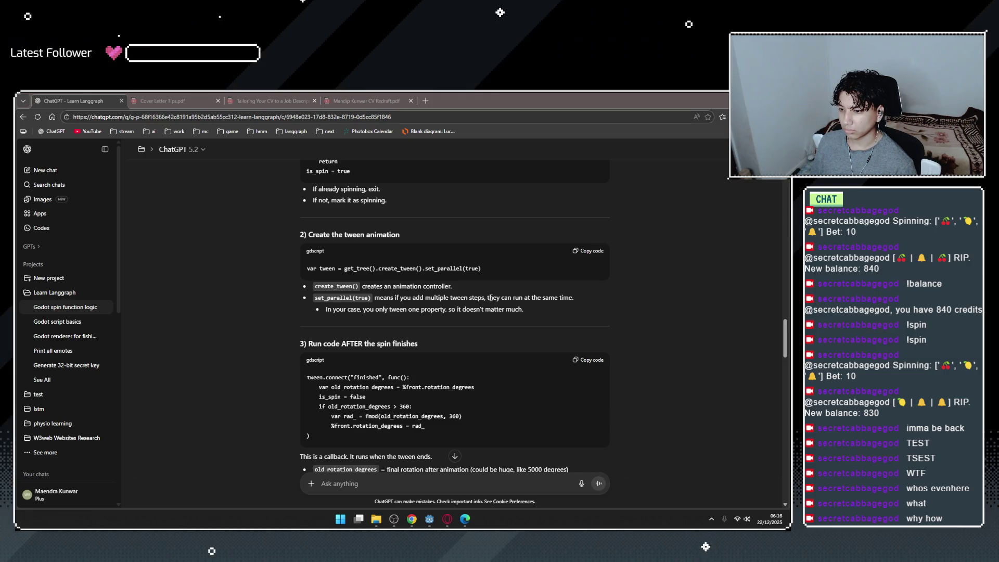
left_click_drag(491, 298, 579, 300)
left_click(450, 323)
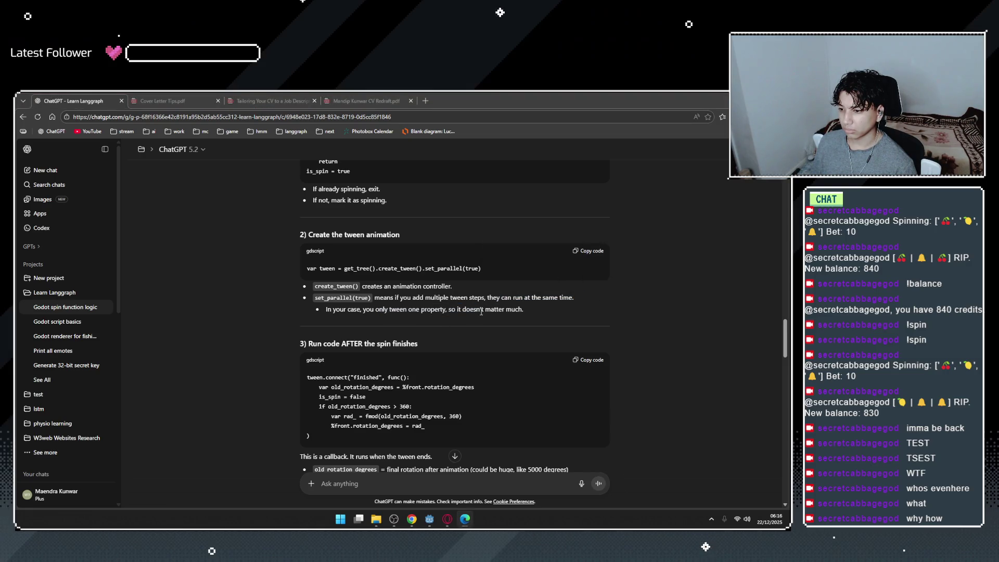
Scroll to section 3's 'Run code AFTER the spin finishes' code and return to Godot.
scroll(459, 312, "down", 1)
left_click_drag(350, 304, 401, 306)
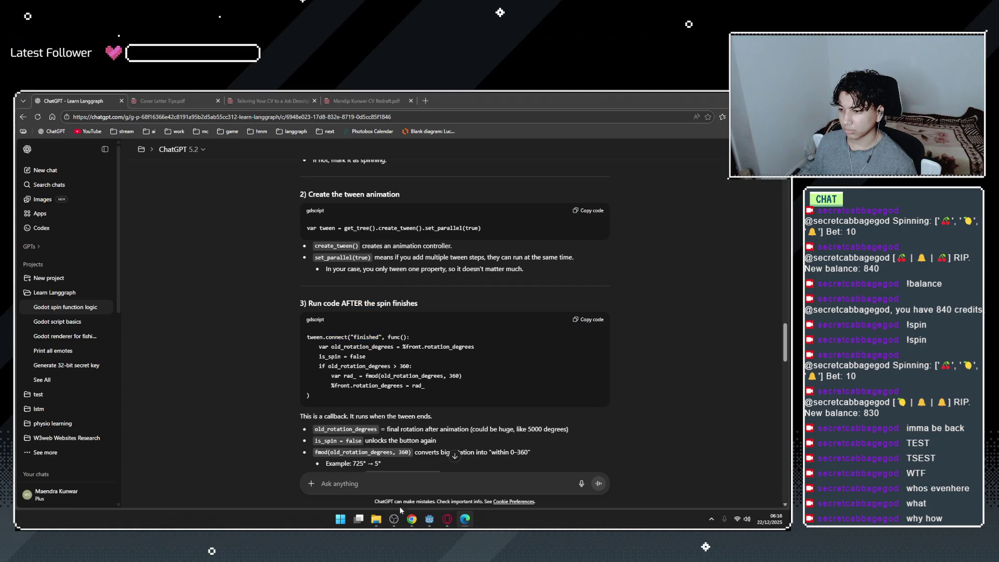
mouse_move(429, 519)
left_click(443, 487)
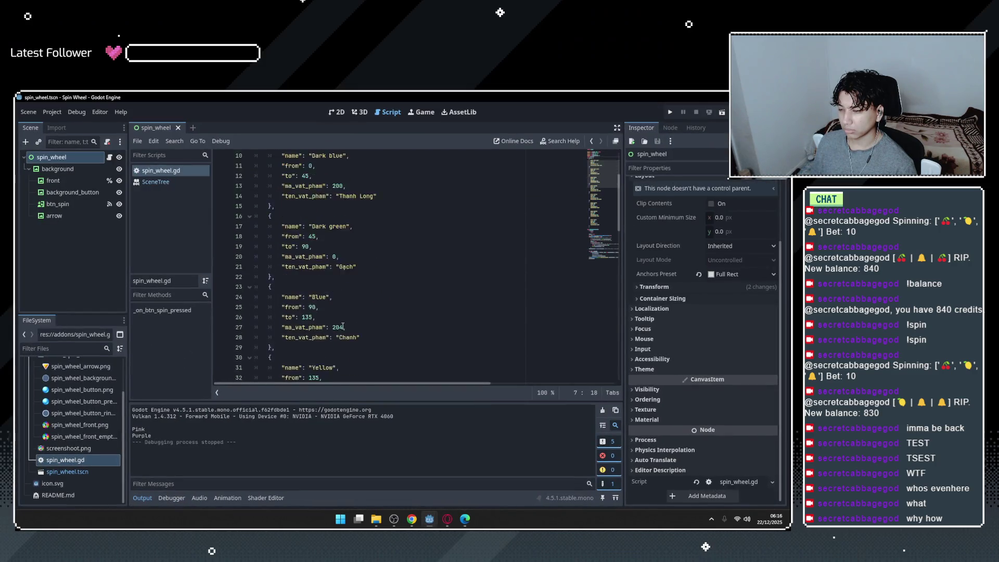
Look up the Object connect() documentation from the connect call on line 73.
scroll(335, 325, "down", 20)
scroll(345, 327, "up", 2)
left_click(342, 258)
double_click(304, 227)
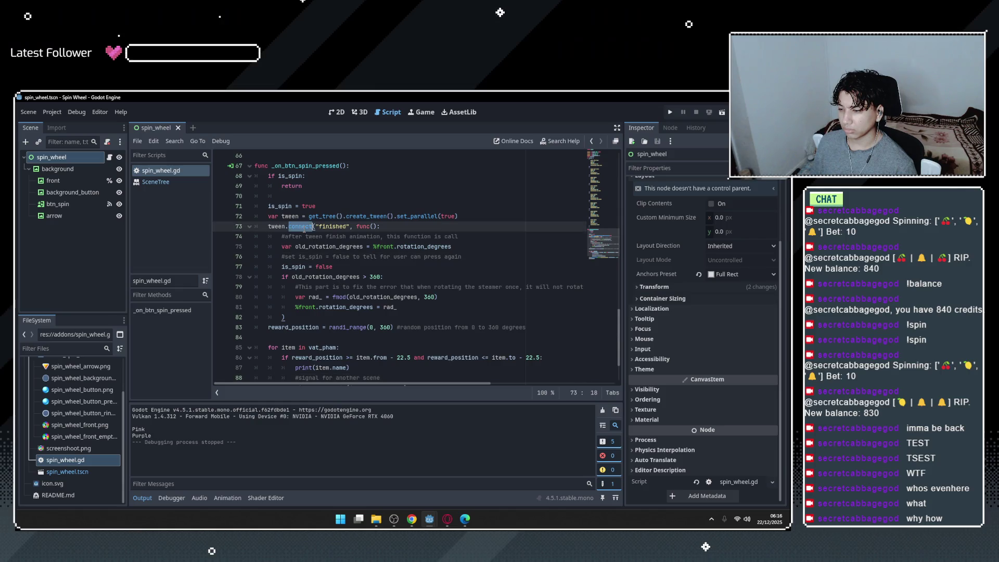
mouse_move(304, 229)
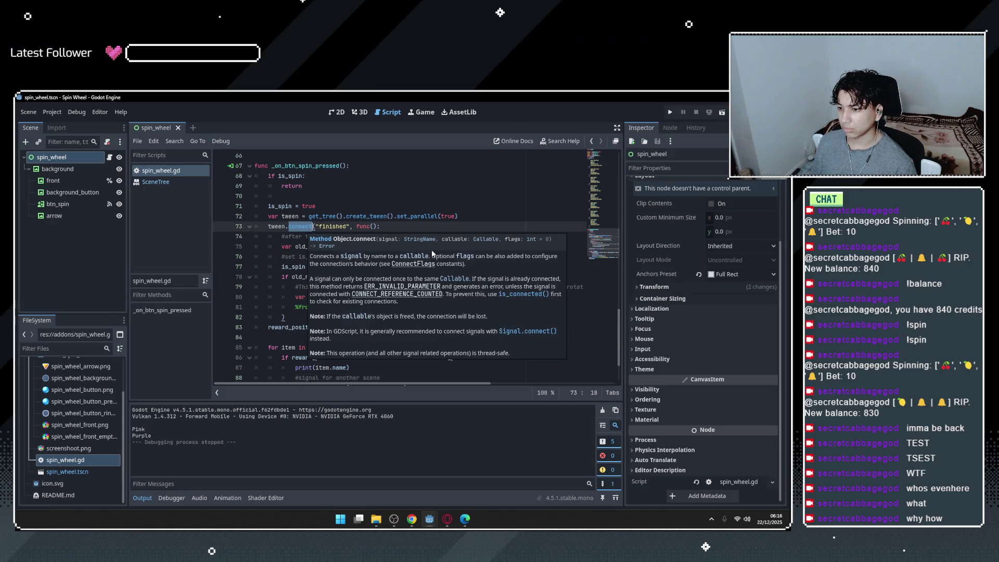
left_click(291, 228, "ctrl")
scroll(312, 292, "up", 5)
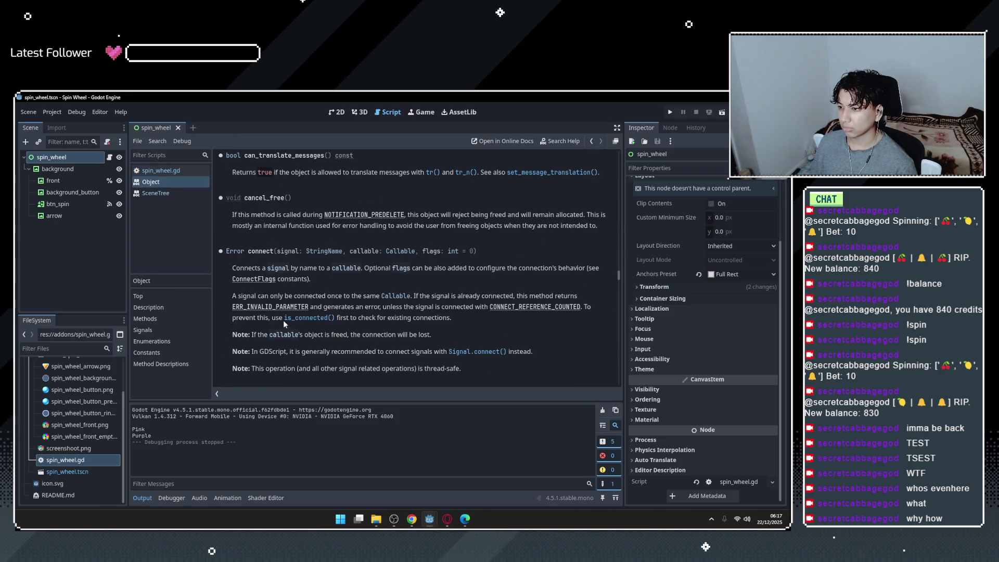
scroll(285, 324, "down", 5)
scroll(329, 279, "down", 2)
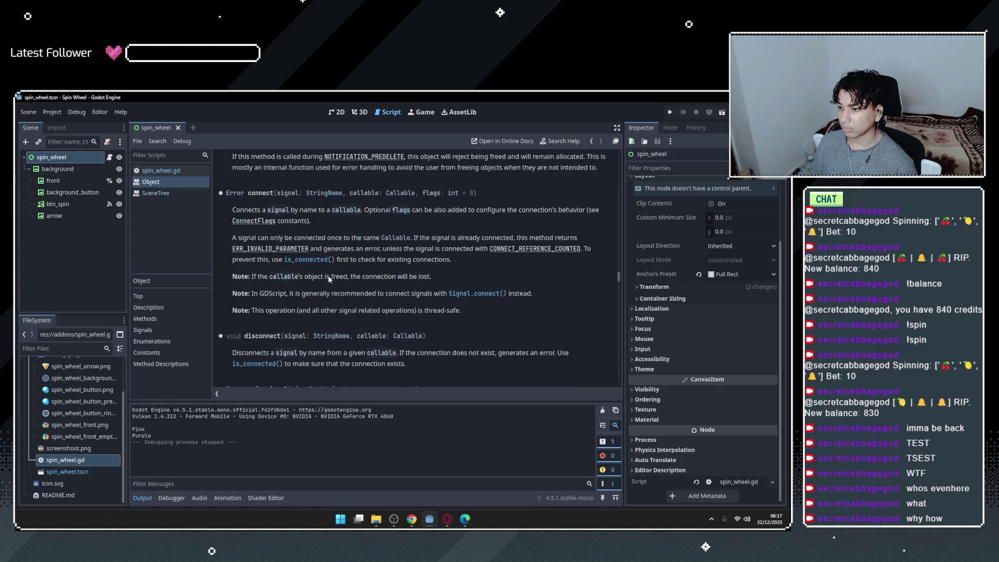
scroll(337, 277, "up", 1)
Return to spin_wheel.gd's tween.connect("finished") callback, then switch to the ChatGPT explanation.
left_click(203, 171)
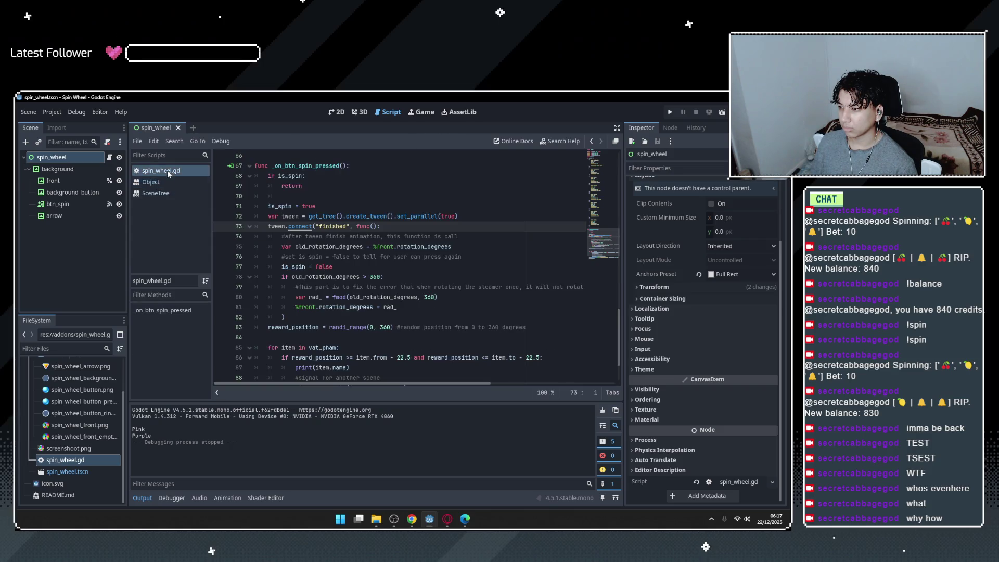
double_click(333, 226)
scroll(373, 201, "down", 1)
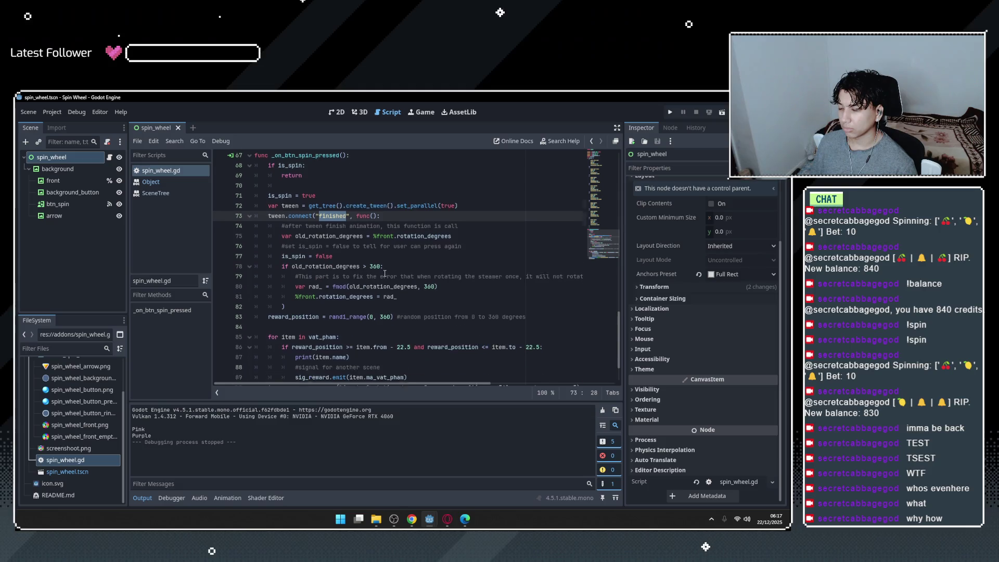
key("End")
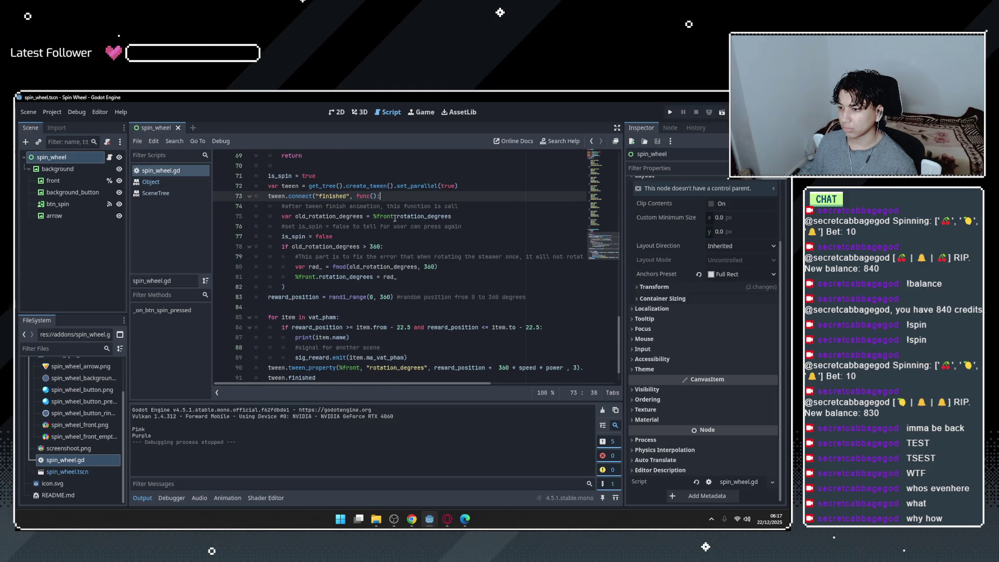
left_click(459, 207)
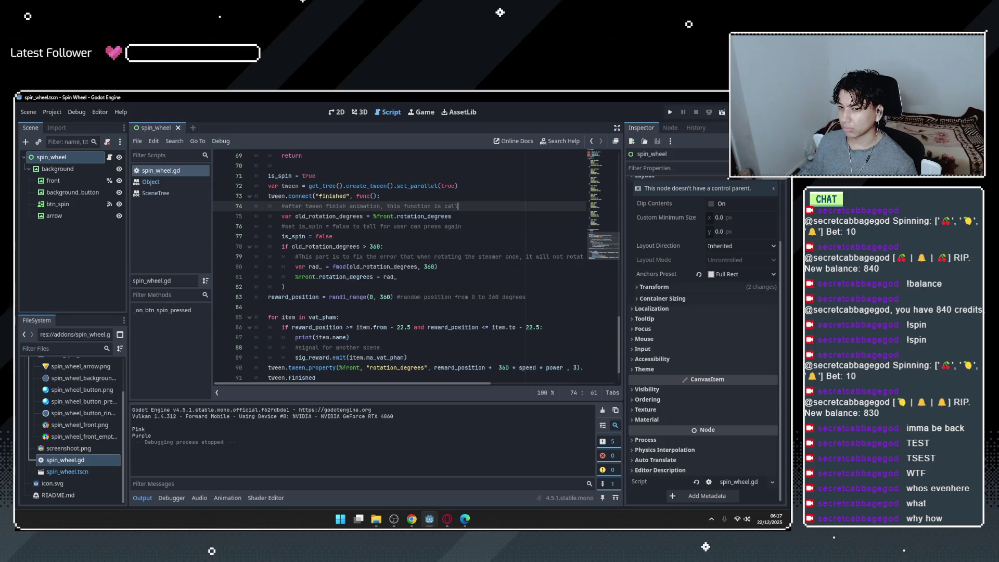
key("alt+Tab")
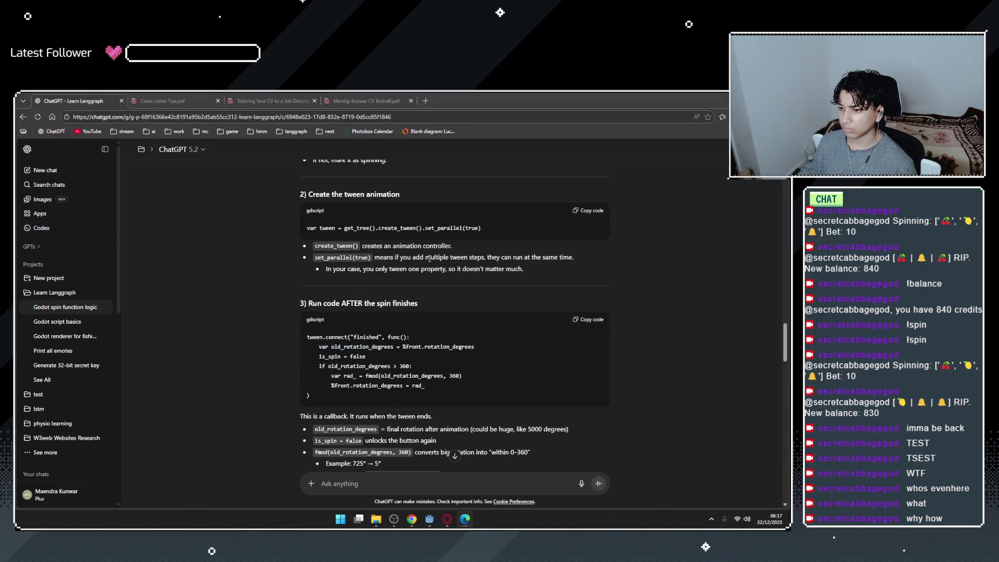
Read ChatGPT's section 3 callback description and its note about the final rotation.
scroll(432, 273, "down", 2)
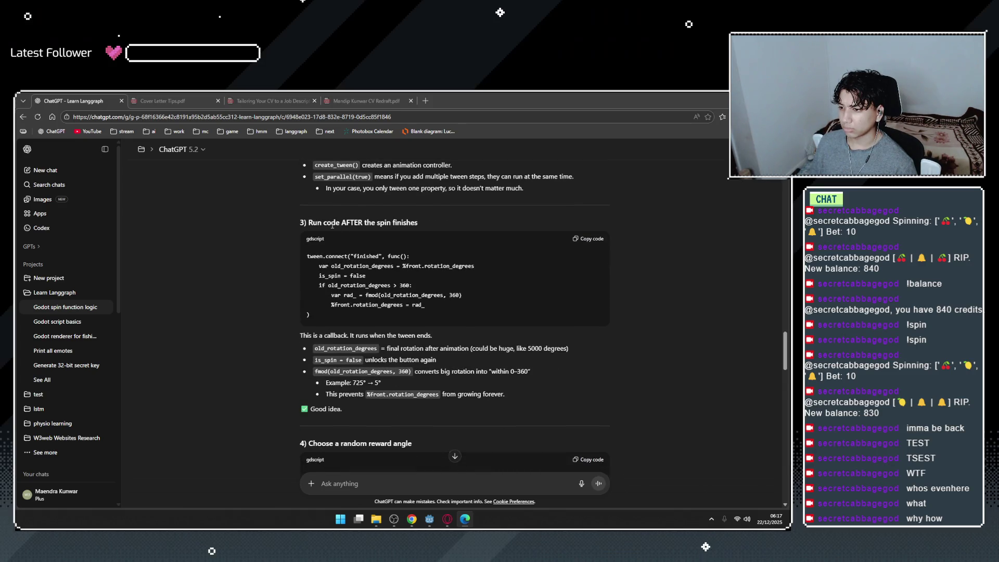
left_click_drag(313, 336, 570, 350)
left_click(363, 336)
left_click(570, 350)
double_click(505, 350)
left_click(507, 359)
Go over the is_spin unlock explanation and the %front.rotation_degrees reference, then return to Godot.
left_click_drag(368, 360, 415, 360)
left_click(447, 361)
double_click(521, 348)
left_click(474, 360)
left_click_drag(403, 268, 474, 266)
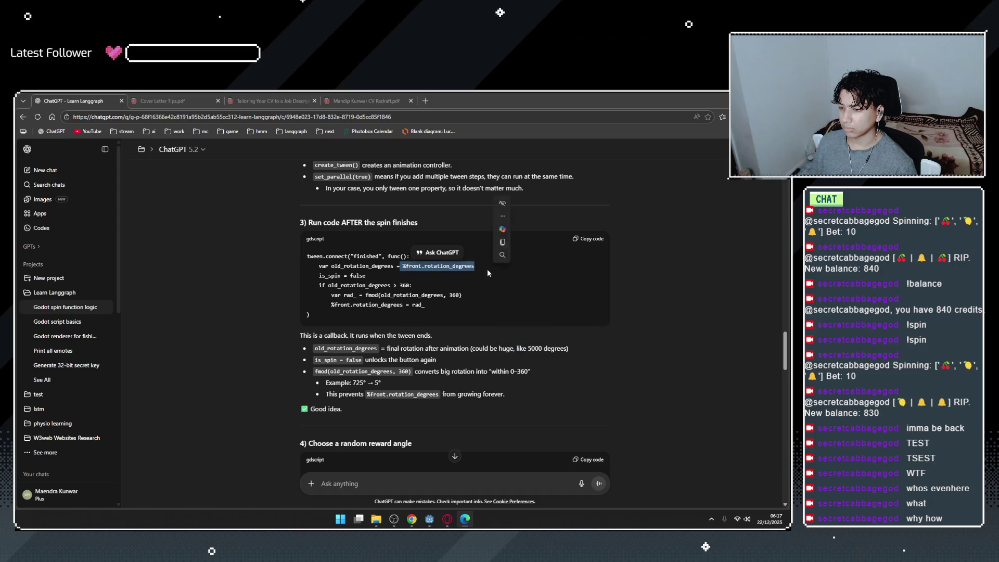
left_click(430, 519)
left_click(453, 469)
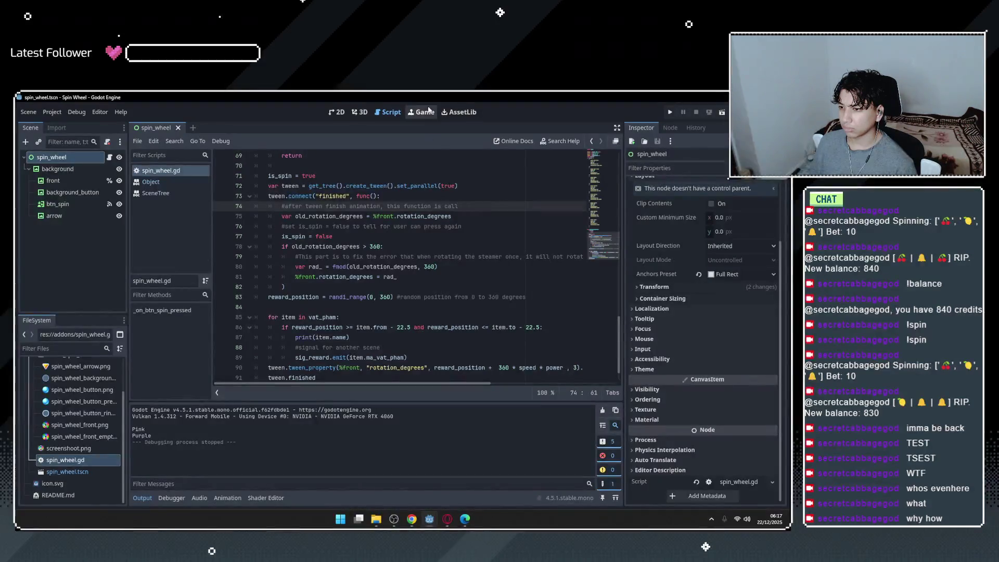
Run the project, spin the wheel twice to get Pink then Blue, and close the game.
left_click(672, 110)
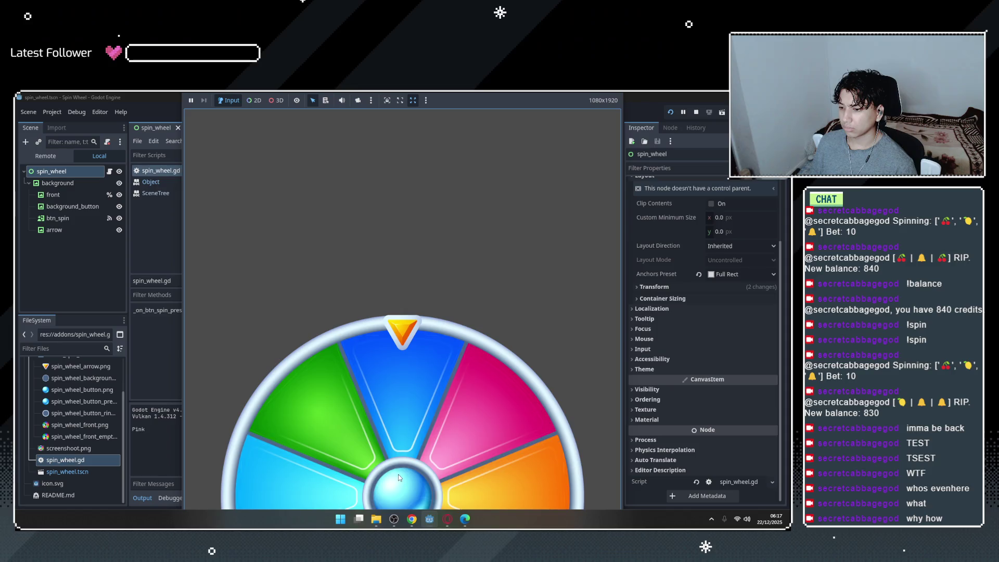
left_click(398, 477)
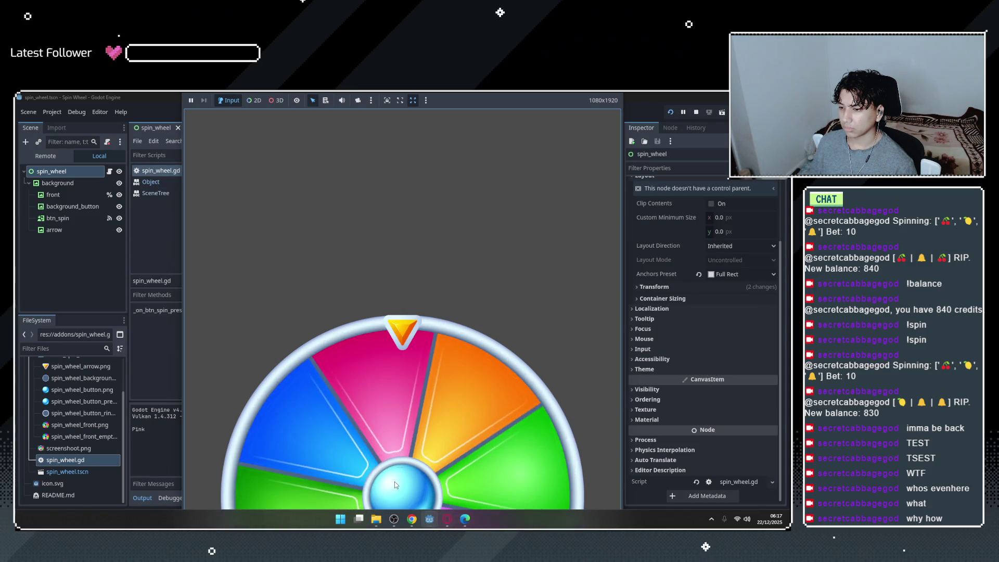
left_click(397, 487)
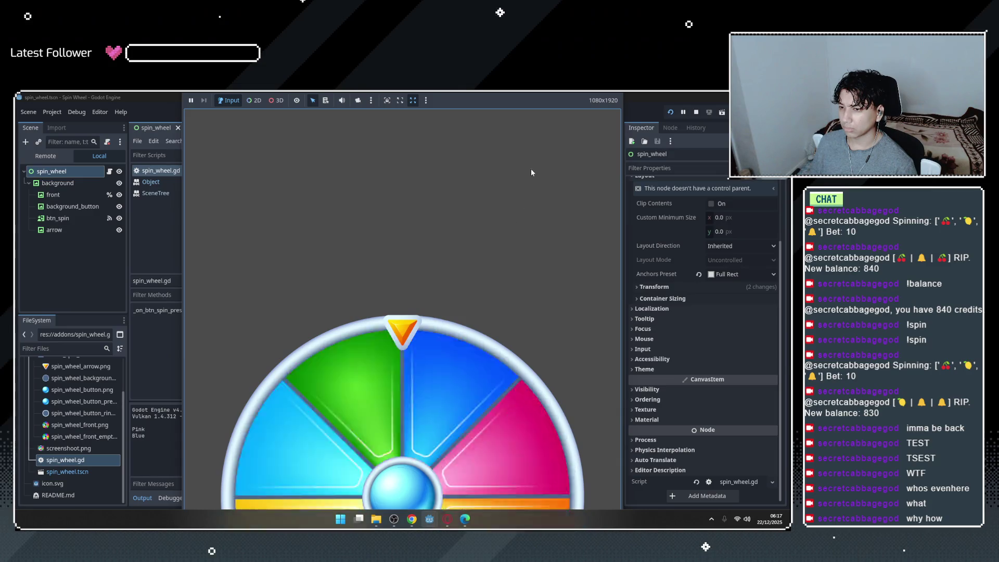
mouse_move(436, 521)
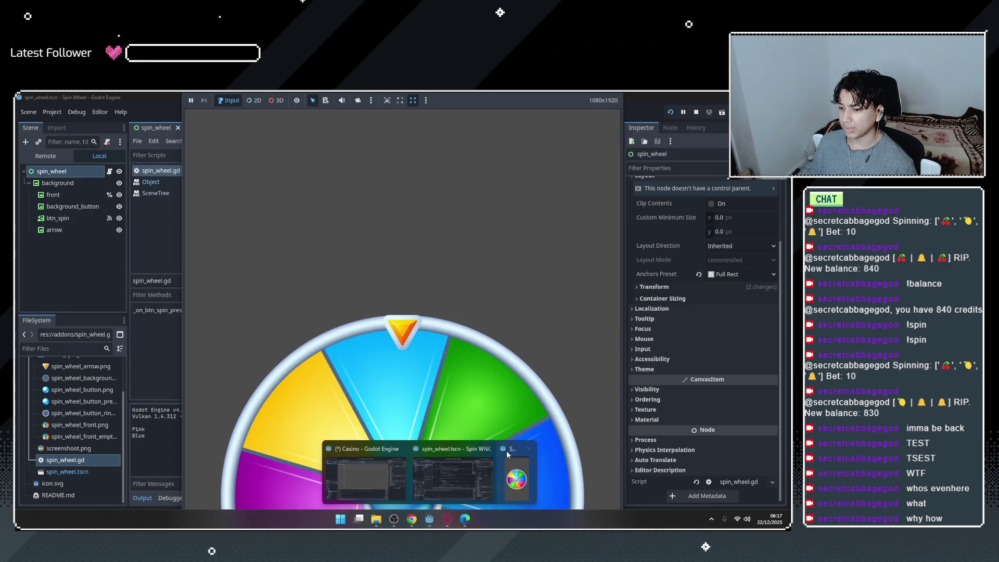
left_click(528, 450)
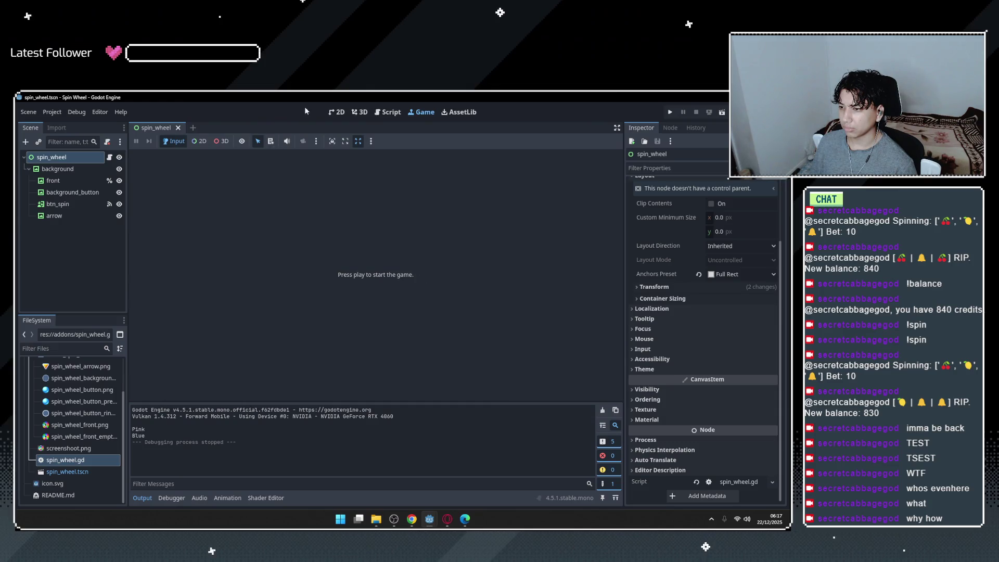
left_click(376, 112)
Inspect the old_rotation_degrees assignment on line 75 and the is_spin and > 360 lines below.
double_click(303, 217)
left_click(467, 220)
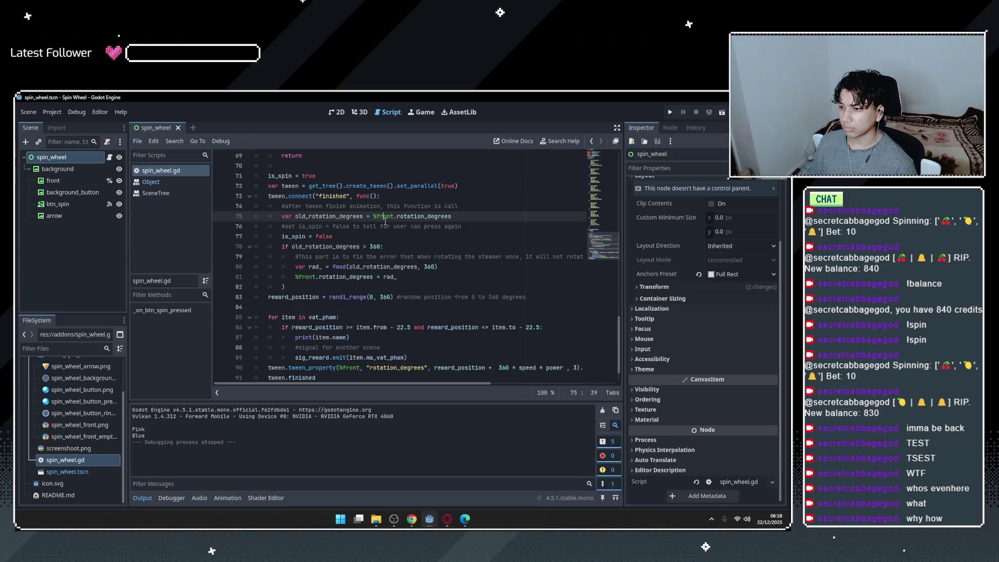
double_click(386, 217)
scroll(682, 290, "up", 3)
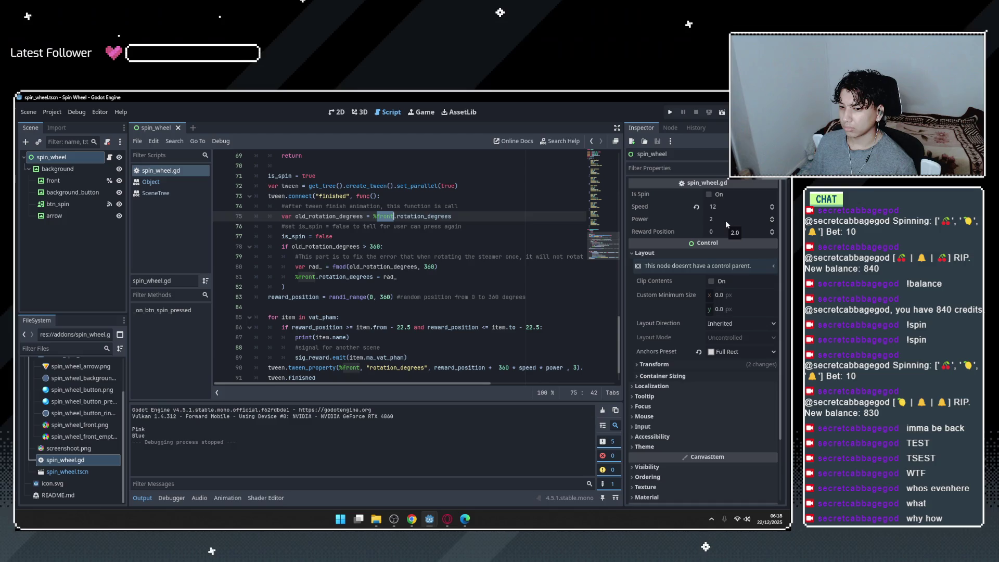
left_click(457, 214)
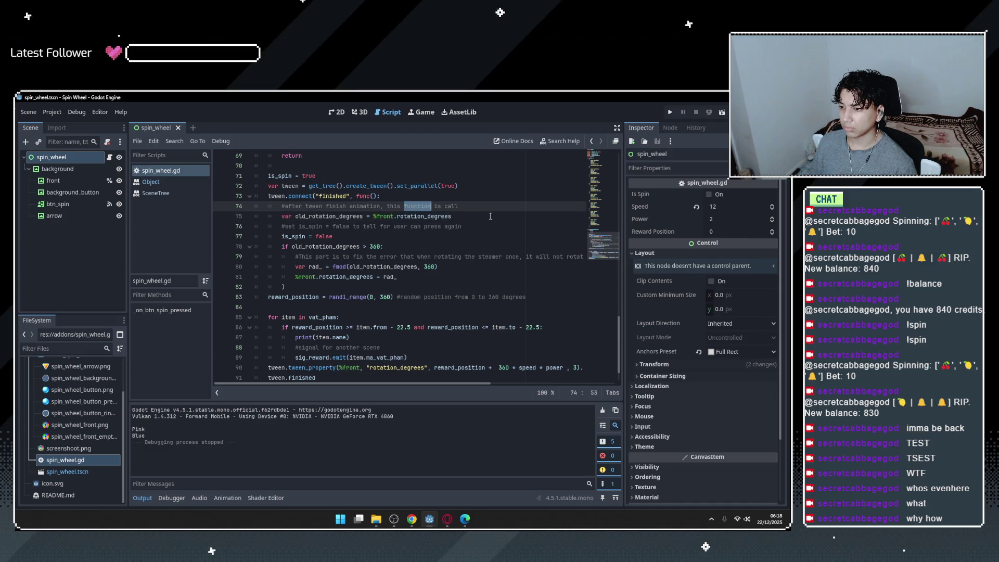
left_click(383, 224)
left_click(379, 236)
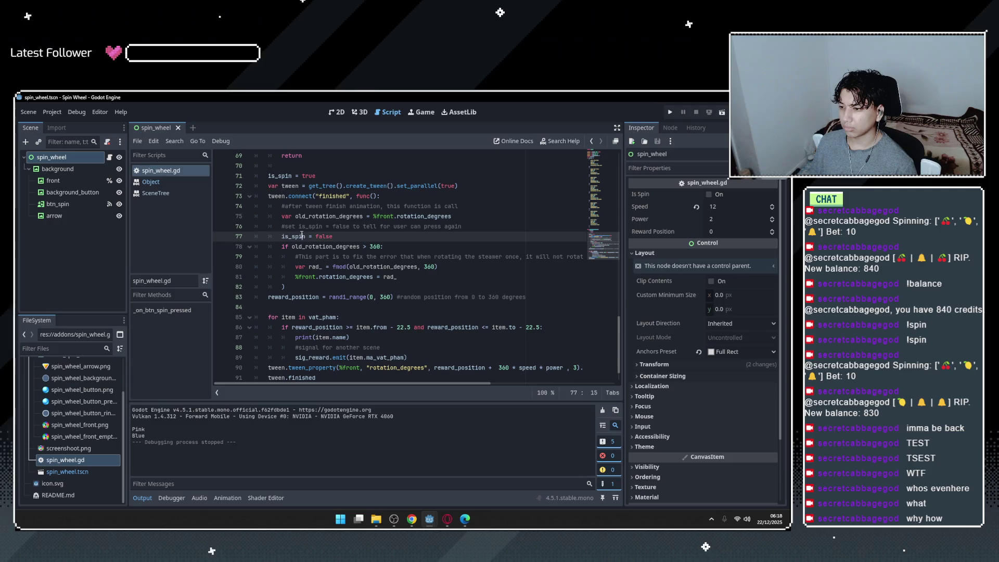
left_click(397, 247)
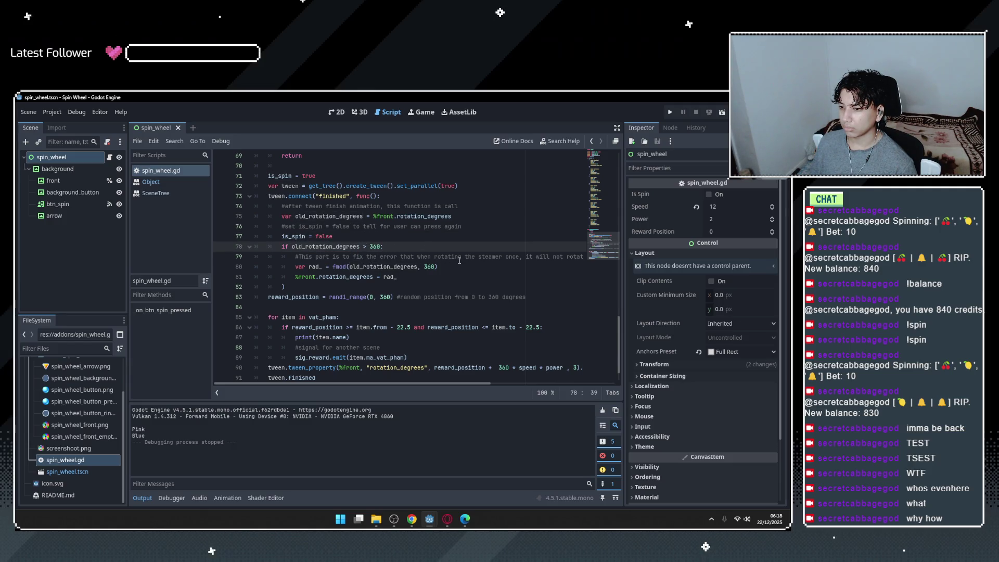
Read the comment on line 79 and look up the fmod documentation.
scroll(537, 266, "up", 2)
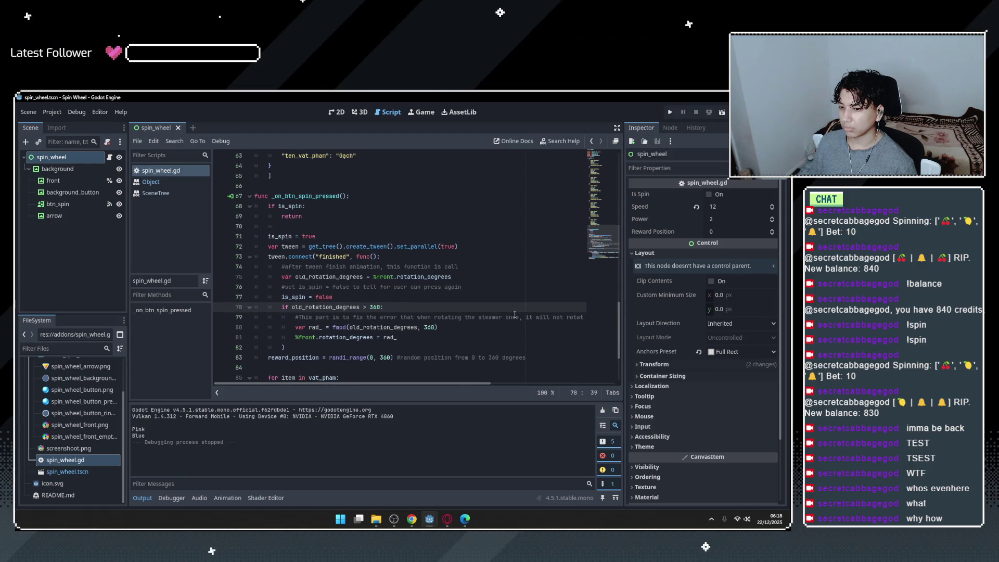
left_click_drag(540, 317, 256, 316)
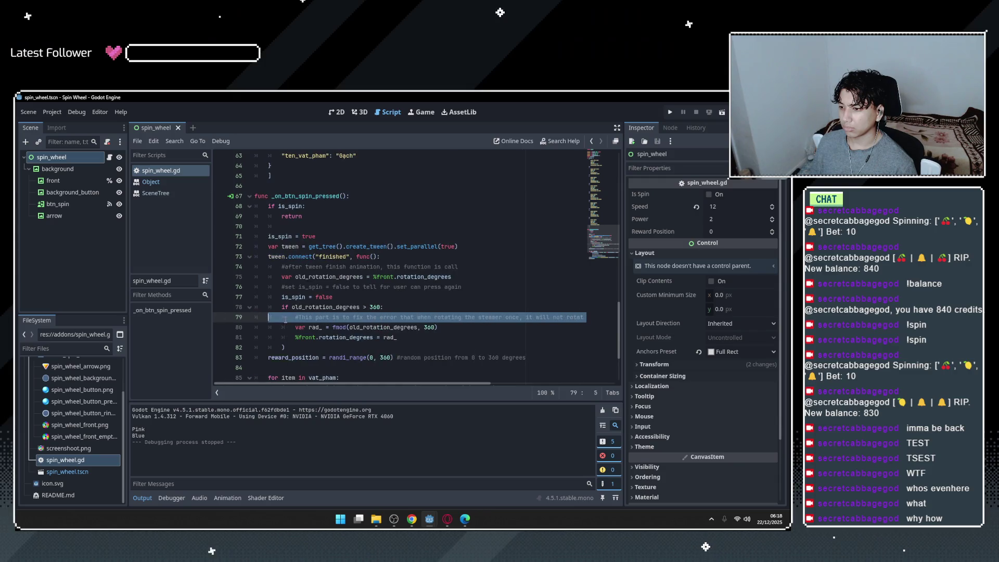
left_click(365, 320)
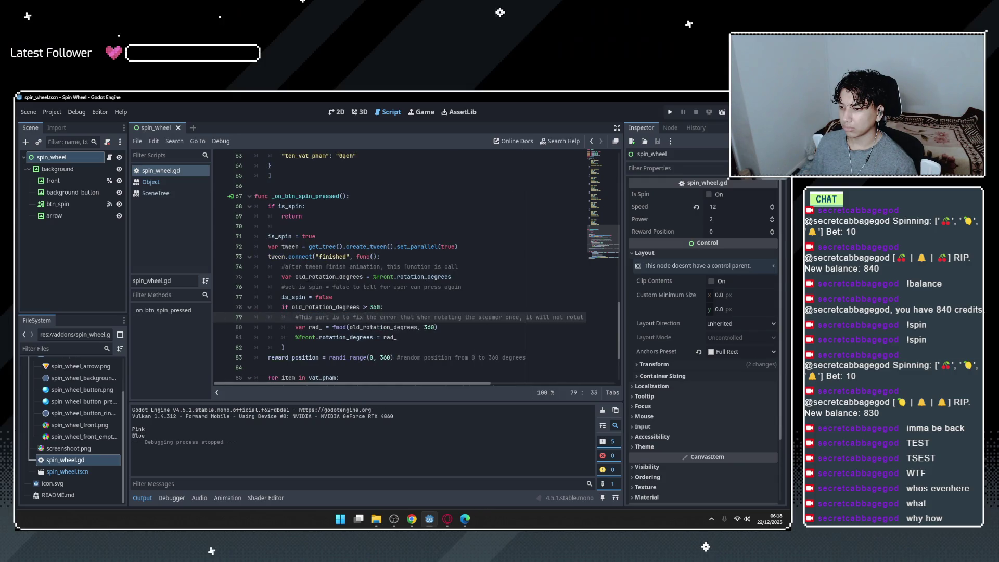
scroll(359, 323, "down", 1)
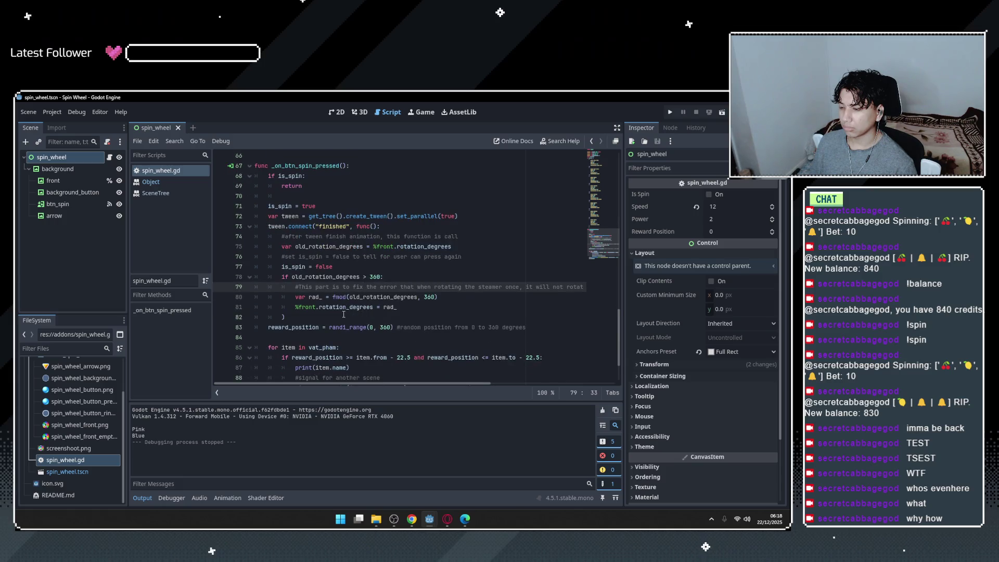
key("Down")
key("End")
key("Left")
key("Left")
left_click(335, 297)
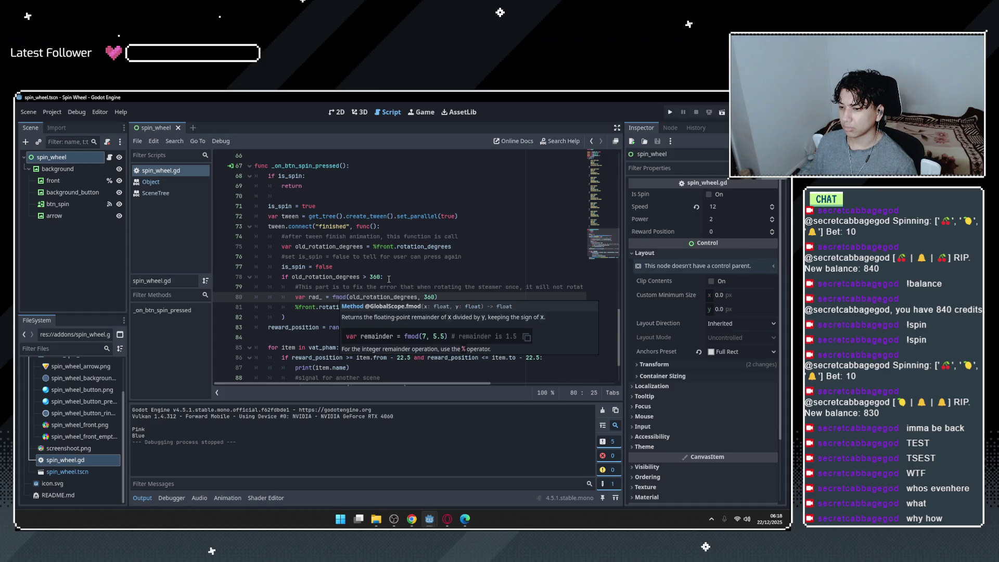
key("Up")
key("Up")
key("End")
Review the rest of the callback through line 82, then switch to ChatGPT's explanation.
left_click(373, 300)
scroll(375, 292, "down", 1)
left_click(376, 285)
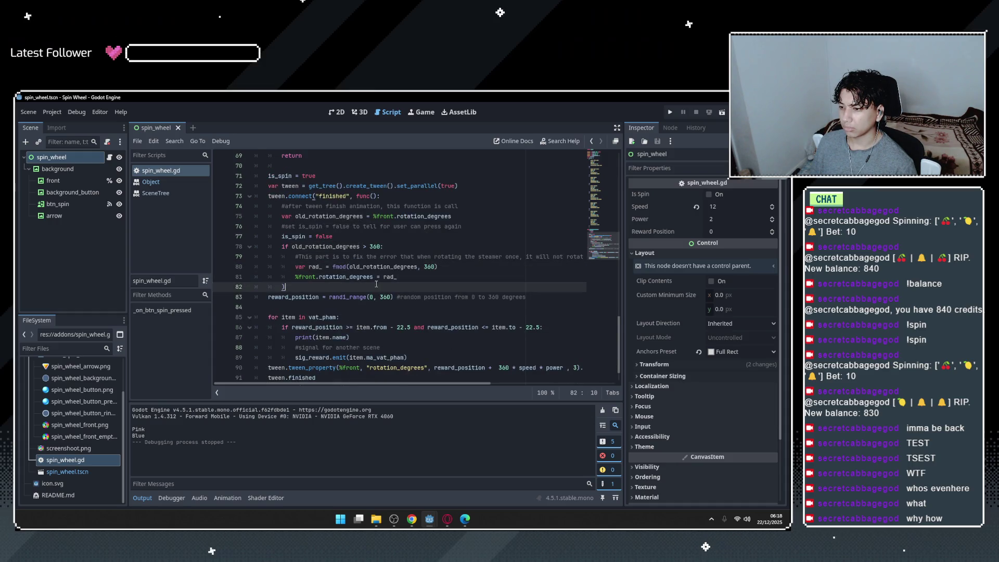
double_click(309, 277)
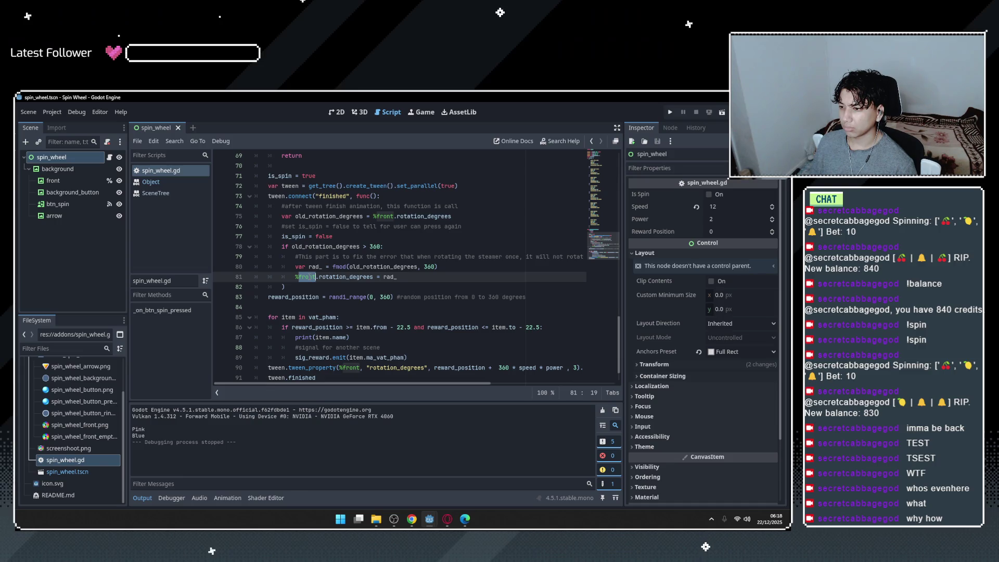
scroll(401, 247, "up", 1)
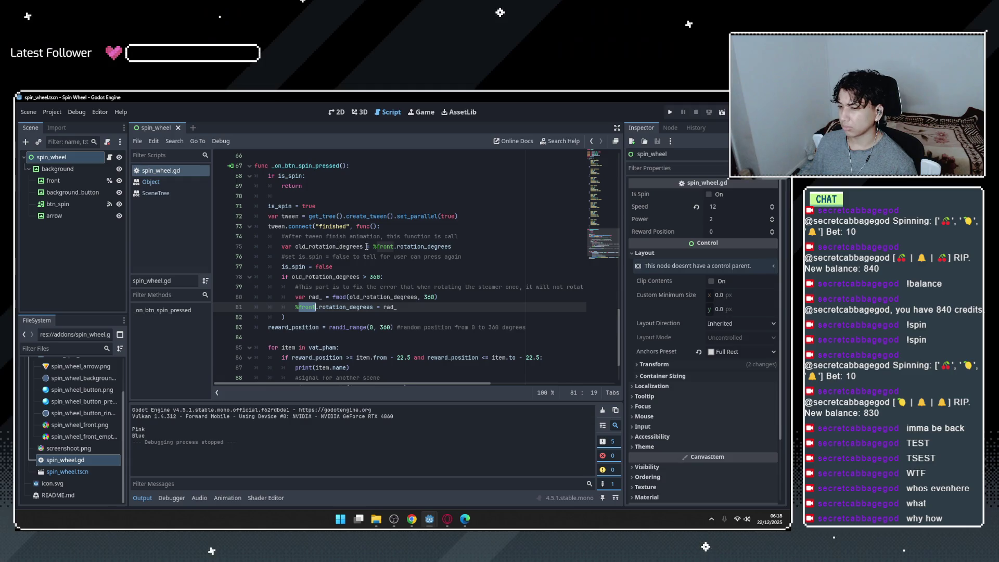
key("alt+Tab")
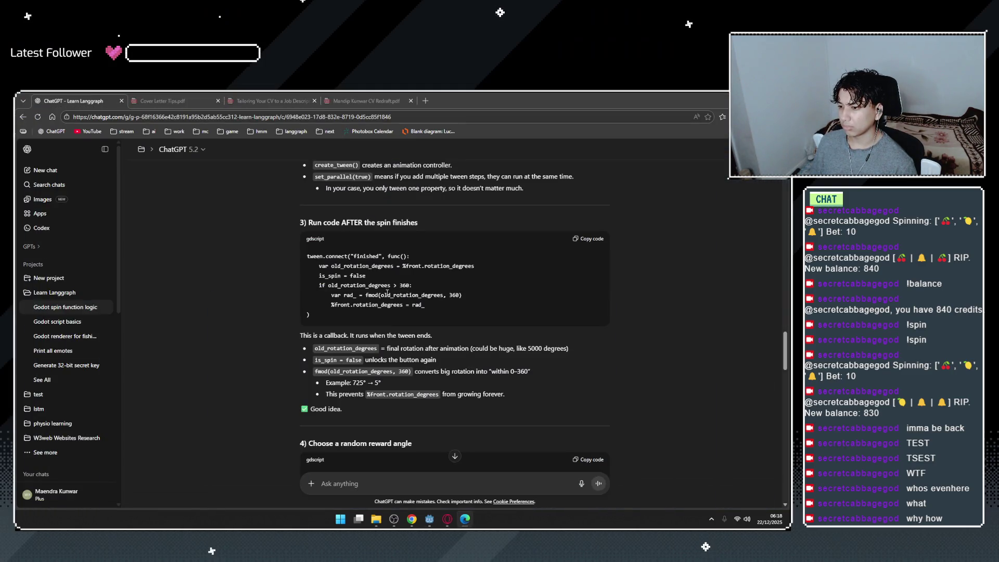
Scroll ChatGPT's answer to section 4 on the randi_range reward angle, then bring up OBS Studio.
scroll(405, 314, "down", 3)
scroll(406, 314, "down", 1)
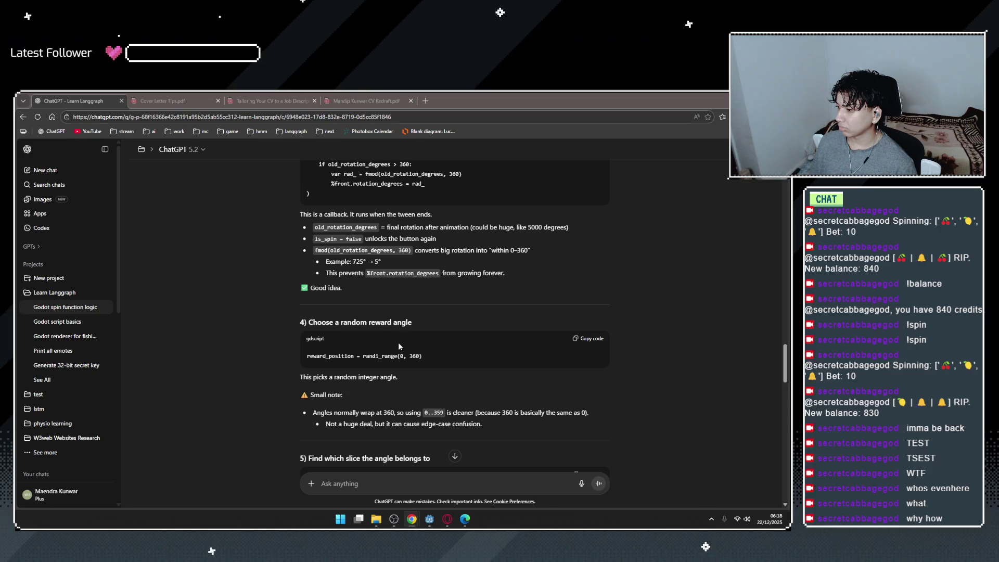
left_click(394, 519)
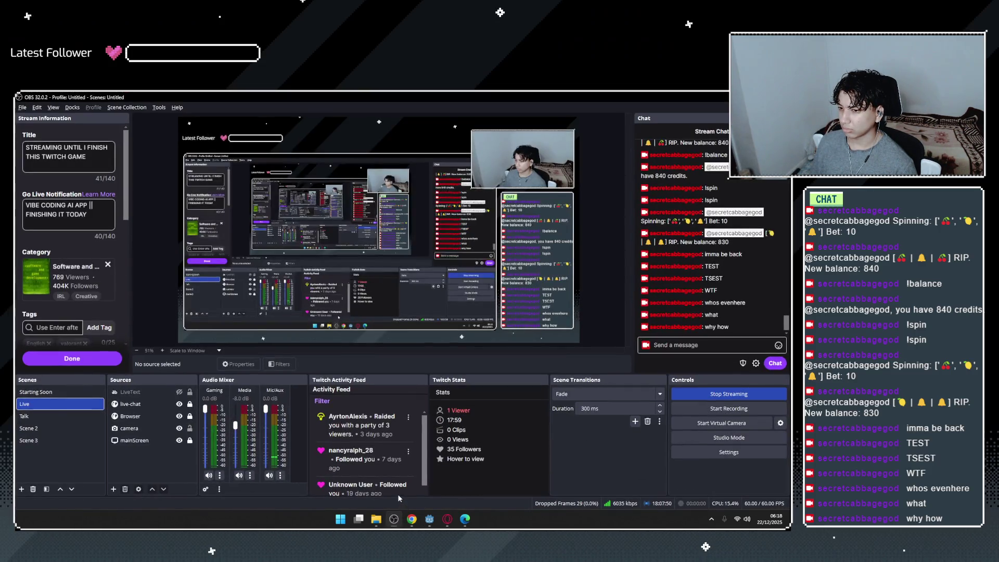
Put Scene 2 on stream briefly, switch back to Live, then bring up the YouTube video.
left_click(43, 429)
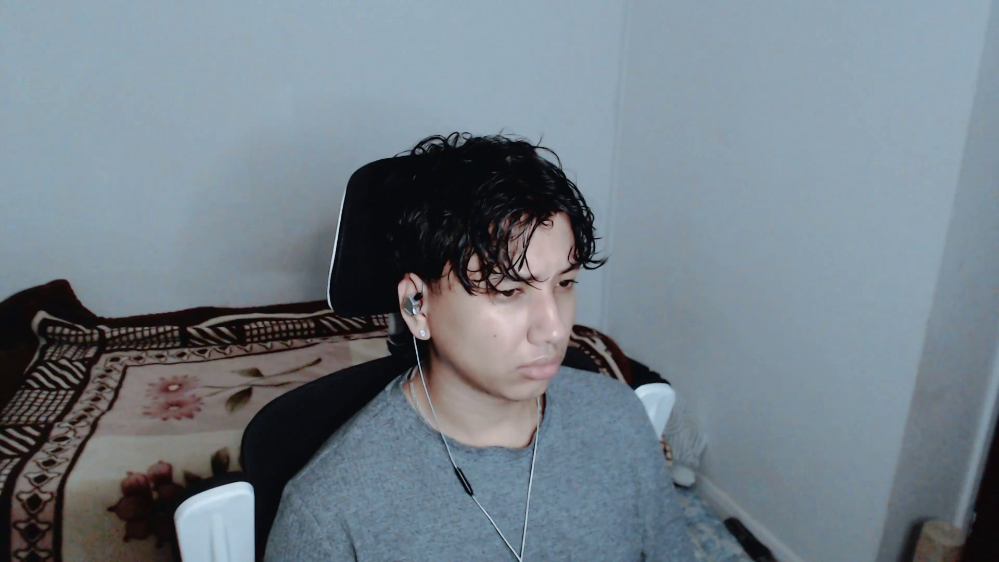
left_click(31, 404)
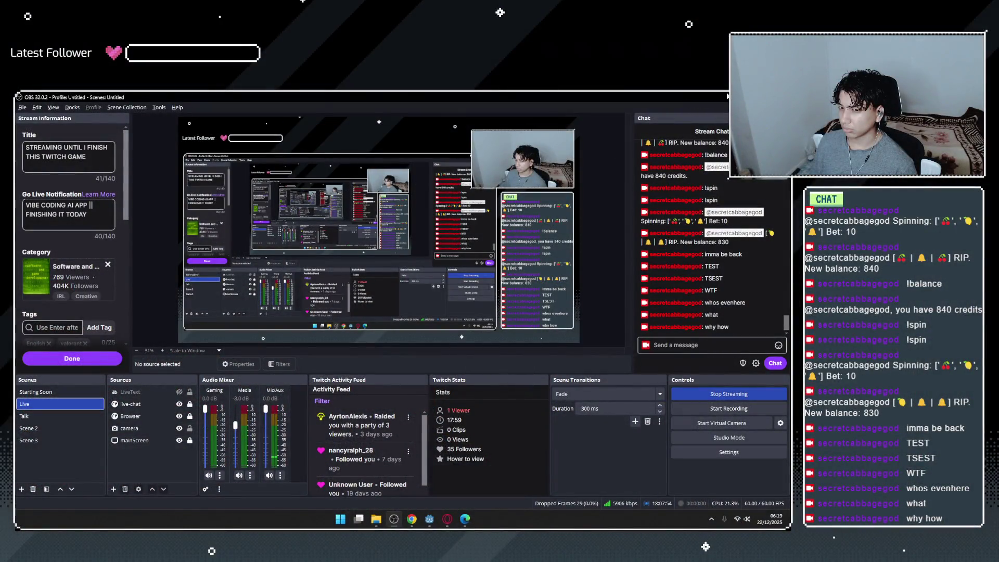
key("alt+Tab")
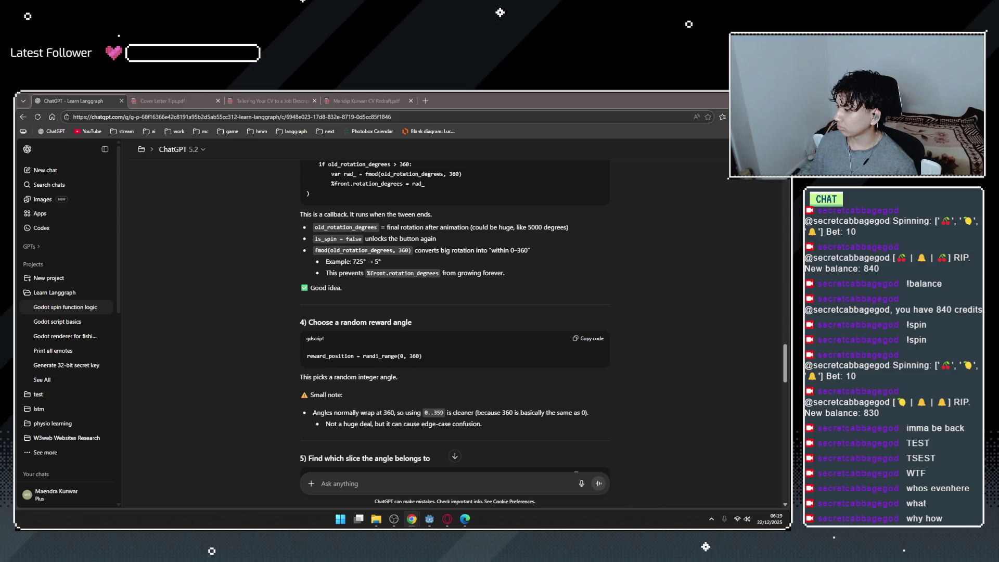
key("alt+Tab")
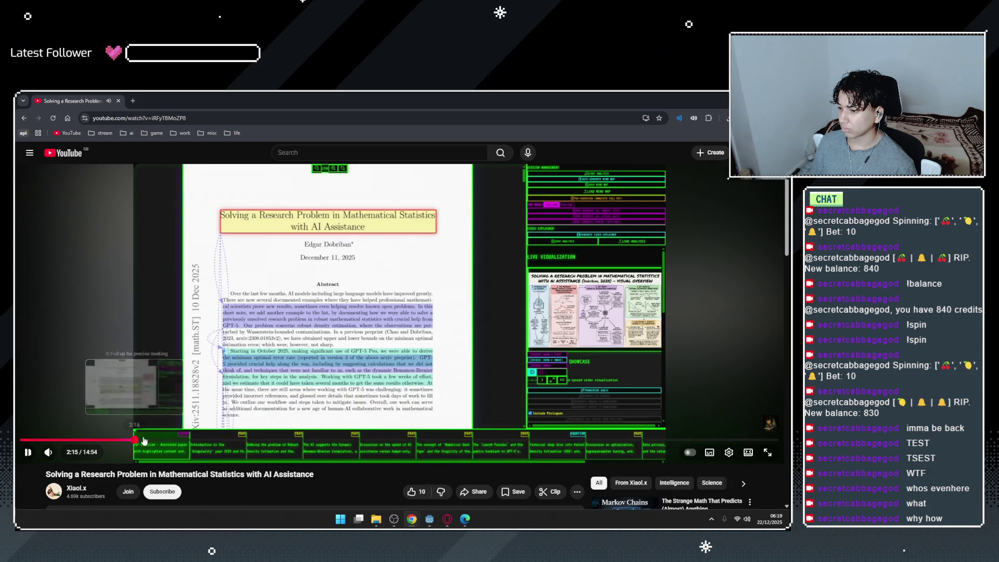
Skim the statistics-paper video, jumping to 2:15, pausing, resuming, then seeking to about 6:23.
left_click(135, 440)
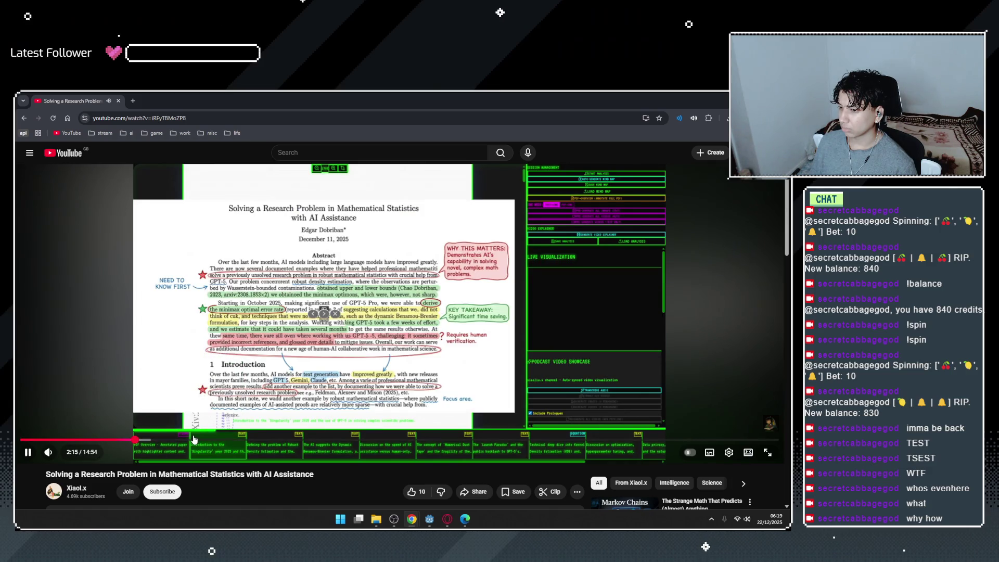
left_click(311, 365)
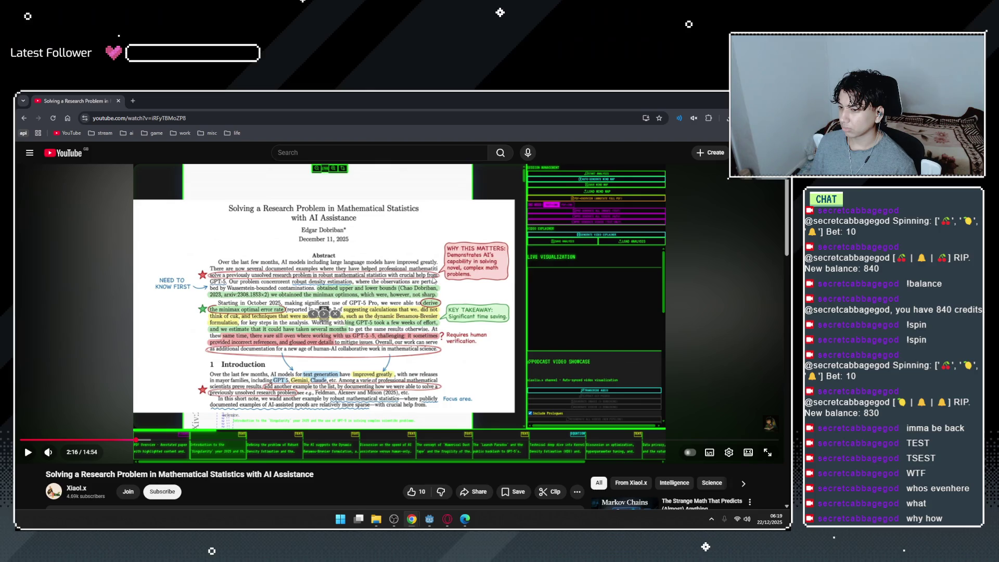
left_click(433, 281)
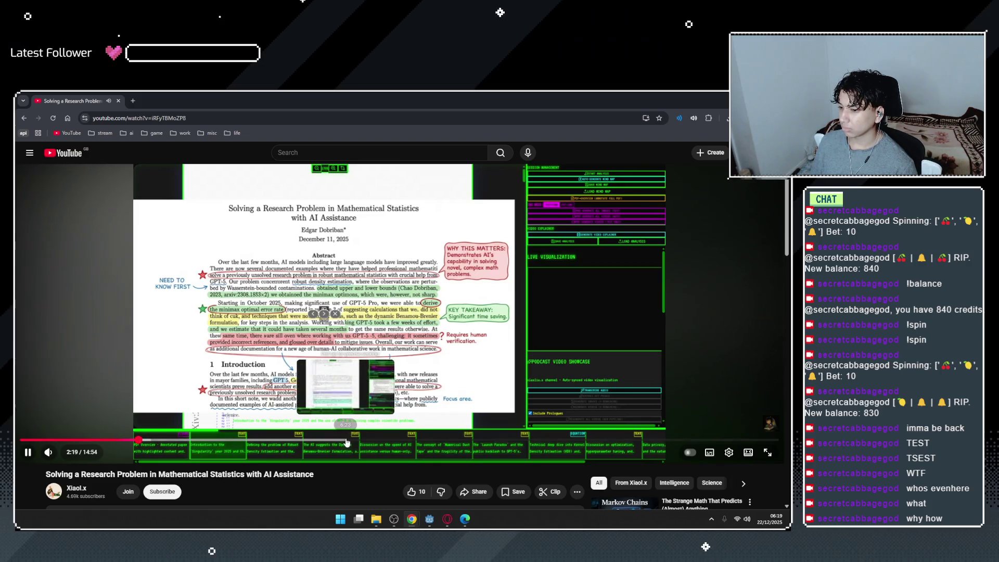
left_click(350, 440)
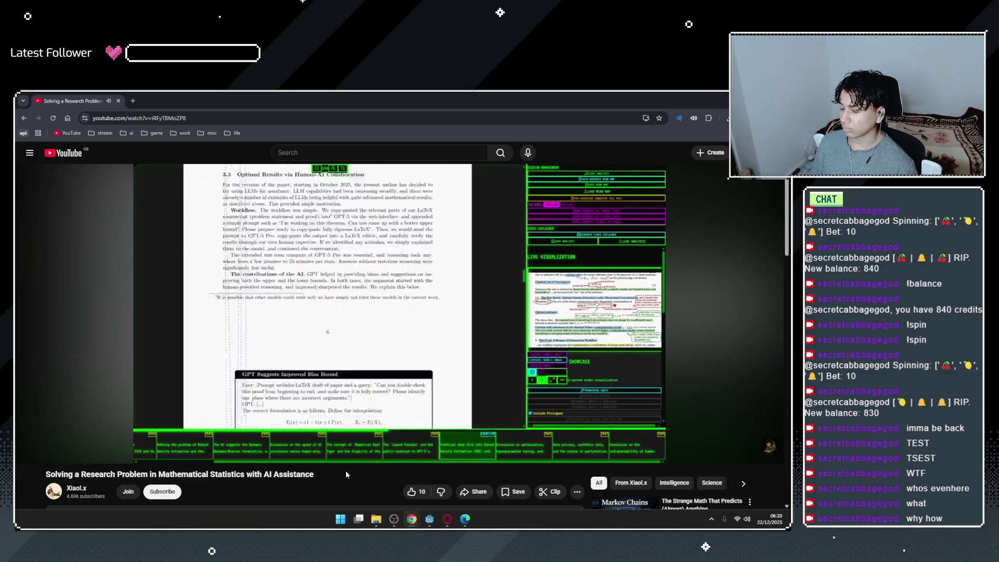
mouse_move(321, 280)
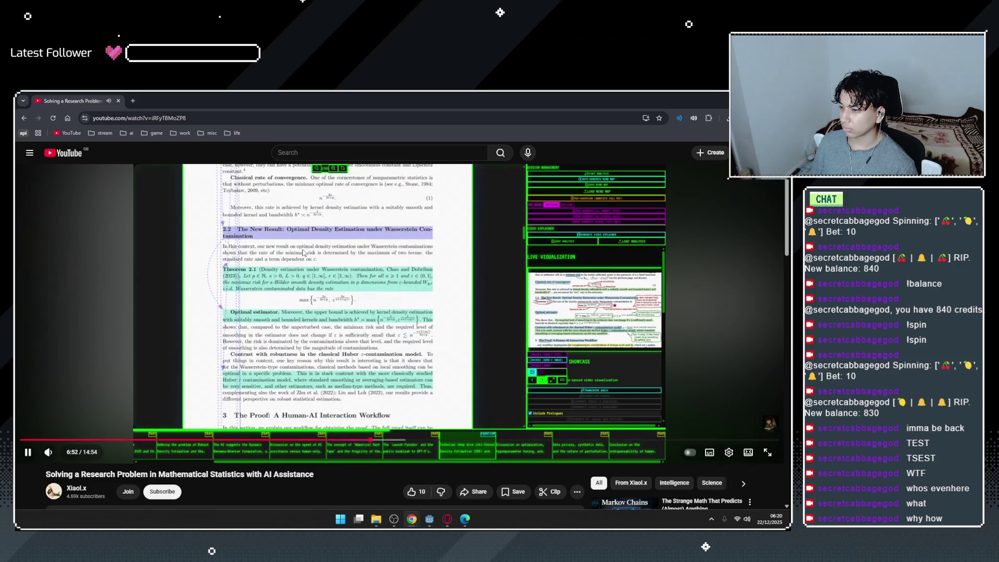
left_click(113, 184)
Open the YouTube home feed in a new tab, scroll it, then return to ChatGPT's spin-code explanation.
middle_click(64, 153)
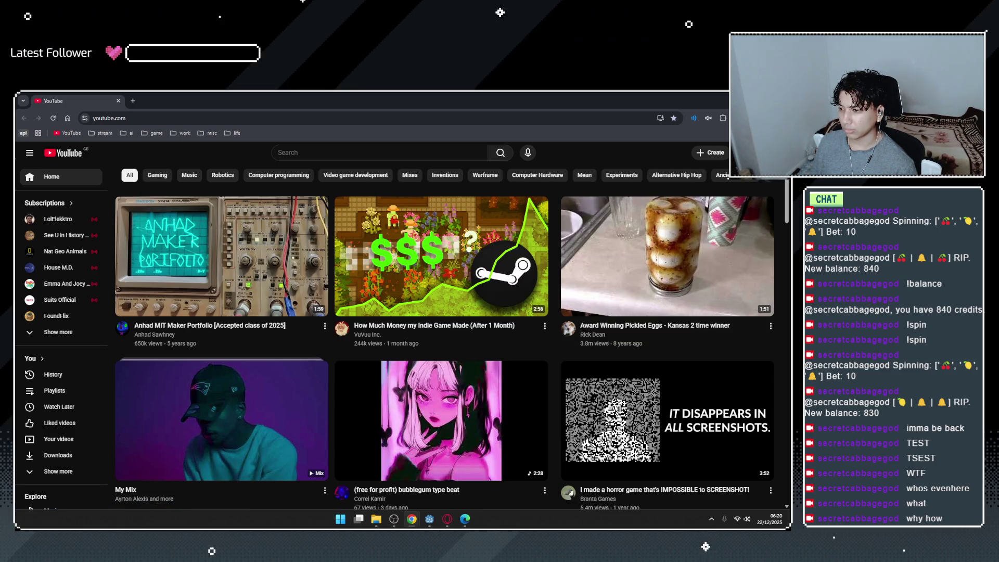
scroll(622, 239, "down", 2)
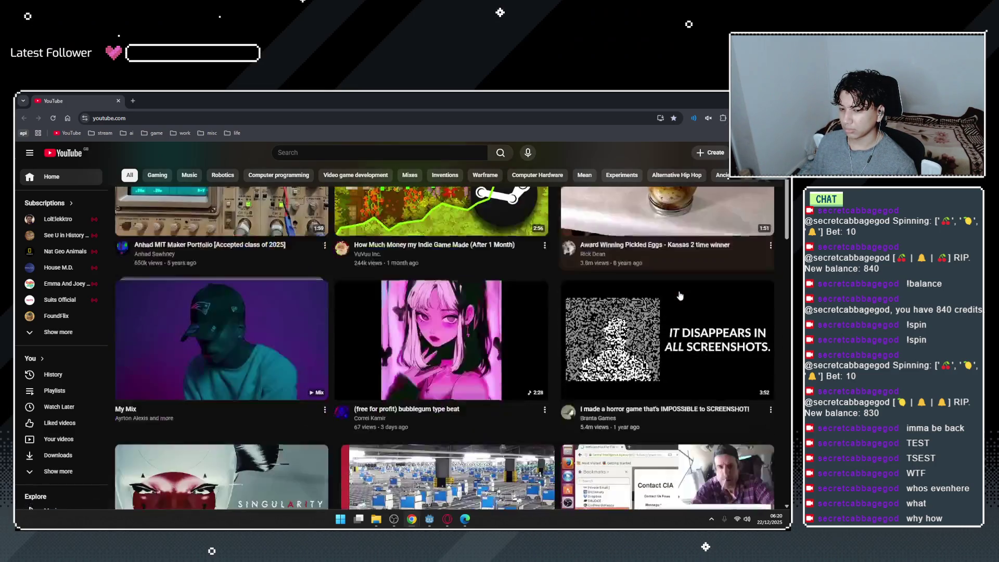
scroll(677, 292, "down", 1)
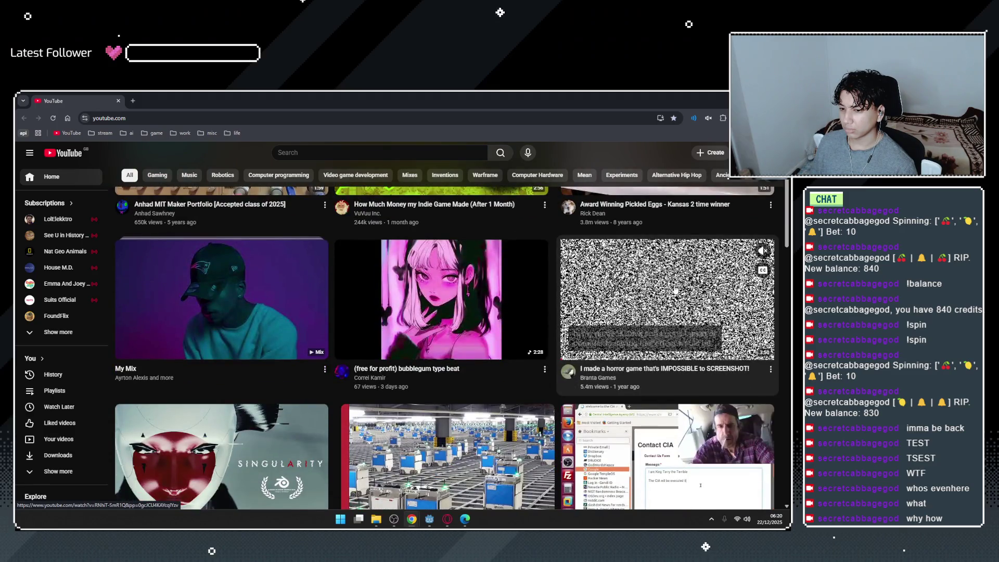
scroll(677, 293, "down", 1)
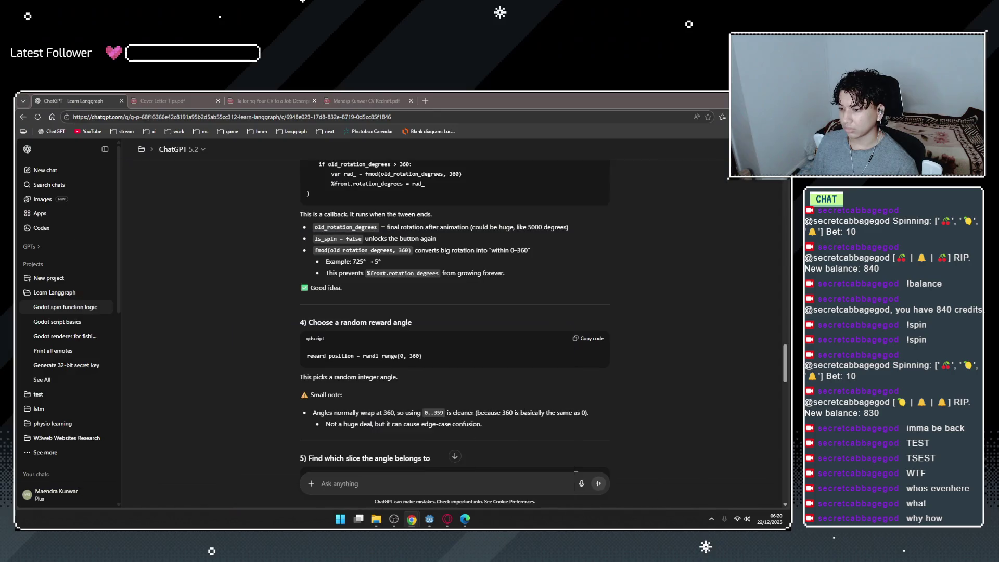
key("alt+Tab")
scroll(380, 242, "up", 3)
scroll(324, 299, "up", 1)
left_click(324, 299)
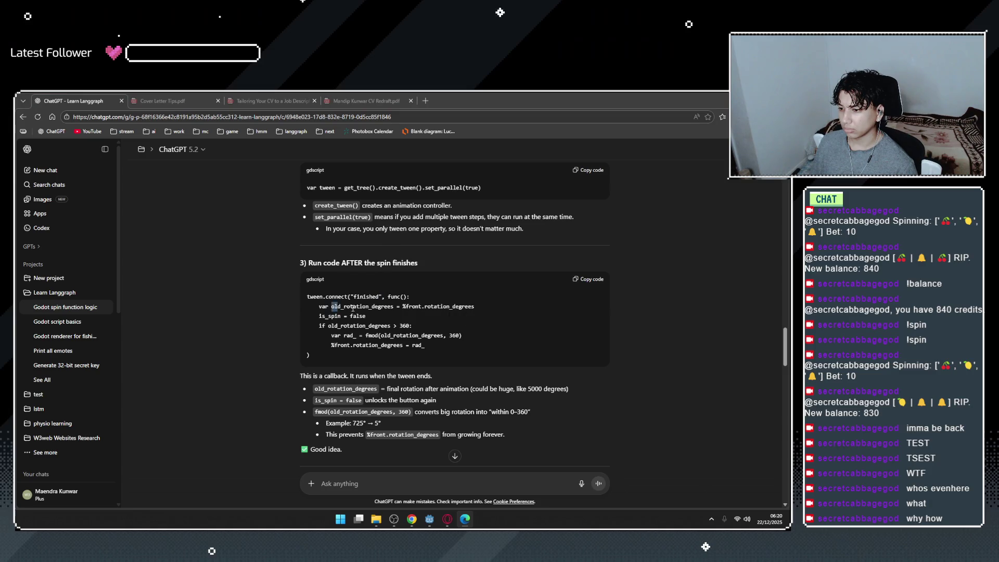
Read the old_rotation_degrees fmod wrap into 0–360 and the %front.rotation_degrees notes.
left_click_drag(332, 307, 458, 309)
left_click(404, 386)
scroll(404, 386, "down", 1)
left_click_drag(422, 374, 518, 372)
left_click(488, 374)
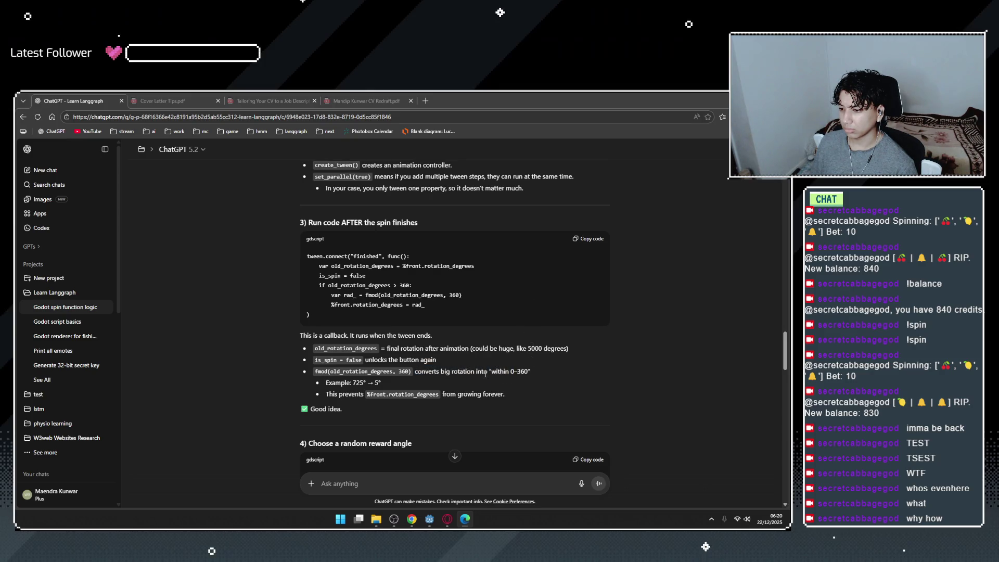
left_click_drag(370, 396, 439, 395)
left_click(347, 402)
left_click_drag(375, 397, 439, 396)
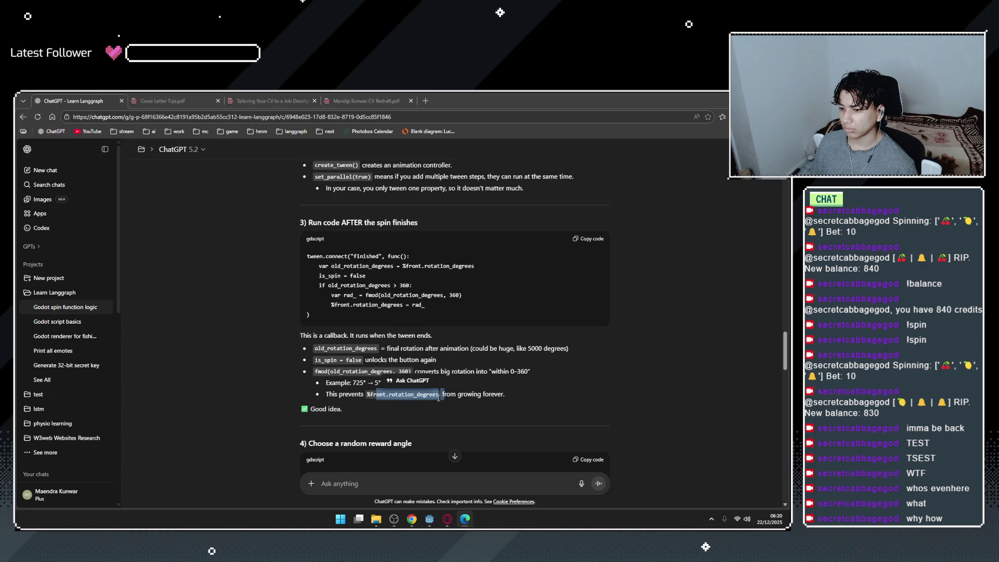
scroll(455, 338, "down", 3)
Read the reward_position line and 360-wrap note, continuing to section 5 on finding the slice.
left_click_drag(321, 323, 454, 326)
left_click(454, 326)
mouse_move(312, 356)
left_mouse_down()
mouse_move(408, 356)
mouse_move(387, 362)
left_mouse_up()
double_click(387, 378)
left_click(375, 400)
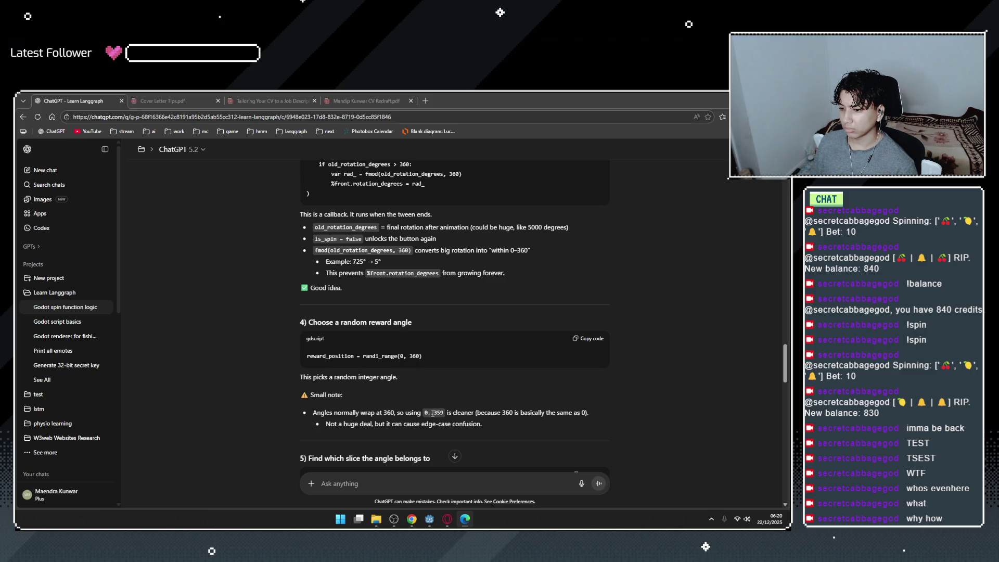
left_click_drag(455, 413, 482, 425)
scroll(429, 383, "down", 3)
scroll(428, 384, "down", 2)
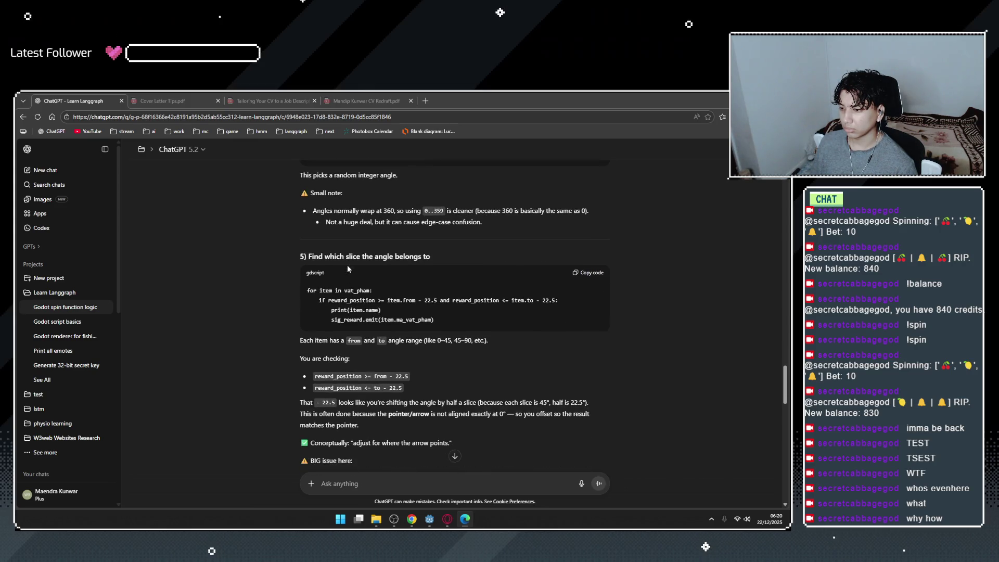
left_click_drag(361, 258, 430, 257)
left_click(425, 306)
mouse_move(428, 519)
left_click(455, 497)
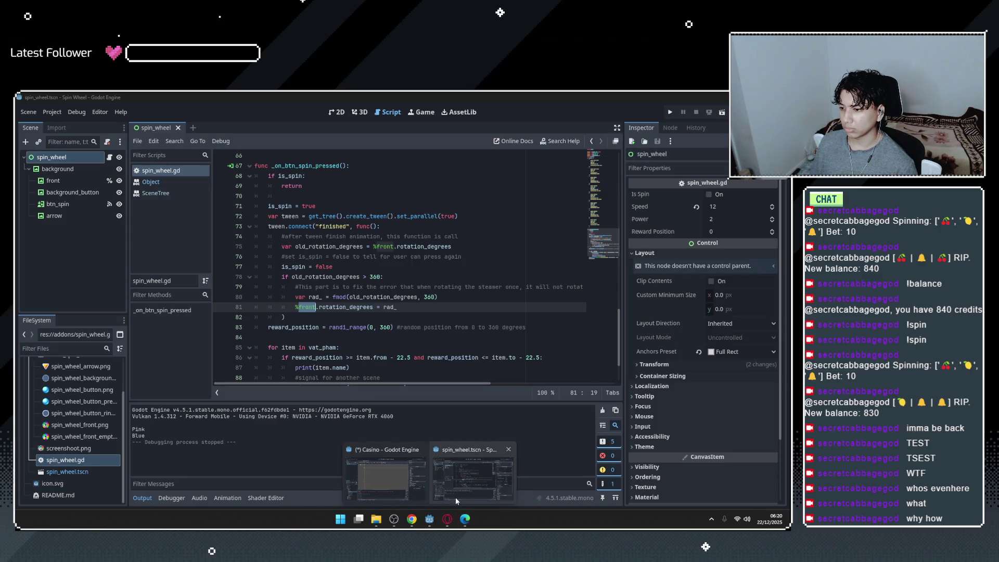
scroll(337, 354, "down", 1)
left_click(328, 318)
double_click(323, 318)
left_click(353, 314)
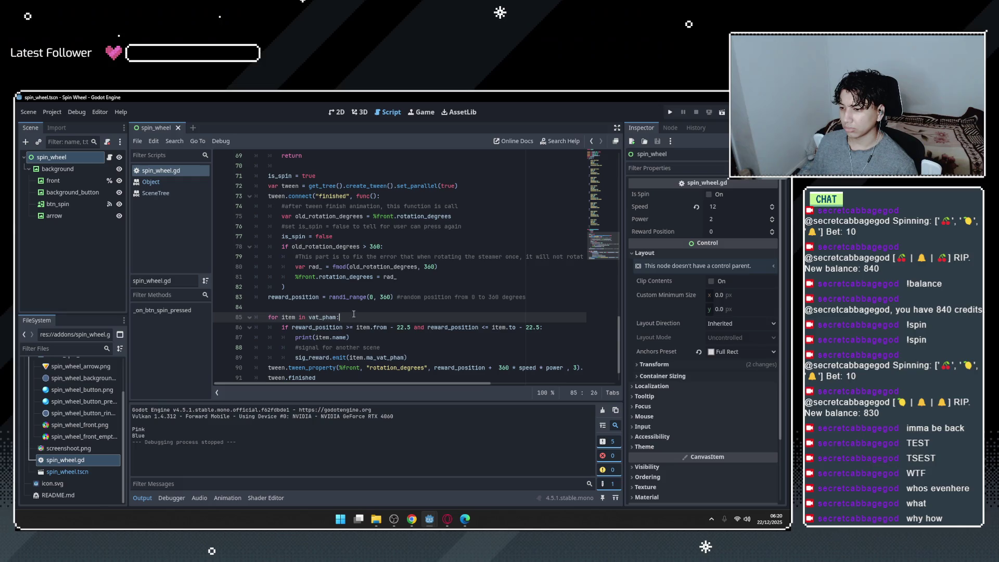
left_click(285, 327)
double_click(286, 327)
left_click(348, 327)
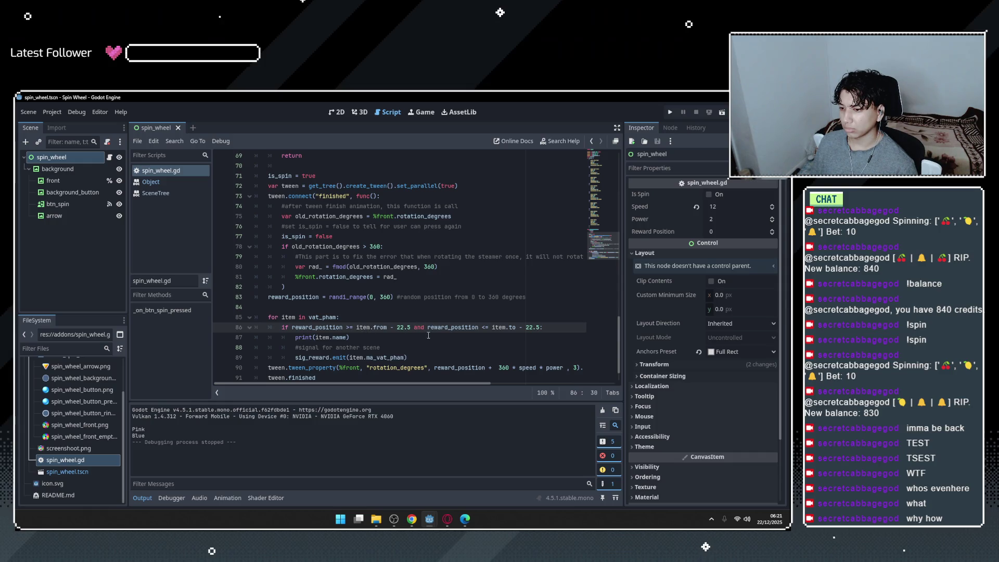
scroll(411, 327, "down", 1)
left_click(404, 337)
left_click(422, 315)
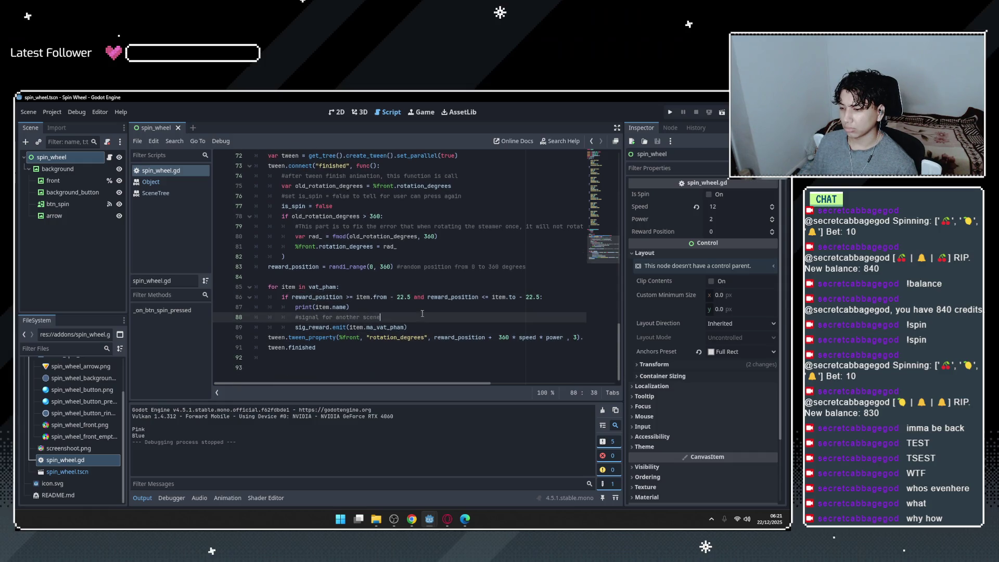
double_click(329, 298)
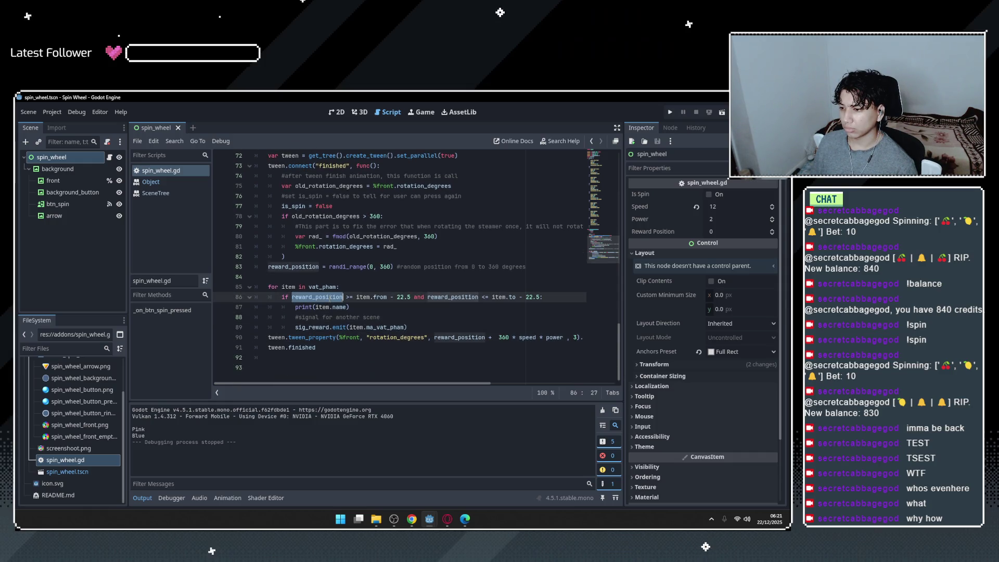
double_click(357, 297)
double_click(380, 297)
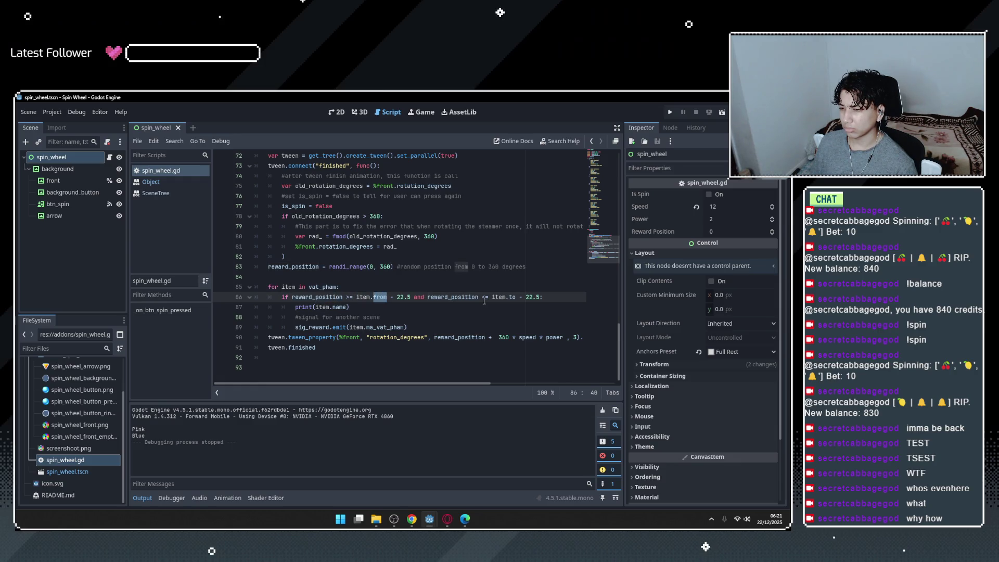
key("alt+Tab")
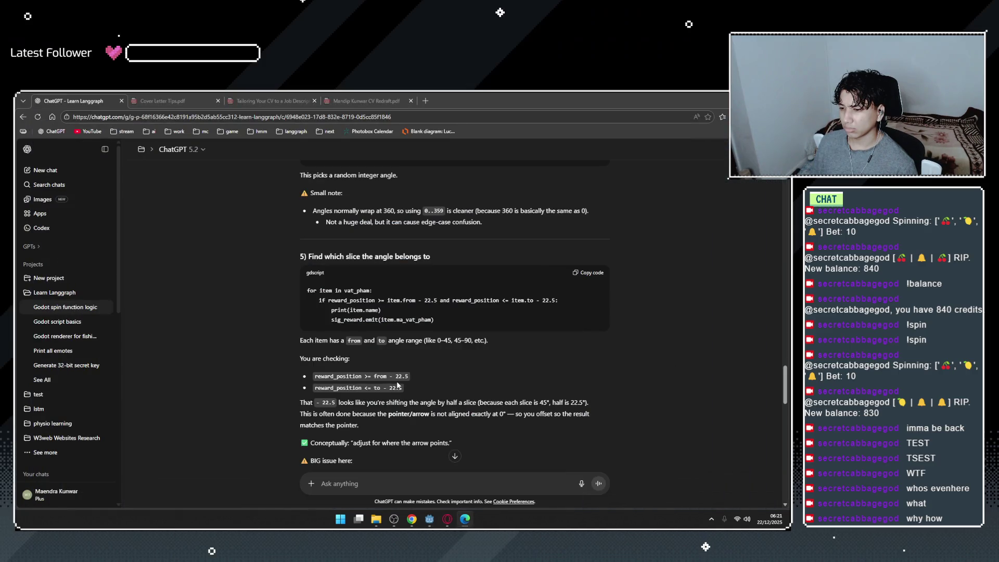
Compare reward_position in ChatGPT's code with the Godot script and read the half-slice offset explanation.
left_click(331, 319)
double_click(476, 300)
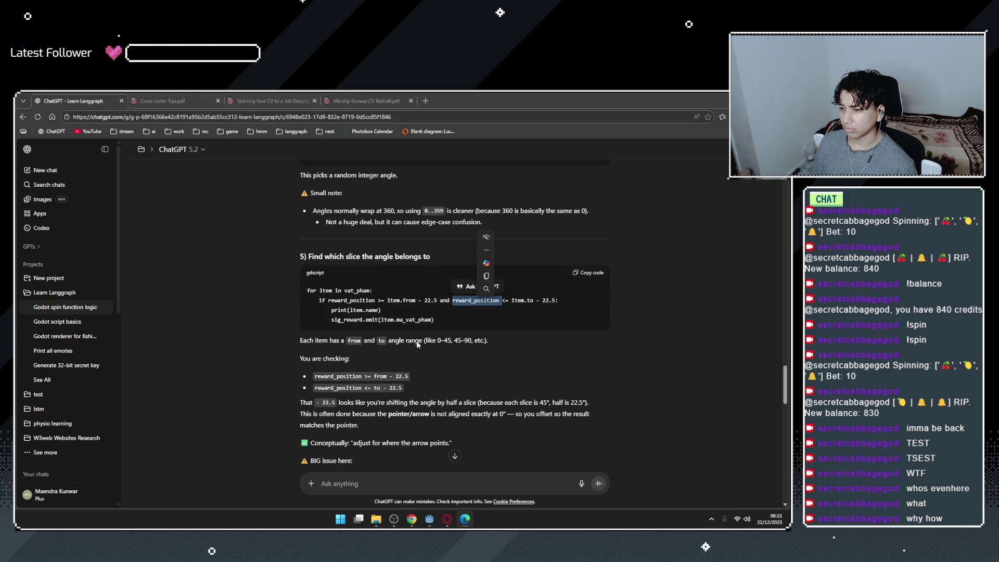
key("alt+Tab")
key("alt+Tab")
scroll(412, 398, "down", 1)
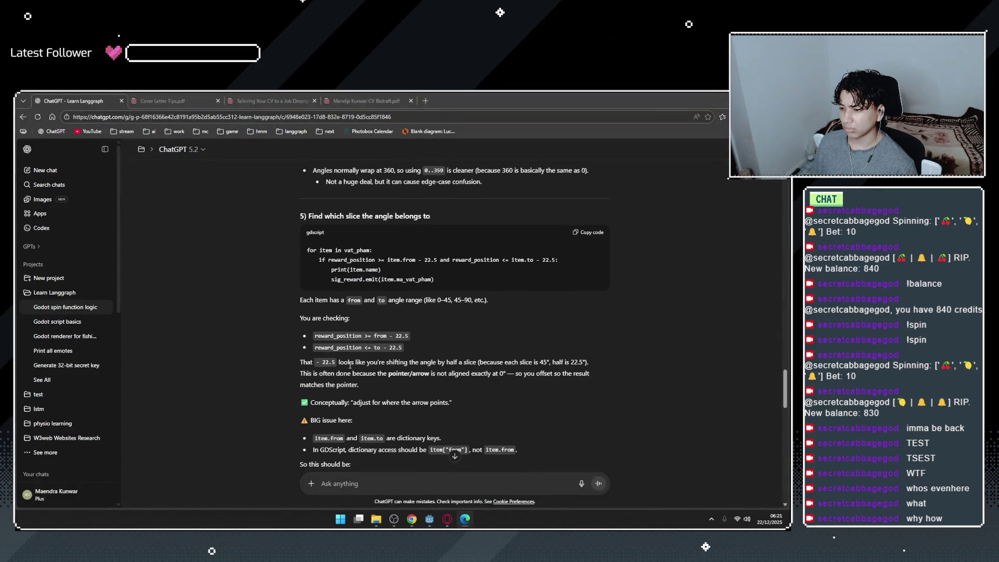
left_click_drag(477, 363, 587, 363)
left_click(533, 369)
left_click_drag(323, 337, 387, 338)
left_click(365, 336)
left_click(387, 351)
Study the > and <= to - 22.5 comparison conditions in the slice check.
left_click_drag(366, 348, 403, 348)
left_click(383, 364)
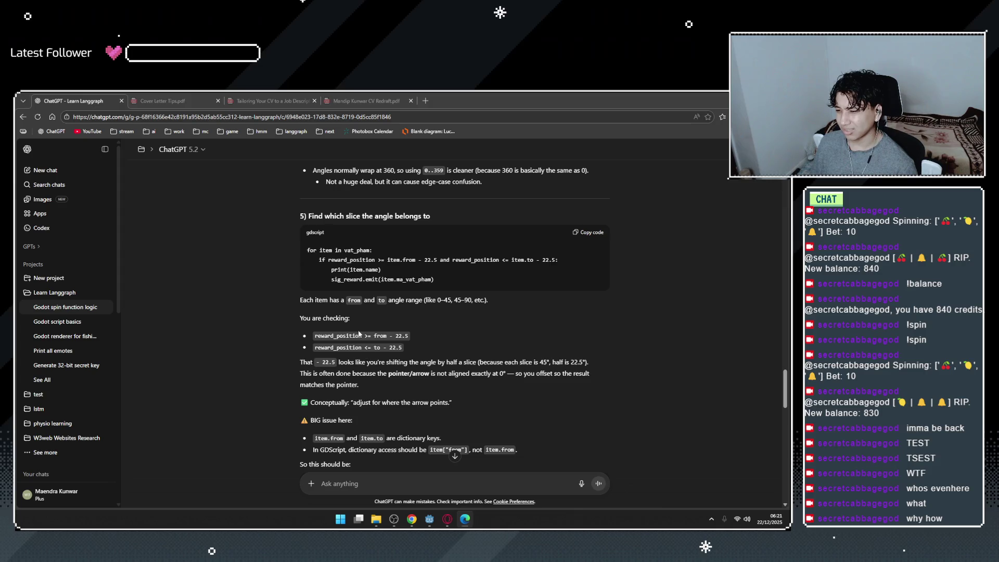
scroll(381, 371, "up", 3)
scroll(380, 367, "down", 3)
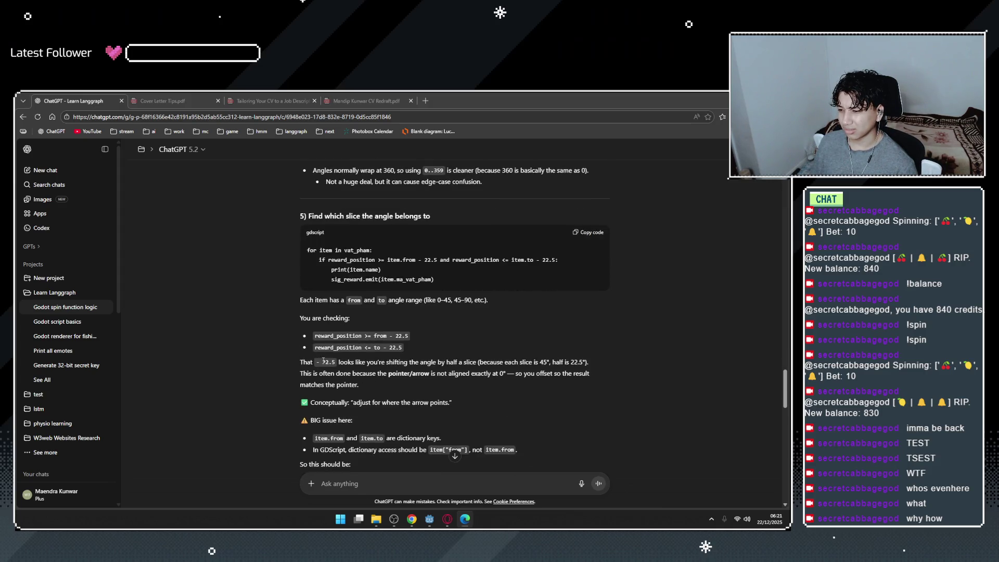
double_click(367, 336)
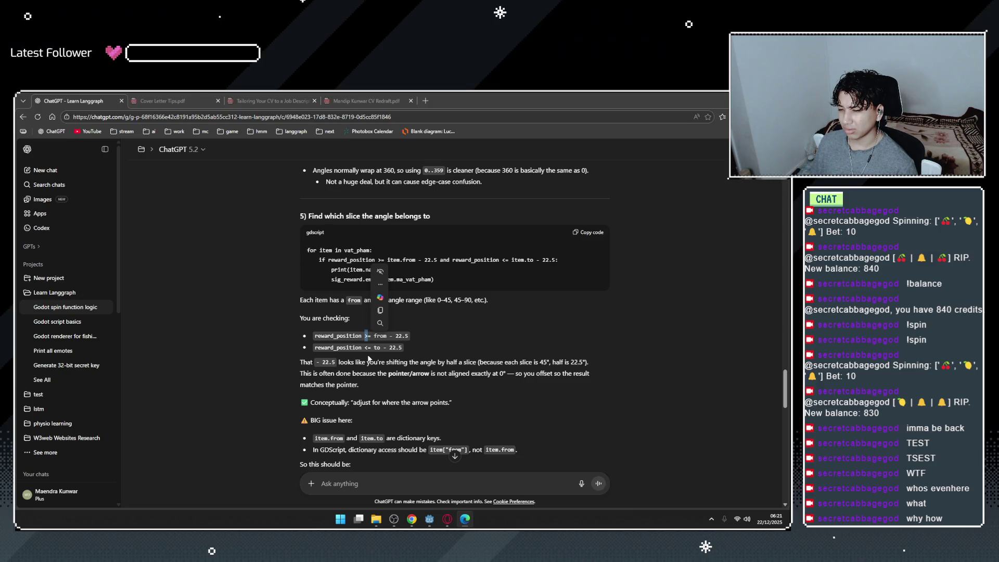
left_click(368, 358)
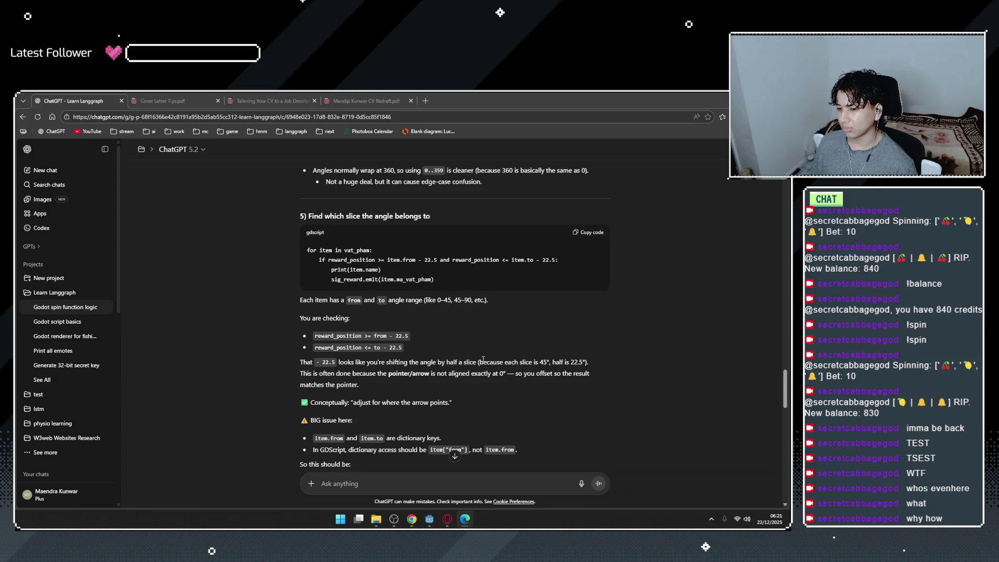
Read the notes that half a slice is 22.5° and the arrow points at 0°.
left_click_drag(556, 362, 588, 362)
left_click(398, 382)
left_click_drag(463, 373, 556, 375)
left_click(516, 375)
left_click(524, 384)
scroll(387, 374, "down", 1)
left_click_drag(366, 363, 448, 365)
left_click(382, 370)
scroll(392, 369, "down", 1)
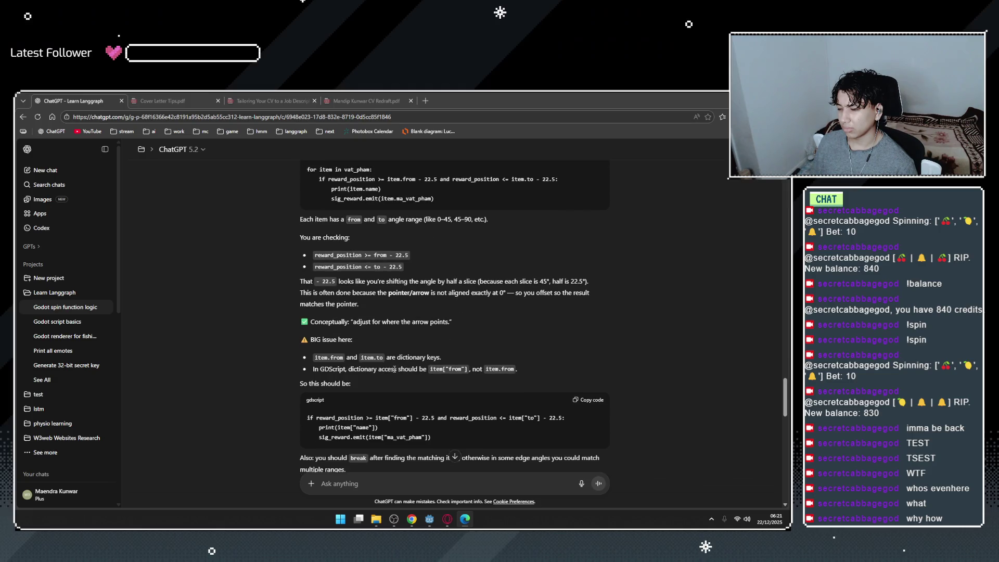
scroll(394, 370, "down", 1)
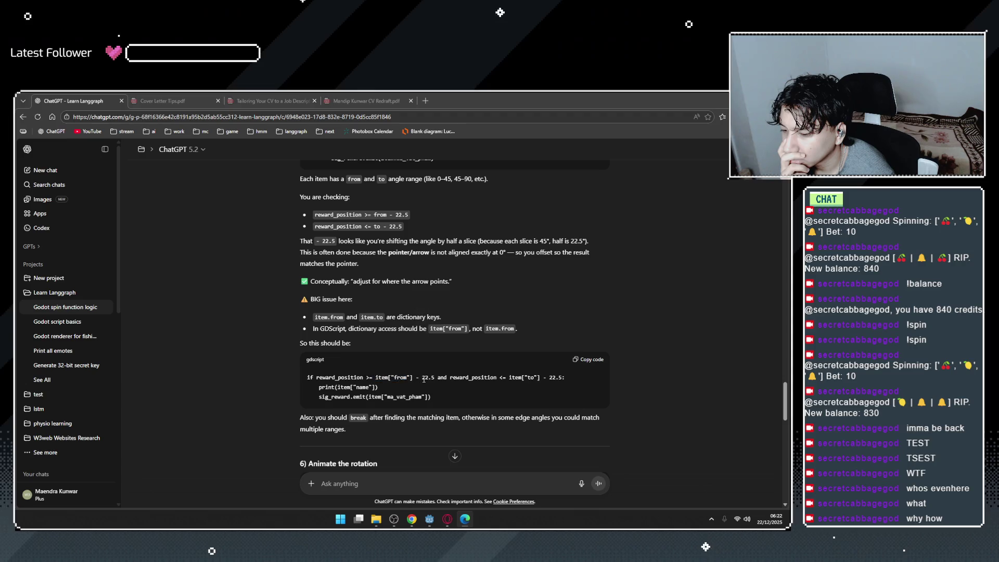
Read the corrected item["to"] condition and section 6's rotation tween code, then return to Godot.
left_click_drag(478, 379, 584, 379)
left_click(579, 381)
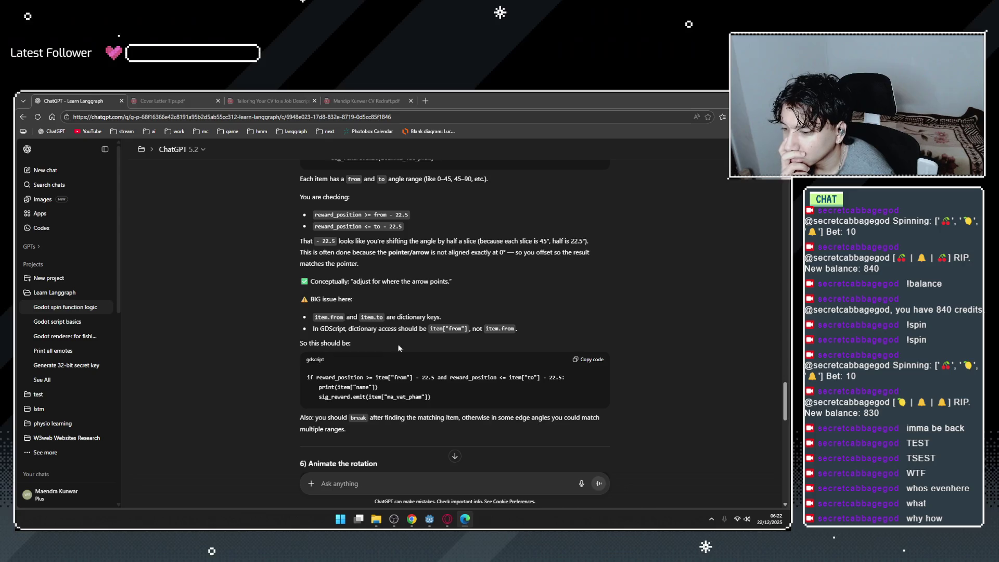
scroll(386, 346, "down", 2)
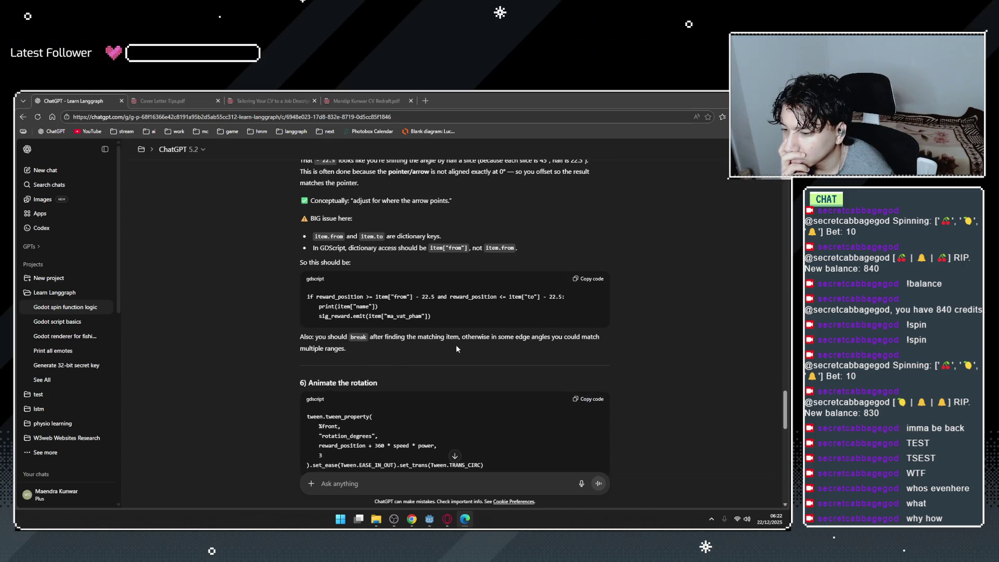
scroll(498, 363, "down", 2)
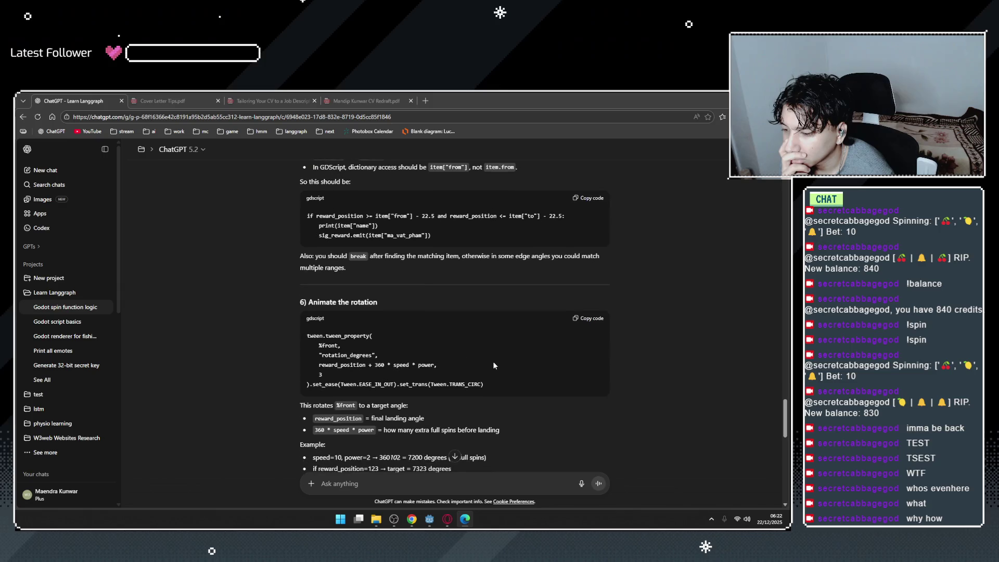
left_click_drag(319, 341, 318, 363)
left_click(319, 363)
left_click_drag(330, 301, 373, 302)
left_click(348, 348)
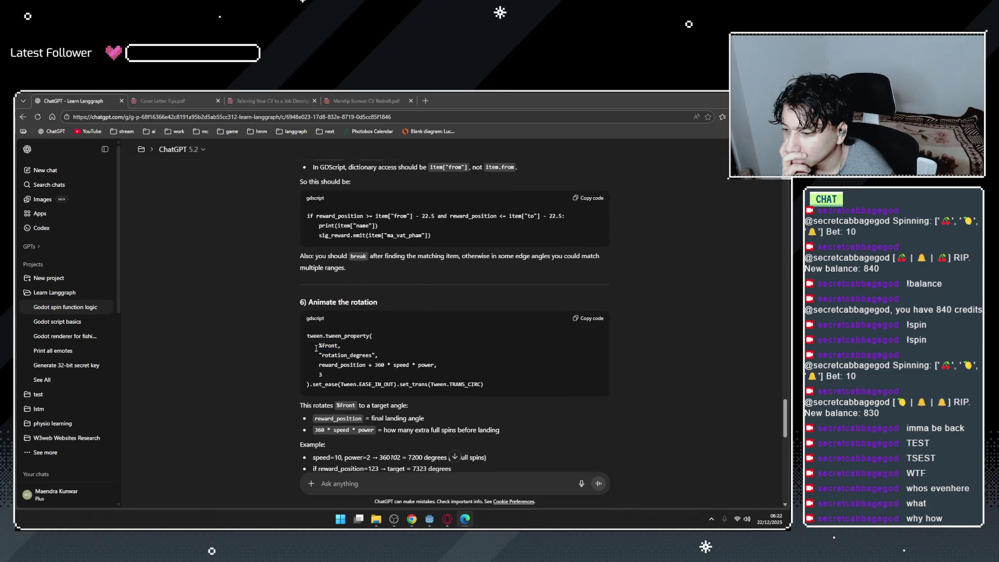
mouse_move(430, 519)
left_click(455, 485)
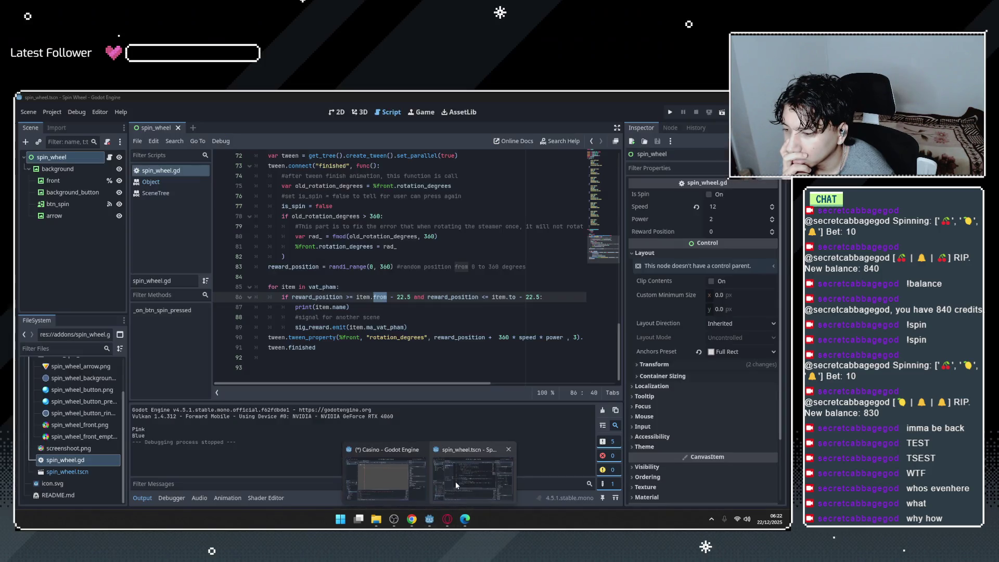
Look over lines 89–90, selecting rotation_degrees in the tween_property call.
left_click(316, 317)
key("Down")
key("Down")
left_click(392, 327)
scroll(349, 341, "up", 5)
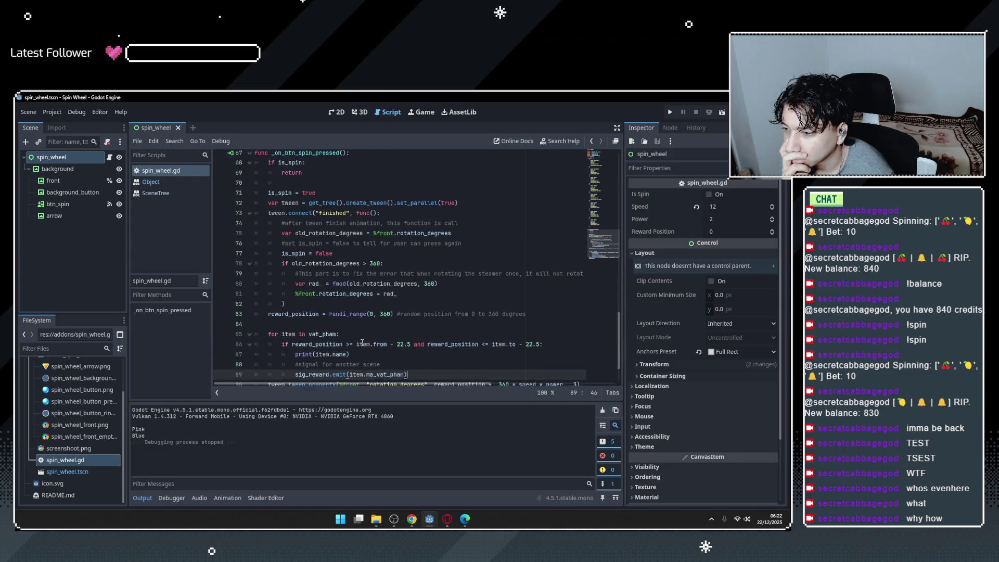
scroll(360, 342, "down", 5)
double_click(401, 337)
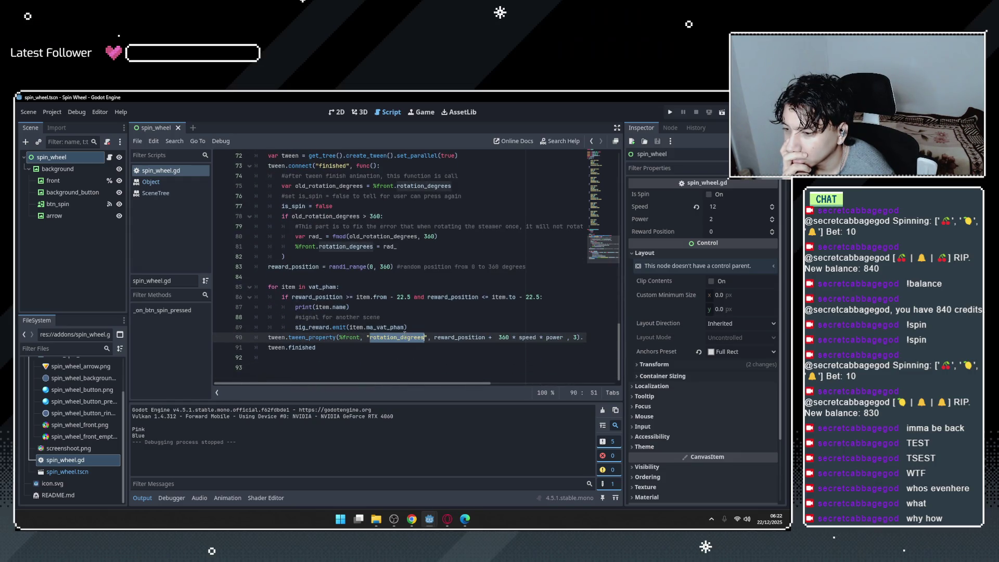
scroll(395, 316, "up", 1)
Compare the line-73 area with tween.finished on line 91, selecting finished.
left_click(327, 204)
left_click(328, 197)
scroll(364, 260, "down", 1)
left_click(415, 327)
left_click(392, 338)
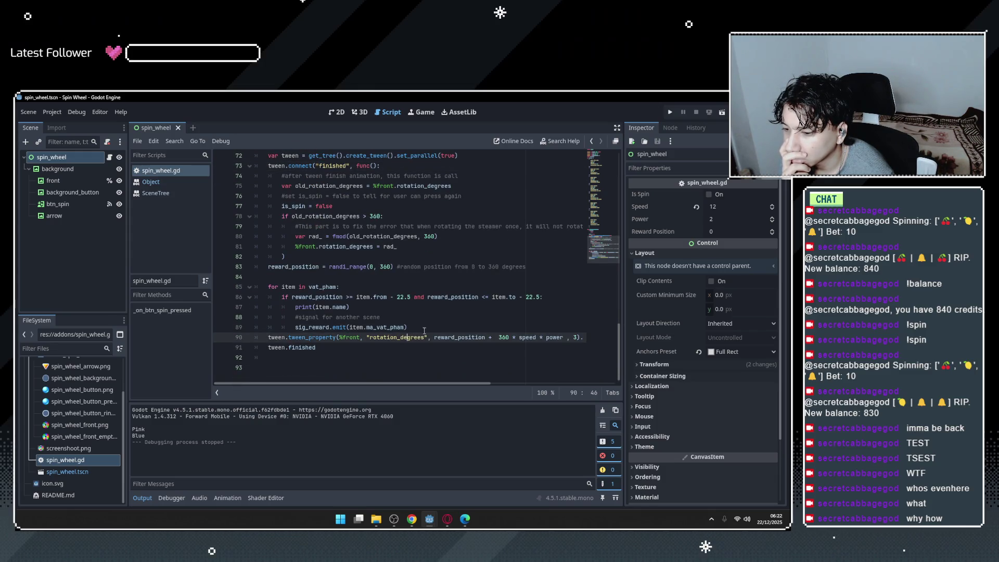
left_click(316, 347)
double_click(304, 348)
scroll(334, 349, "up", 1)
scroll(339, 347, "down", 1)
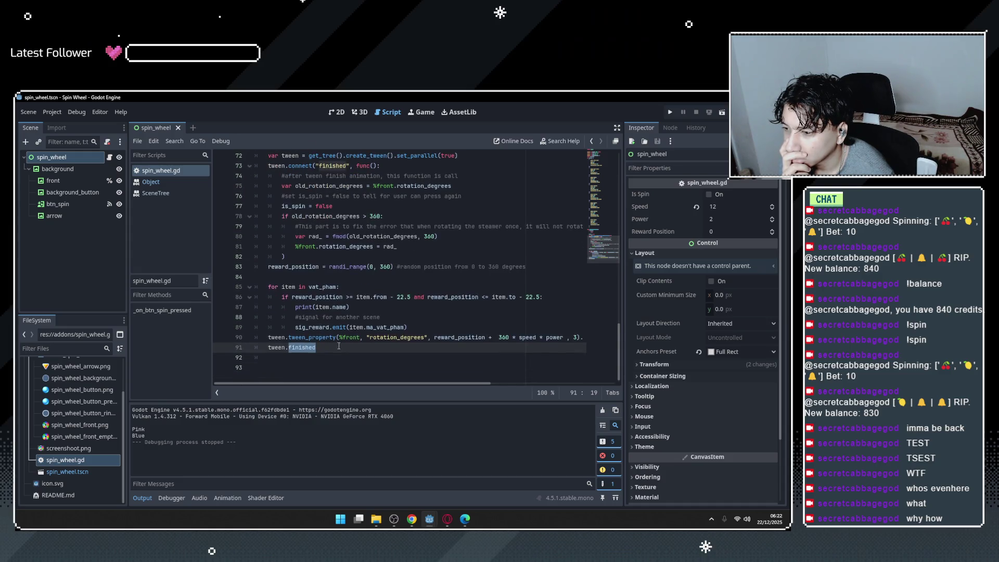
Review the tween.connect finished callback, selecting its body on lines 75–81.
left_click(395, 166)
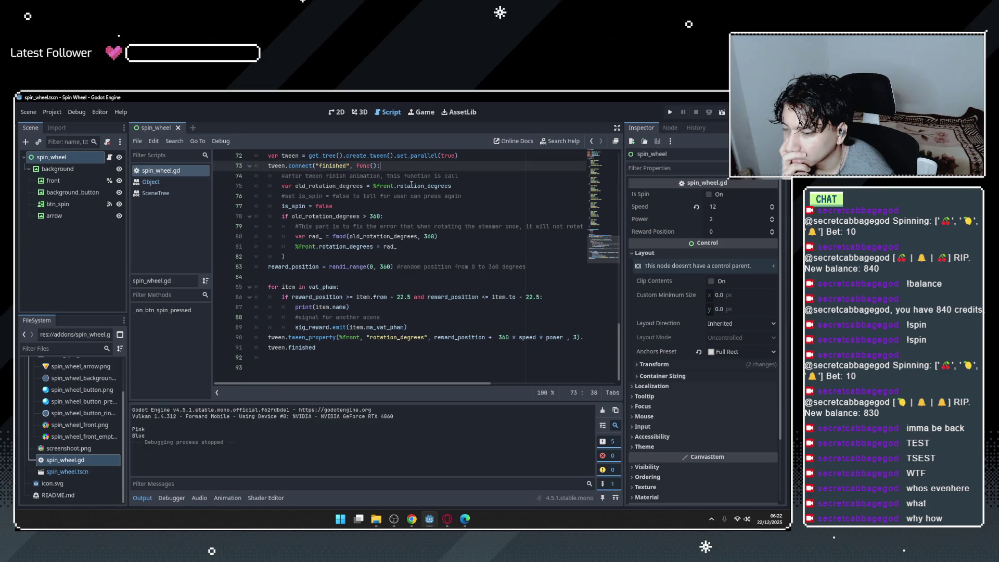
scroll(427, 222, "up", 2)
scroll(364, 312, "down", 2)
mouse_move(247, 385)
left_mouse_down()
mouse_move(293, 386)
mouse_move(245, 384)
left_mouse_up()
double_click(301, 348)
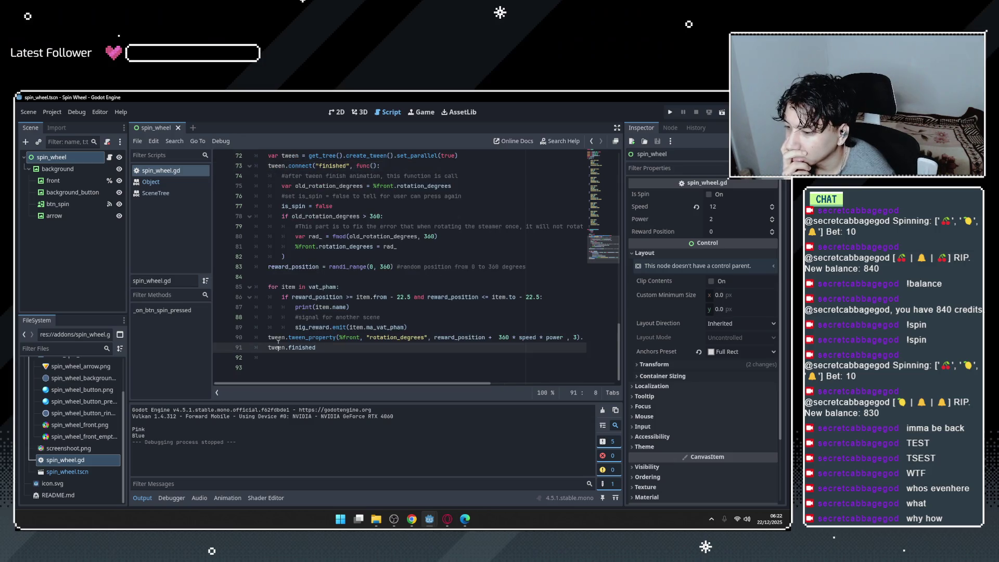
scroll(259, 267, "up", 1)
scroll(259, 267, "down", 1)
left_click(292, 175)
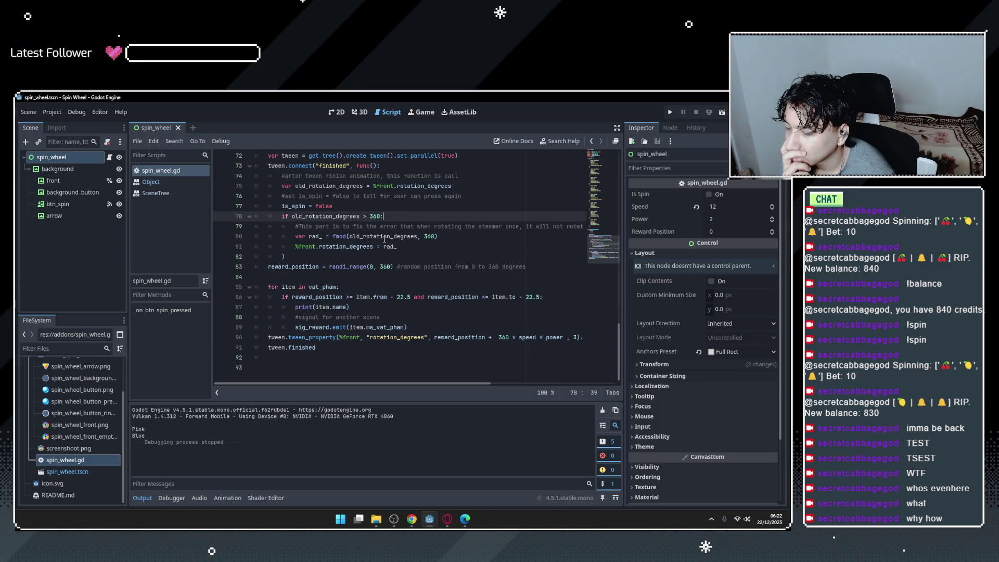
left_click_drag(397, 246, 248, 181)
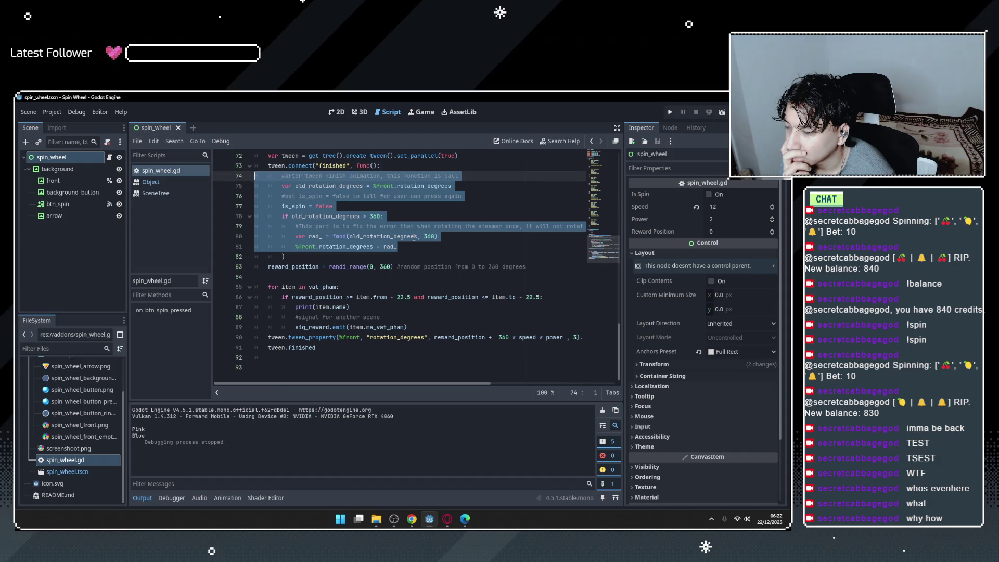
scroll(388, 231, "up", 2)
scroll(378, 256, "down", 2)
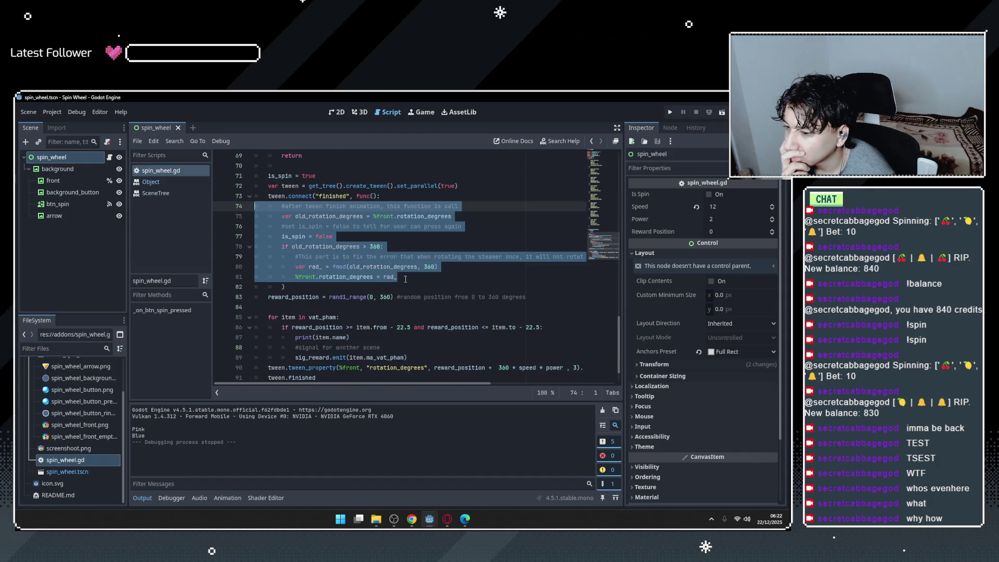
key("Right")
Open a new empty line above _on_btn_spin_pressed for a function declaration.
left_click(330, 346)
left_click(320, 366)
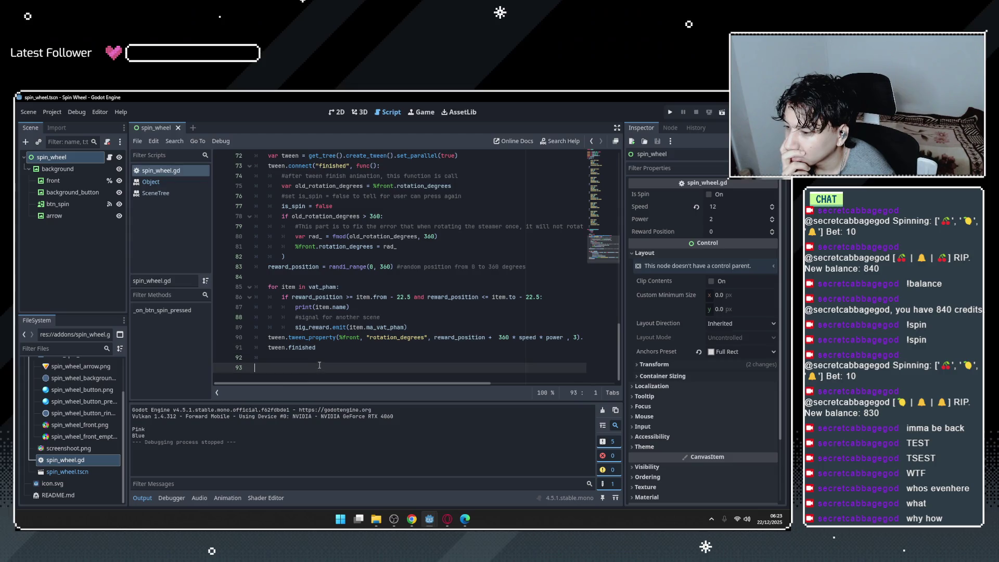
mouse_move(302, 347)
scroll(312, 271, "up", 10)
scroll(308, 208, "down", 8)
left_click(308, 195)
scroll(313, 202, "up", 3)
key("Return")
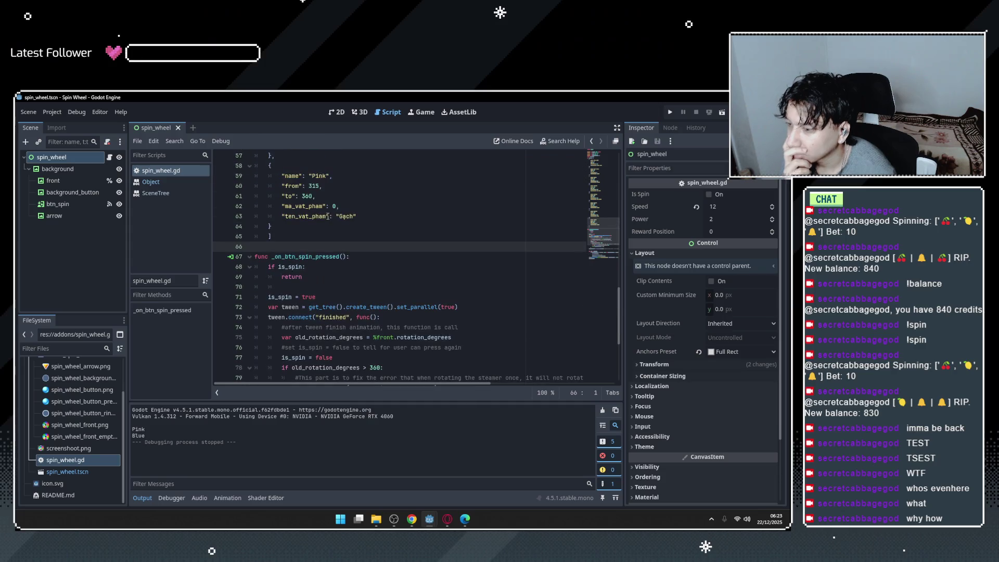
Declare func _finished(): on the new line above _on_btn_spin_pressed.
type("func")
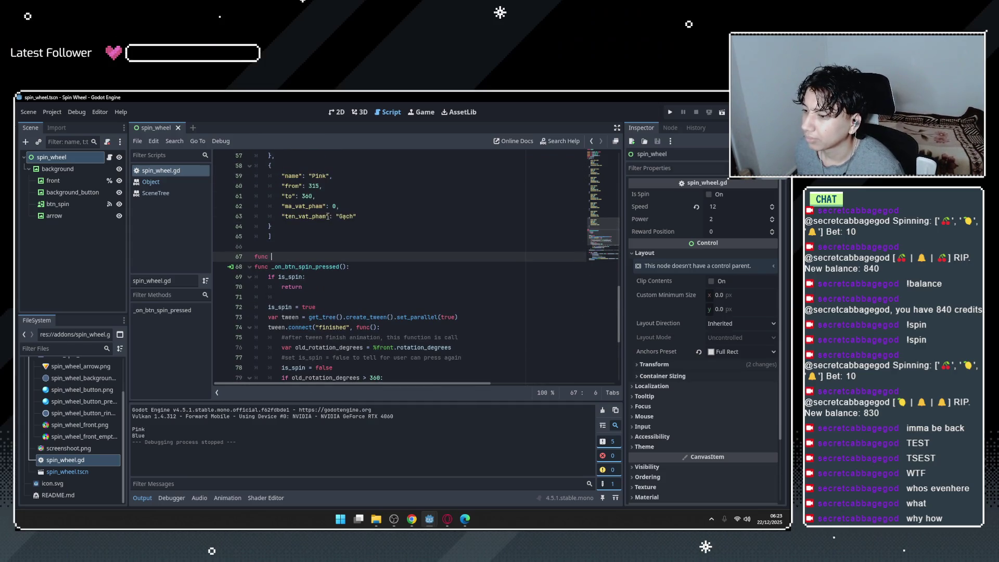
type(" _finish")
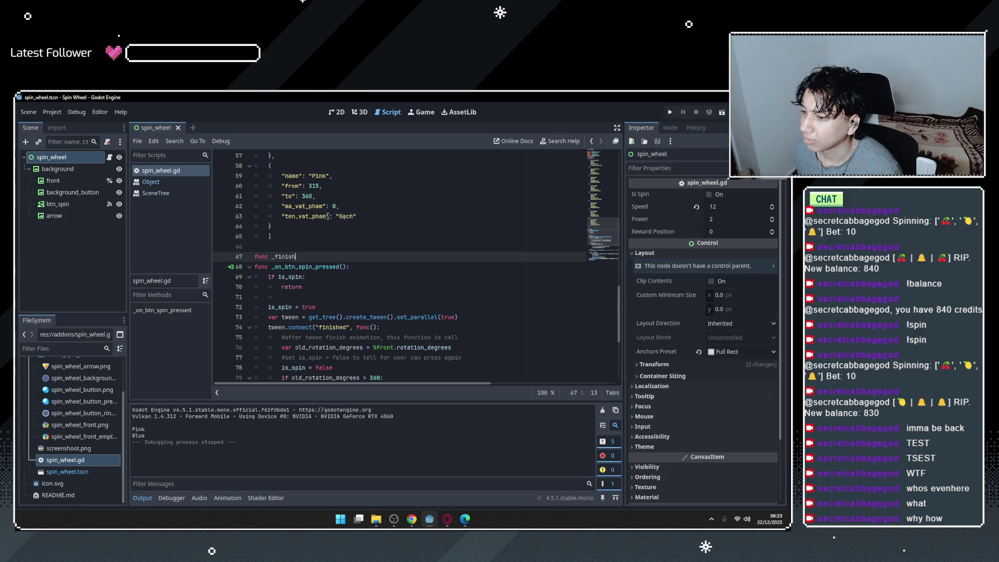
type("ed():")
key("Return")
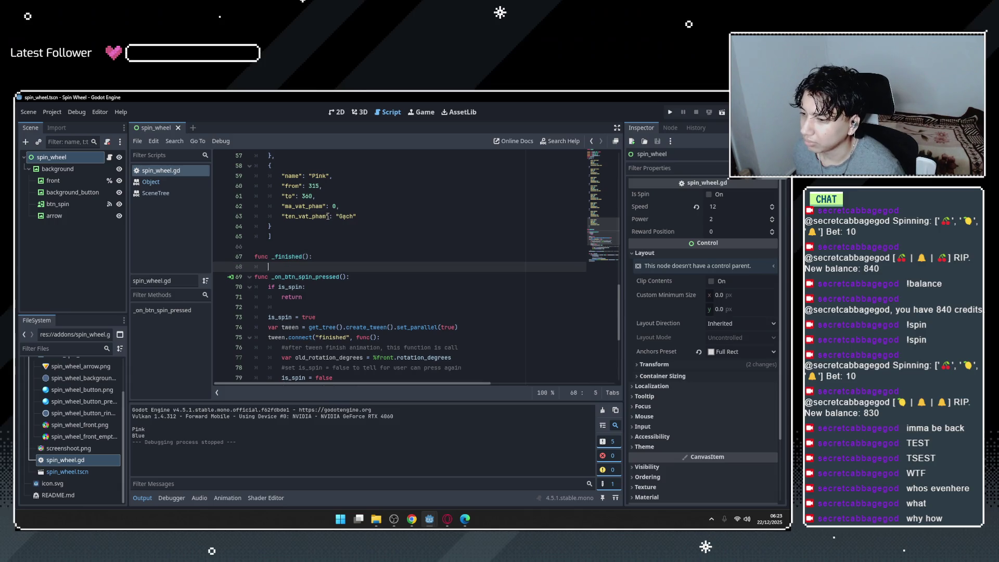
scroll(326, 234, "down", 3)
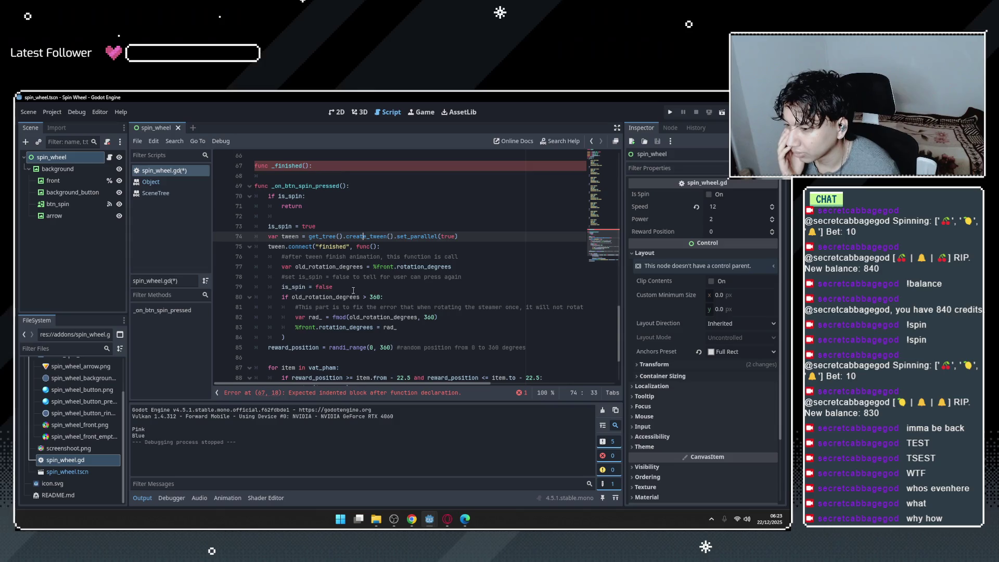
Inspect the callback block and where reward_position is used.
left_click(375, 346)
left_click(360, 338)
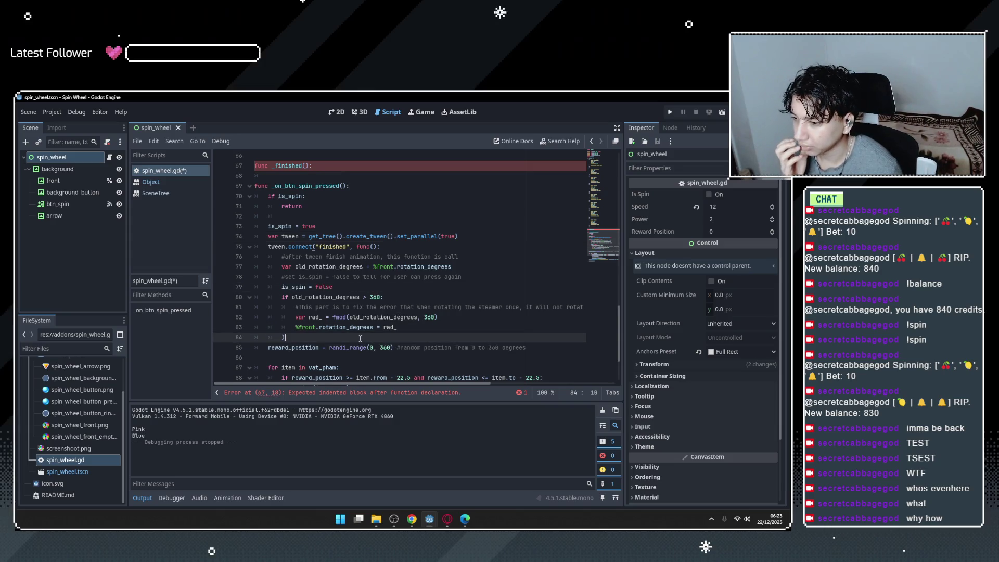
left_click(317, 347)
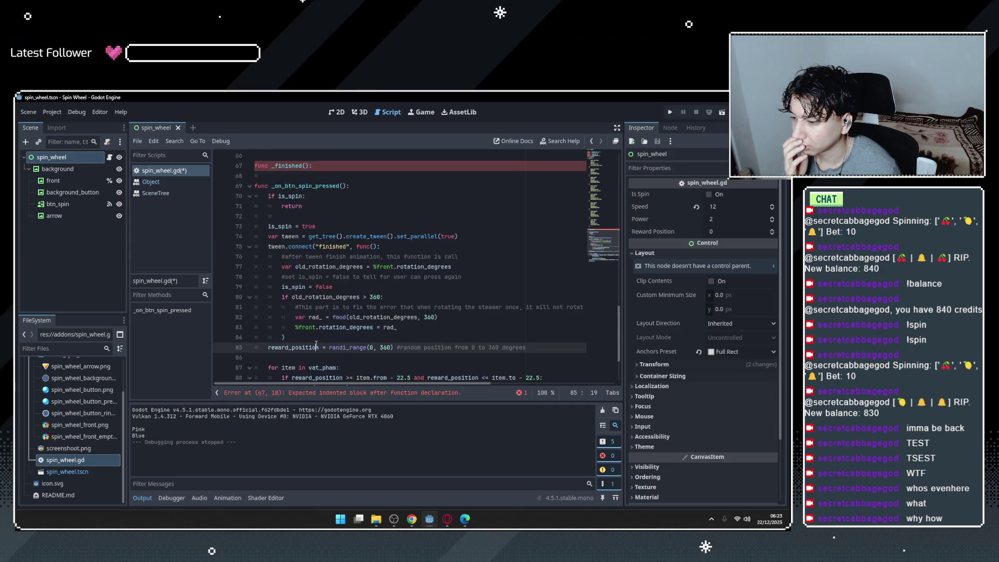
left_click(315, 341)
scroll(296, 344, "down", 2)
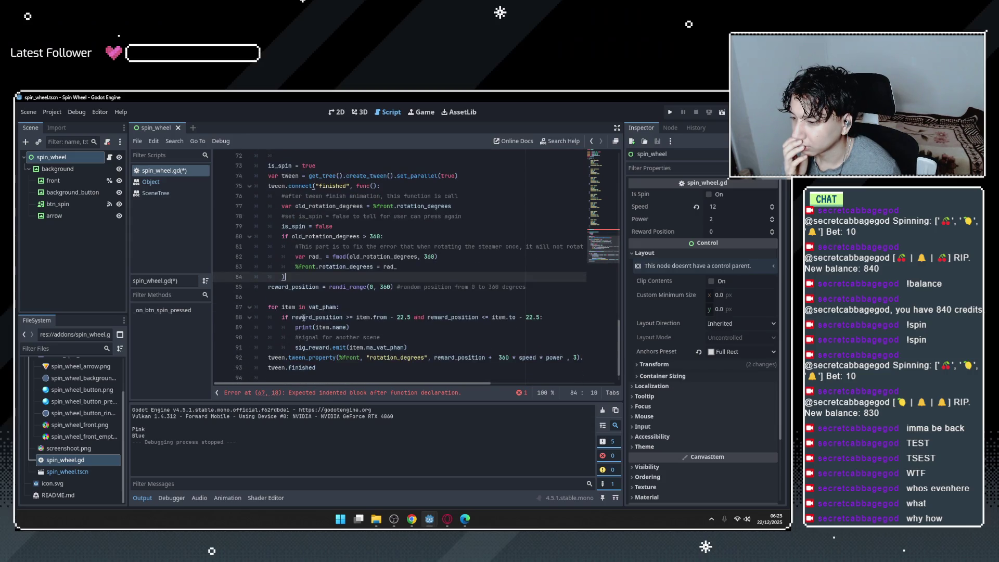
left_click(306, 308)
left_click(420, 347)
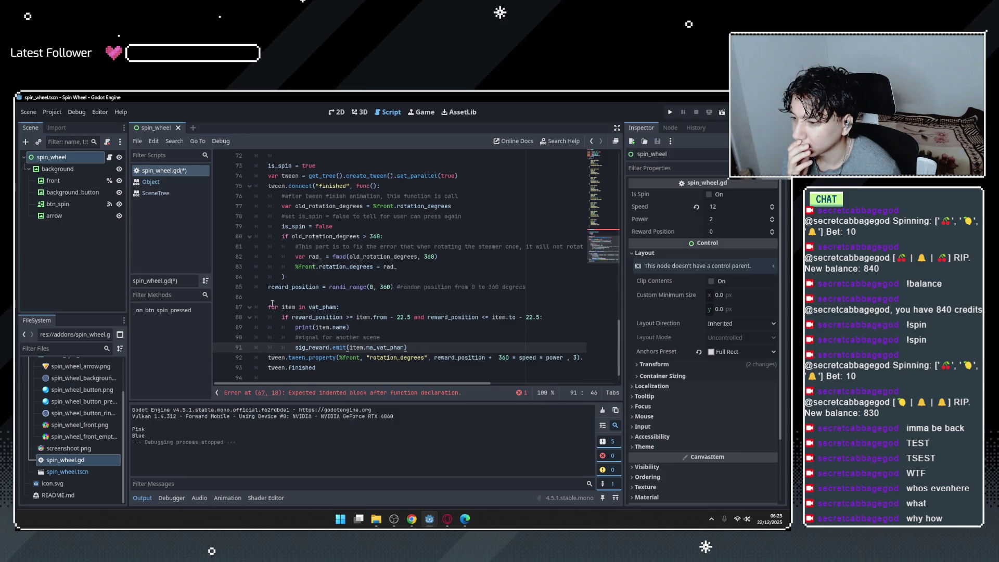
left_click(271, 307)
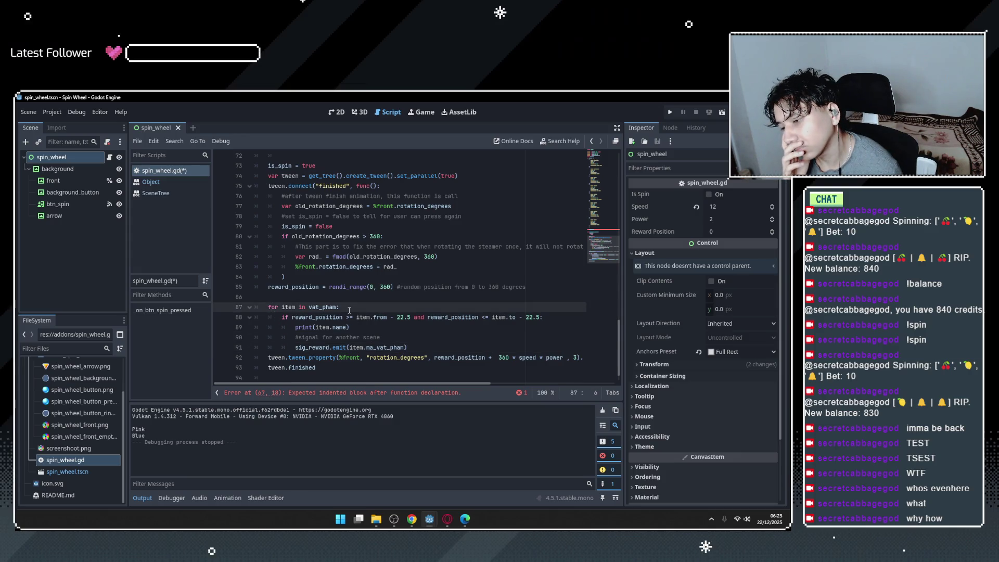
double_click(333, 318)
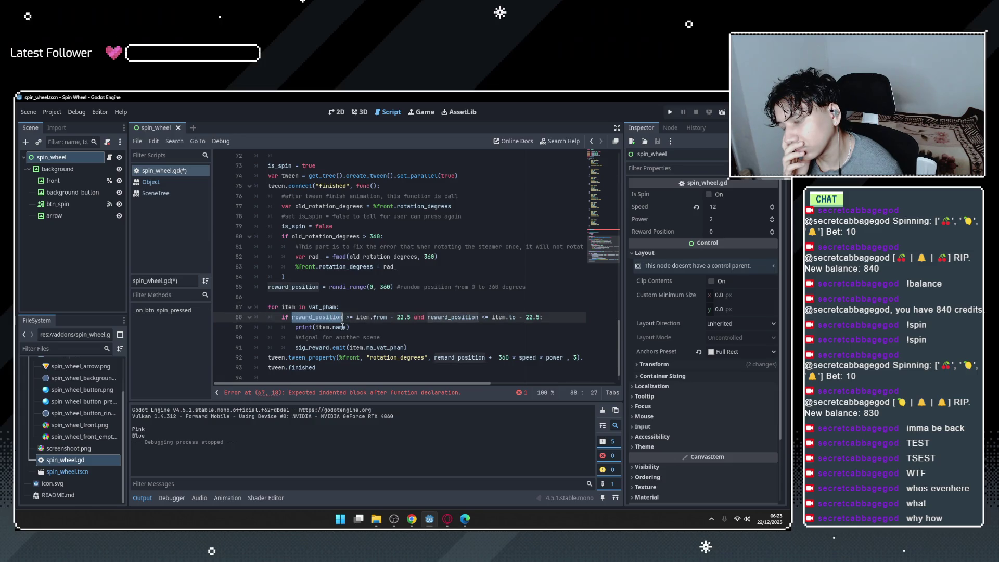
Delete the func _finished(): declaration and its leftover empty line.
scroll(364, 290, "up", 4)
left_click_drag(312, 227, 246, 230)
key("BackSpace")
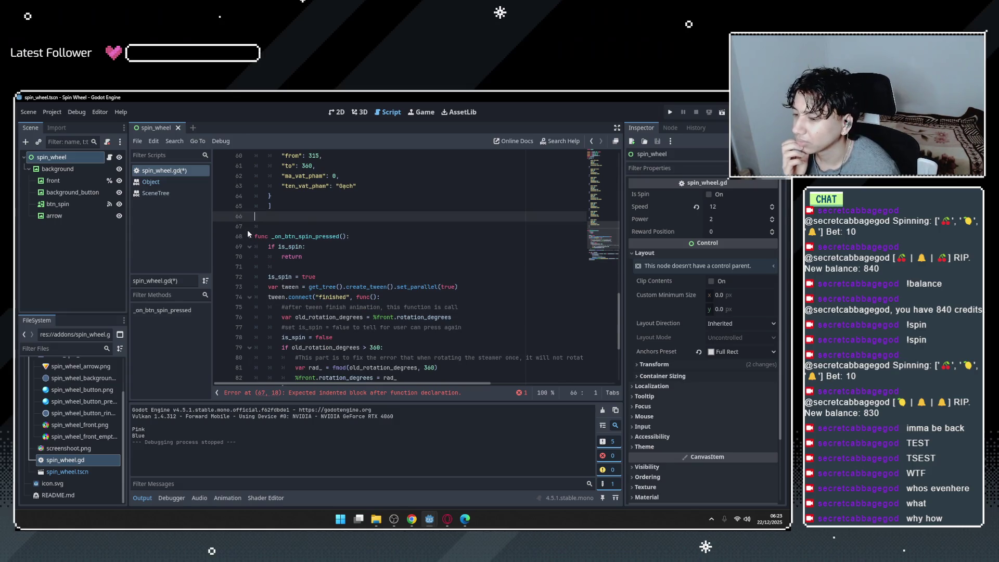
key("BackSpace")
scroll(346, 244, "down", 3)
Revisit callback lines 74–83, then go back to ChatGPT to begin a new question.
left_click(279, 206)
left_click(282, 238)
left_click(320, 298)
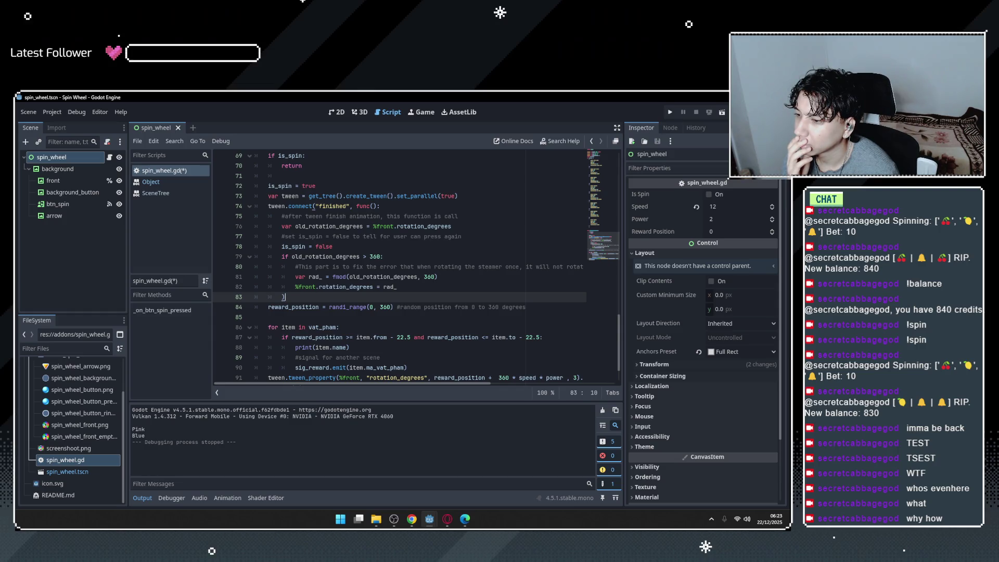
key("alt+Tab")
scroll(415, 321, "up", 5)
scroll(427, 318, "down", 5)
left_click(407, 488)
Start a question about running past the callback and paste Godot lines 74–83 into it.
type("s")
key("BackSpace")
type("when")
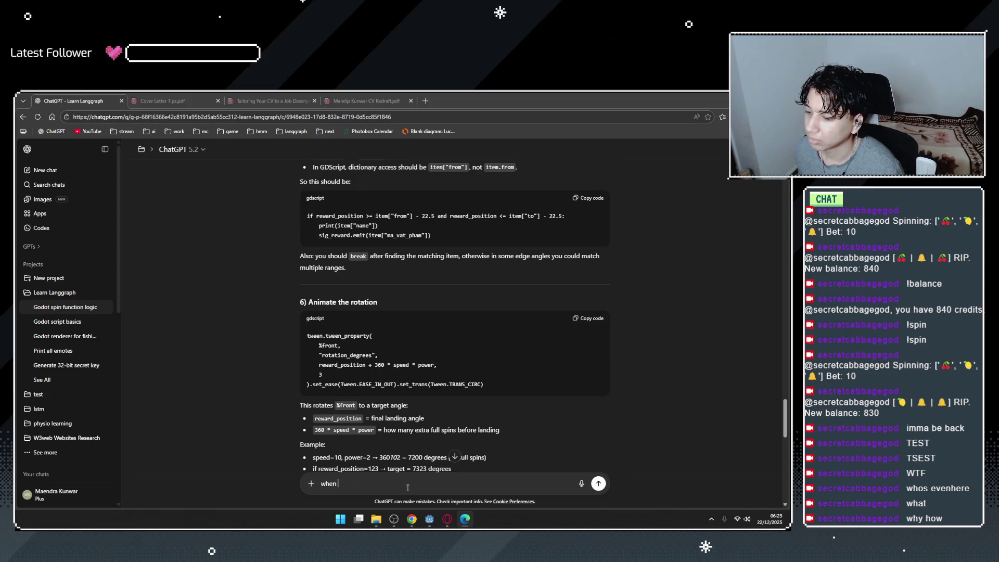
type("e reaches t")
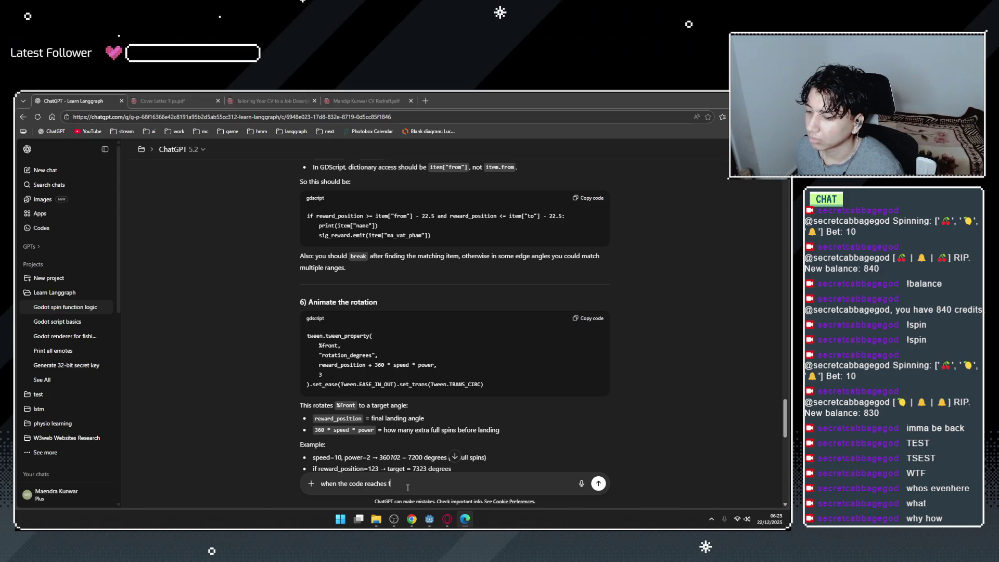
type("es it ")
type("just run ")
type("this part")
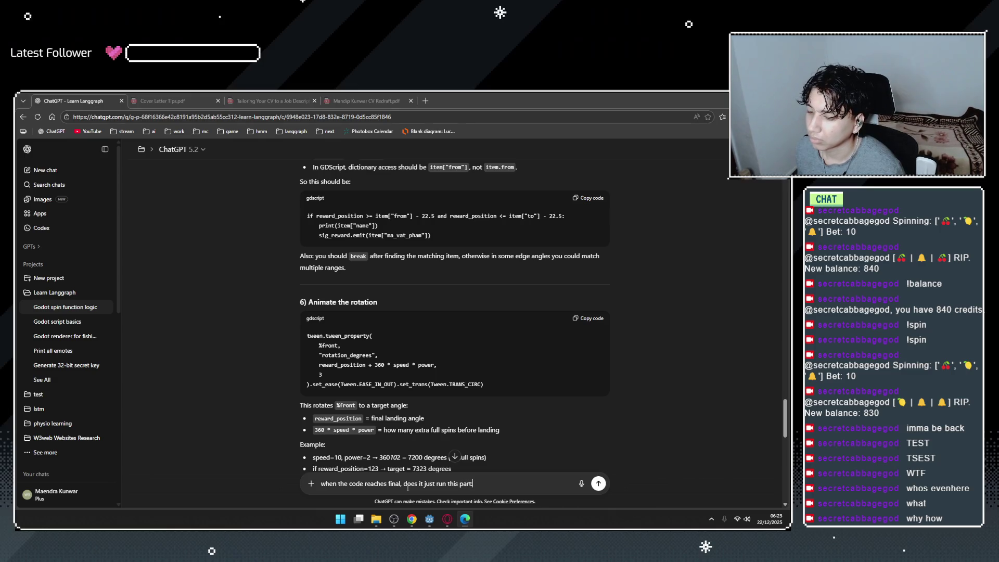
key("alt+Tab")
mouse_move(384, 296)
left_mouse_down()
mouse_move(257, 226)
mouse_move(255, 206)
left_mouse_up()
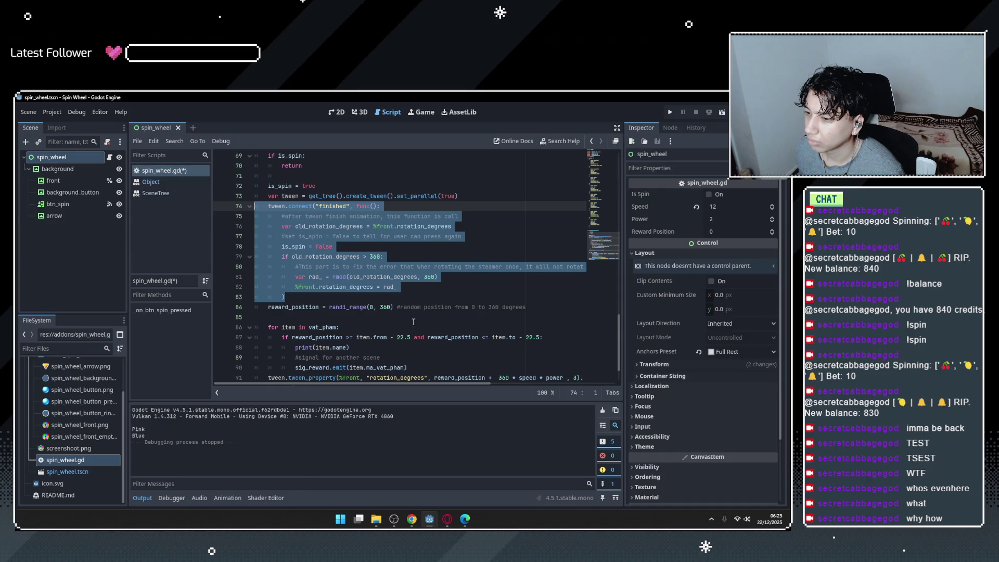
key("ctrl+c")
key("alt+Tab")
key("ctrl+v")
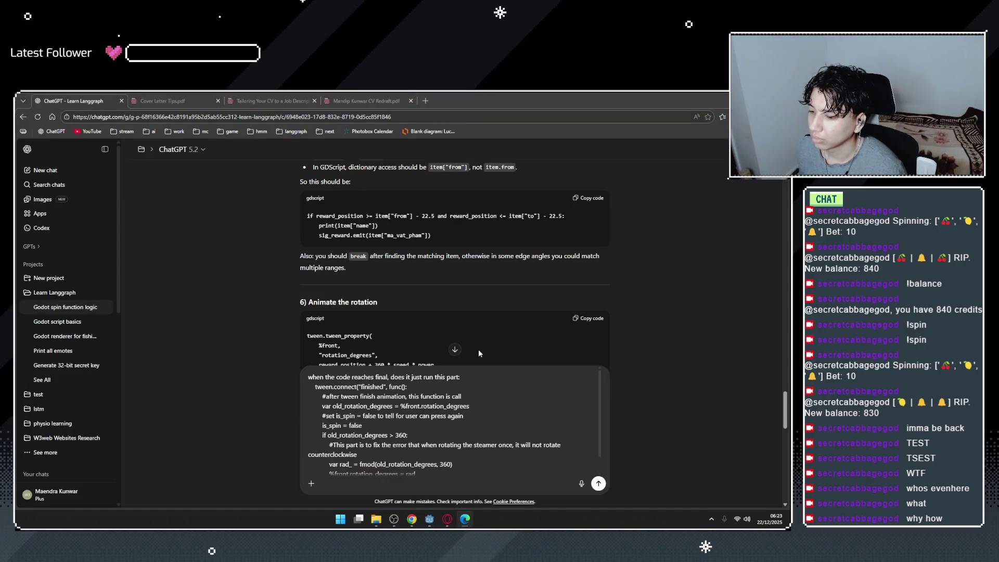
Add 'since theres no return statement, does it run teh rest too' and send it.
key("shift+Return")
key("shift+Return")
type("OR D")
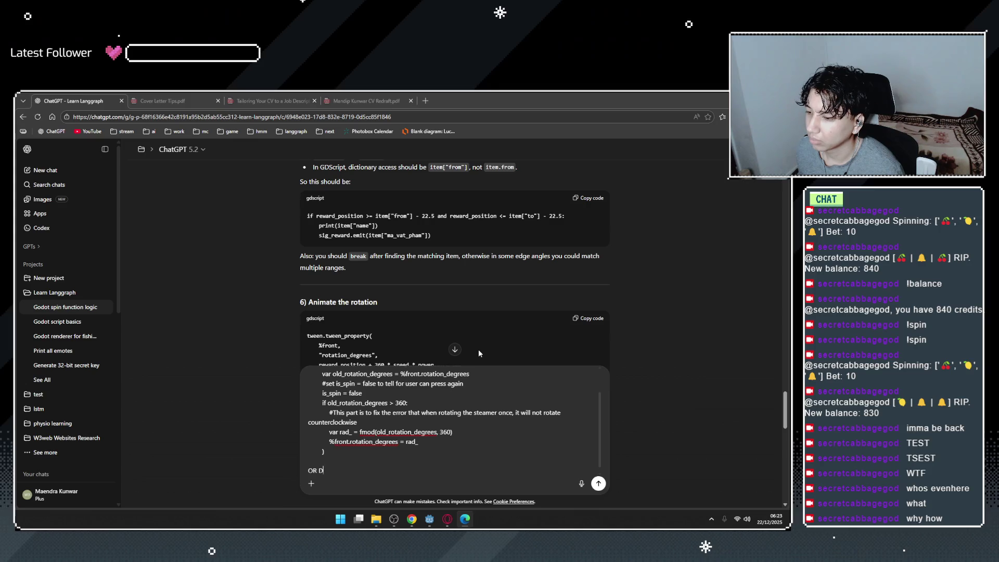
type("heres no return statemet")
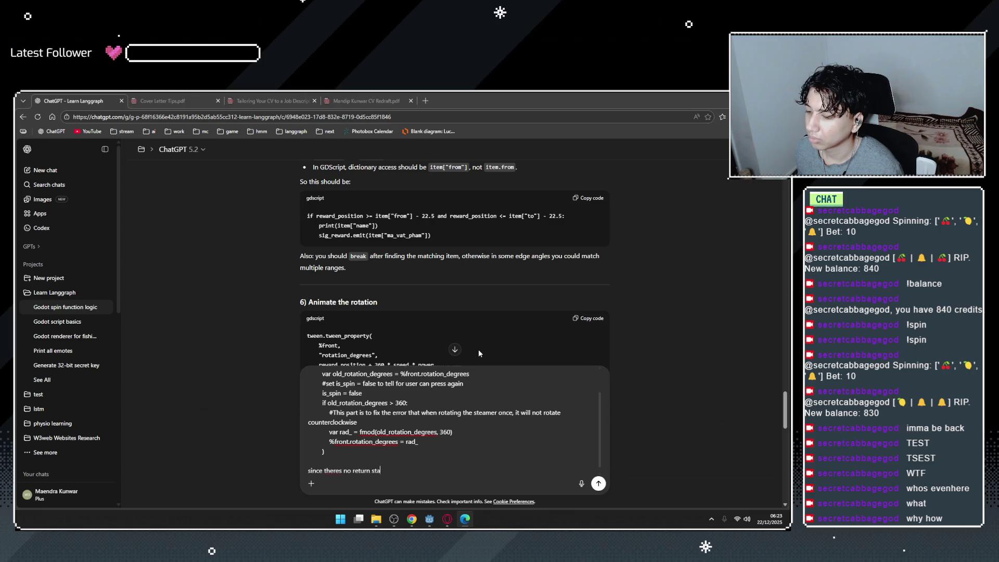
key("BackSpace")
type("nt, does it ar")
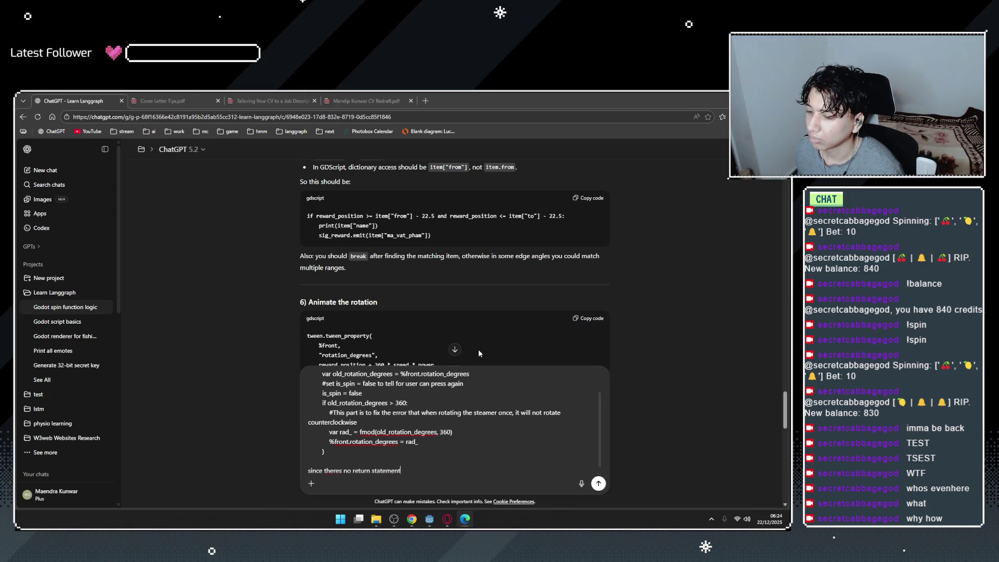
key("BackSpace")
key("BackSpace")
type("ru")
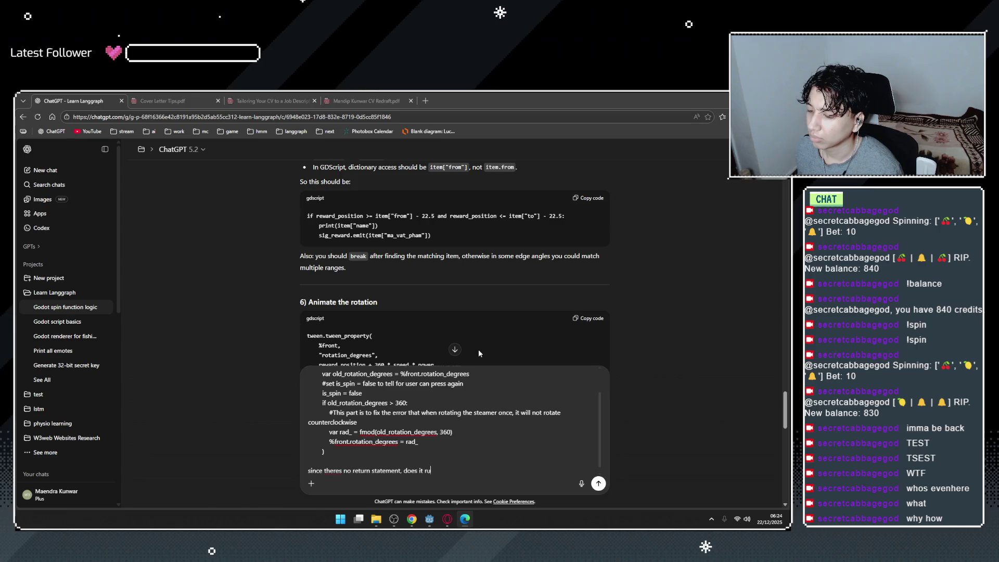
type("n teh rest too")
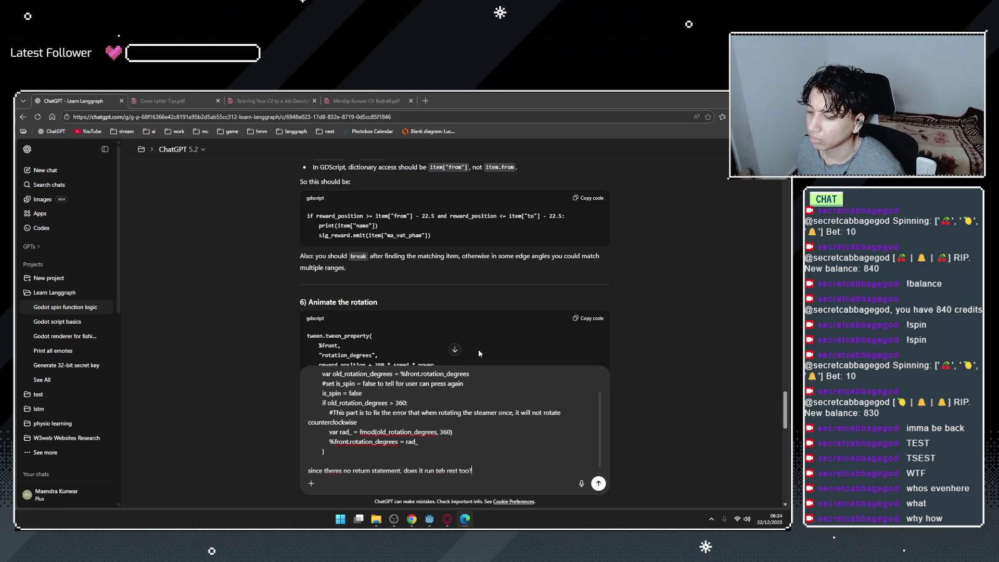
key("Return")
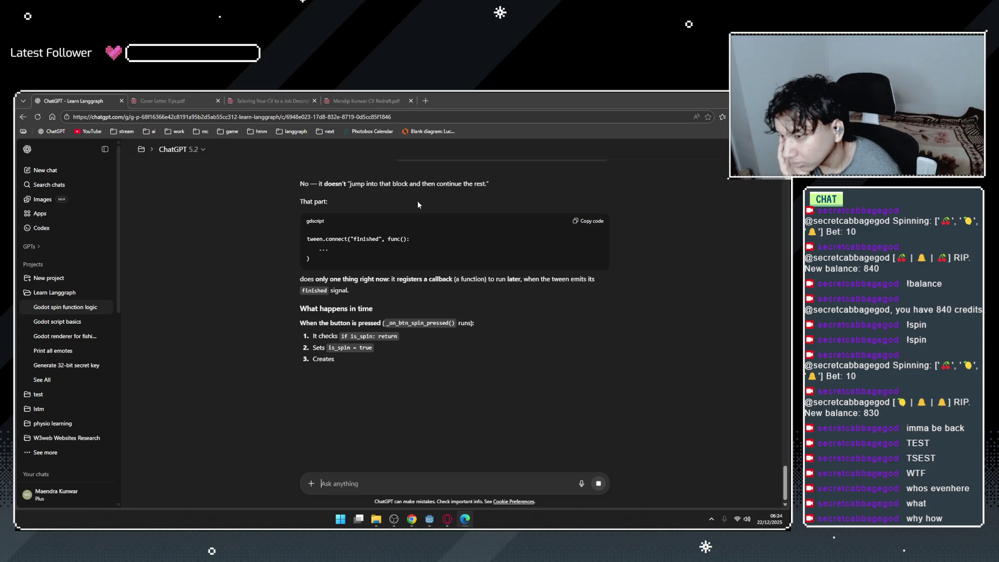
Read ChatGPT's explanation, highlighting phrases such as _on_btn_spin_pressed().
left_click_drag(431, 184, 443, 184)
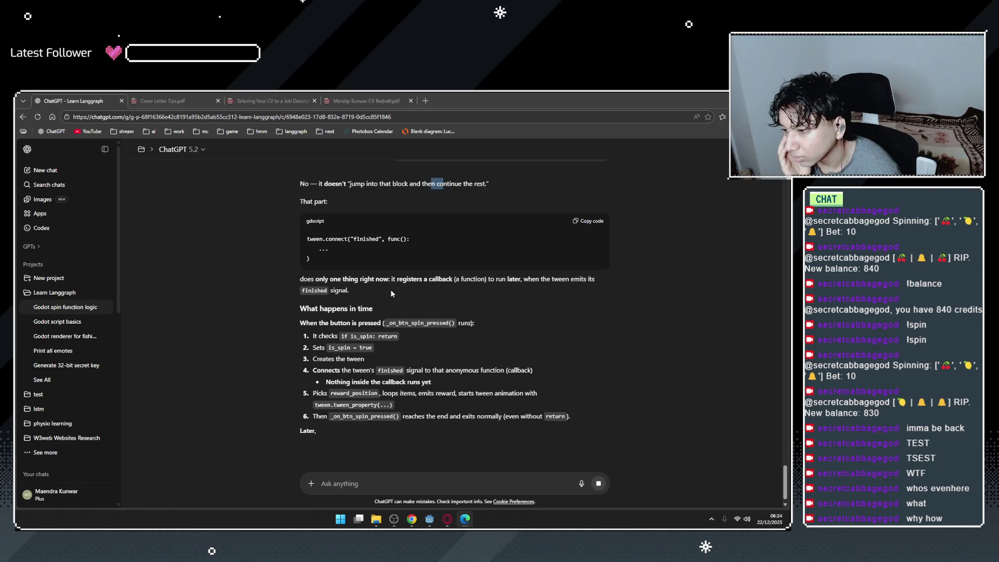
left_click(455, 281)
left_click_drag(506, 282, 581, 282)
left_click(590, 285)
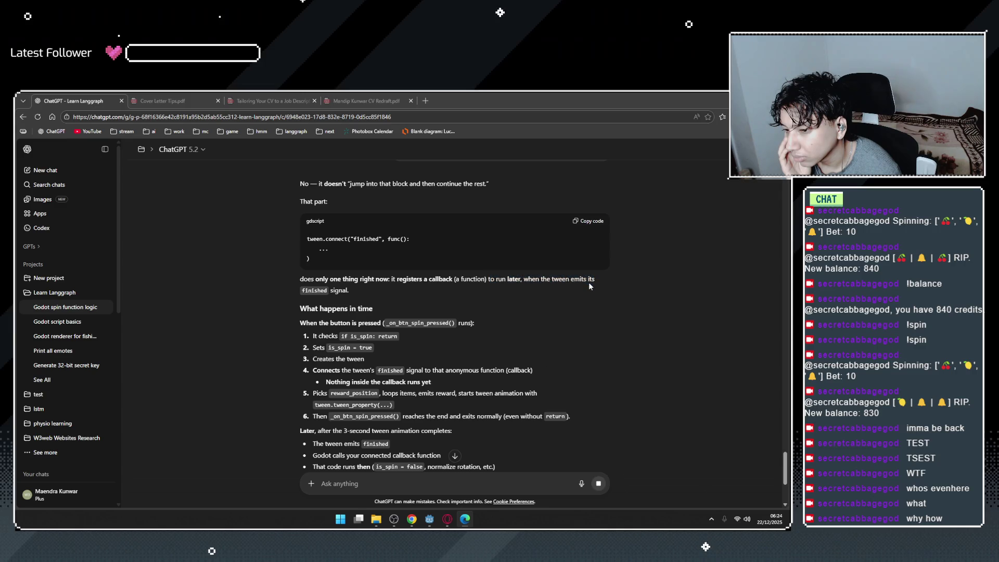
left_click_drag(325, 323, 409, 324)
left_click(409, 325)
double_click(397, 326)
left_click(451, 329)
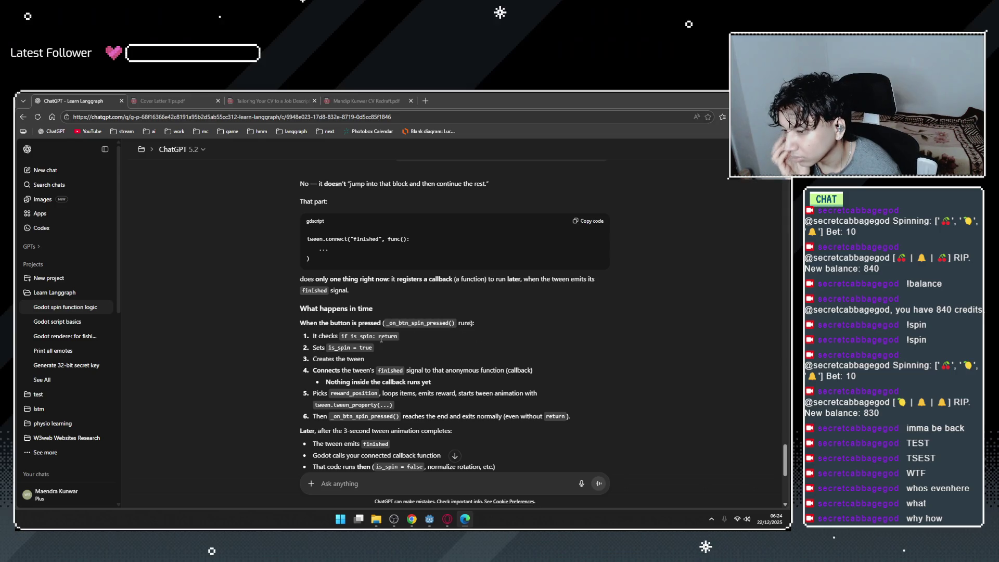
scroll(375, 339, "down", 1)
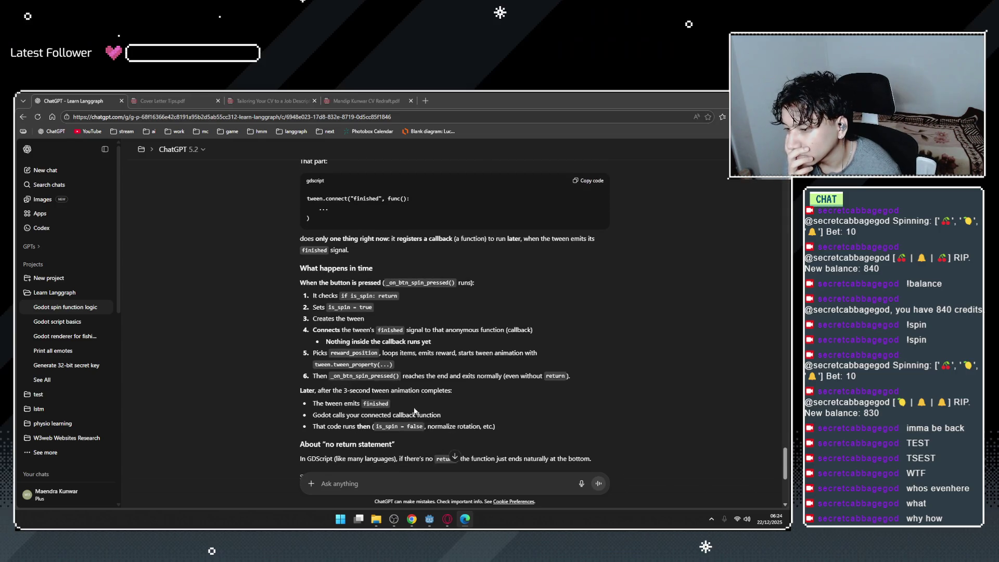
Back in Godot, place the caret on the _on_btn_spin_pressed handler line.
left_click(430, 519)
left_click(335, 229)
scroll(354, 234, "up", 3)
left_click(372, 233)
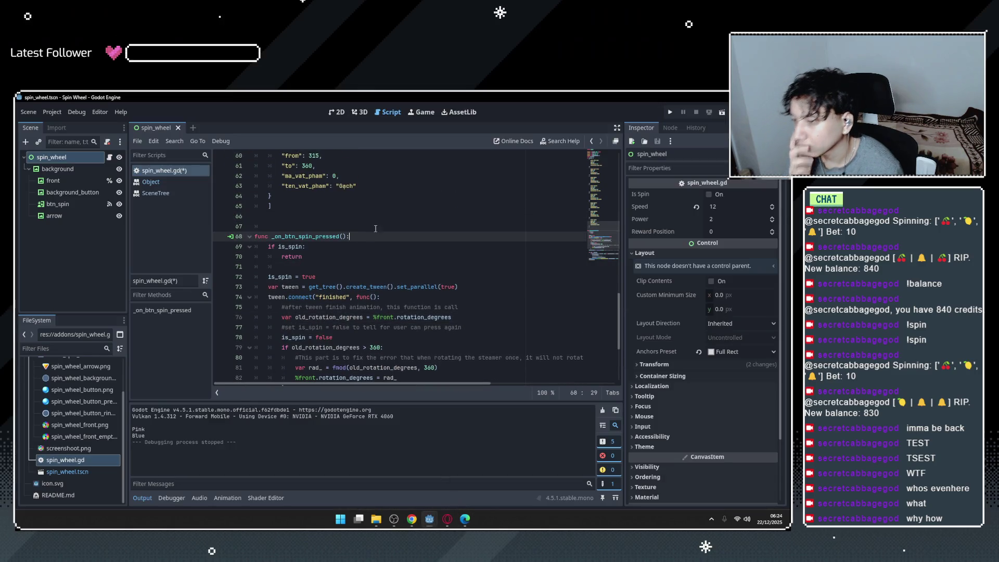
Add a new function func _end_c_code(): above _on_btn_spin_pressed.
left_click(373, 226)
key("Return")
type("f")
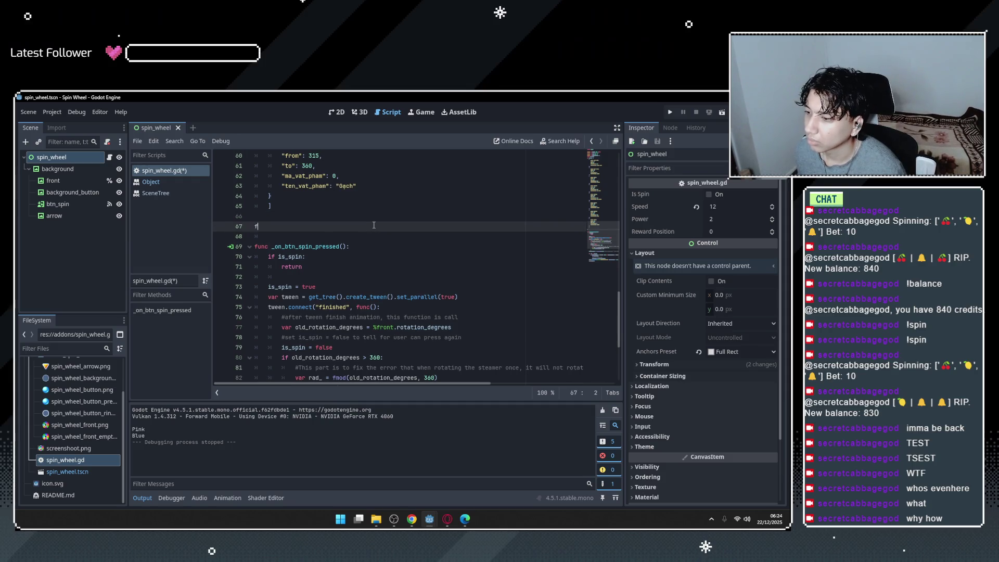
type("unc _end")
type("_c")
type("_code():")
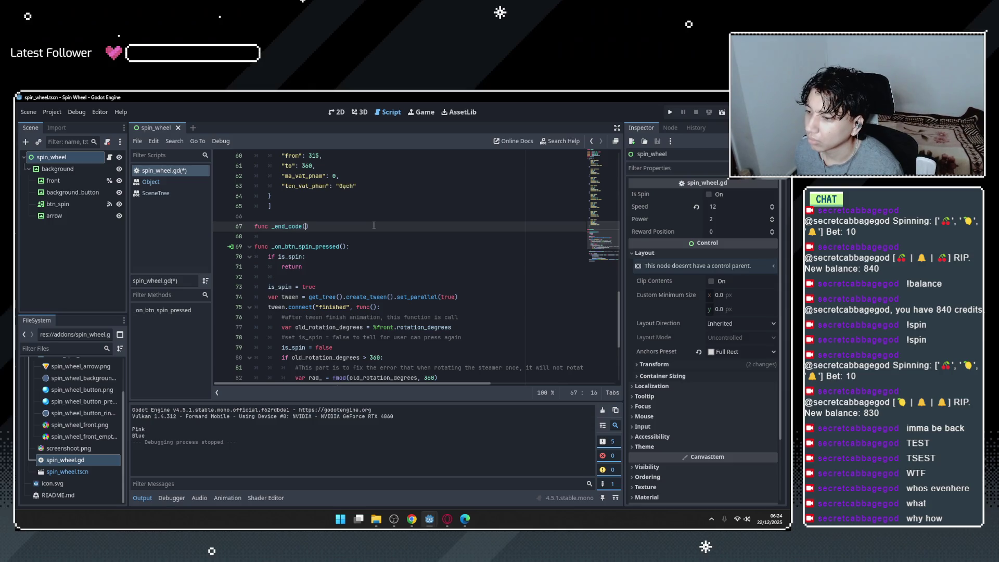
key("Return")
Move the rotation-reset lines up under the new function with Alt+Up and fix indentation.
scroll(375, 229, "down", 3)
scroll(380, 250, "up", 3)
scroll(385, 274, "down", 2)
left_click(385, 274)
mouse_move(399, 337)
left_mouse_down()
mouse_move(292, 328)
mouse_move(233, 279)
left_mouse_up()
key("alt+Up")
key("alt+Up")
key("alt+Up")
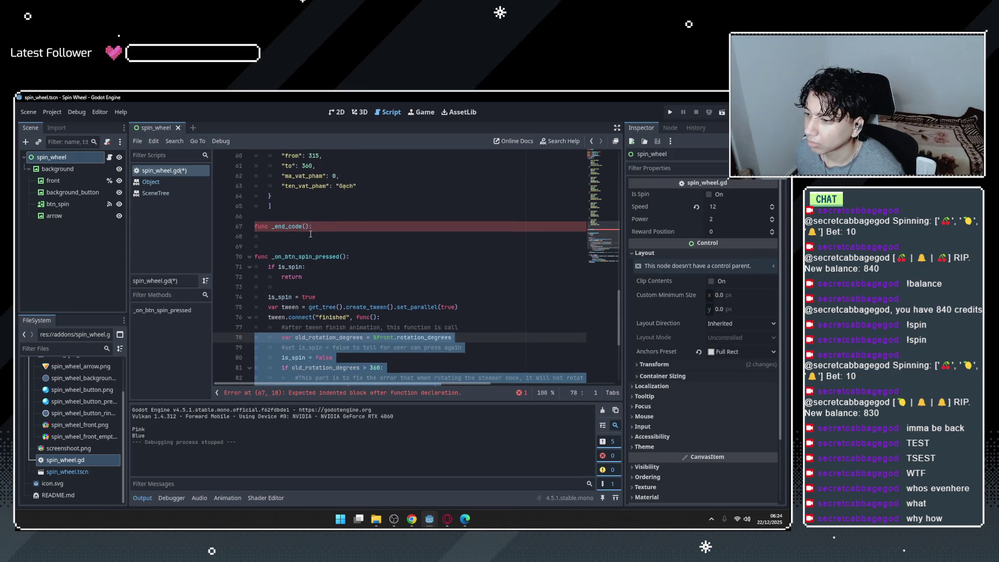
left_click(302, 241)
key("shift+Tab")
left_click(439, 301)
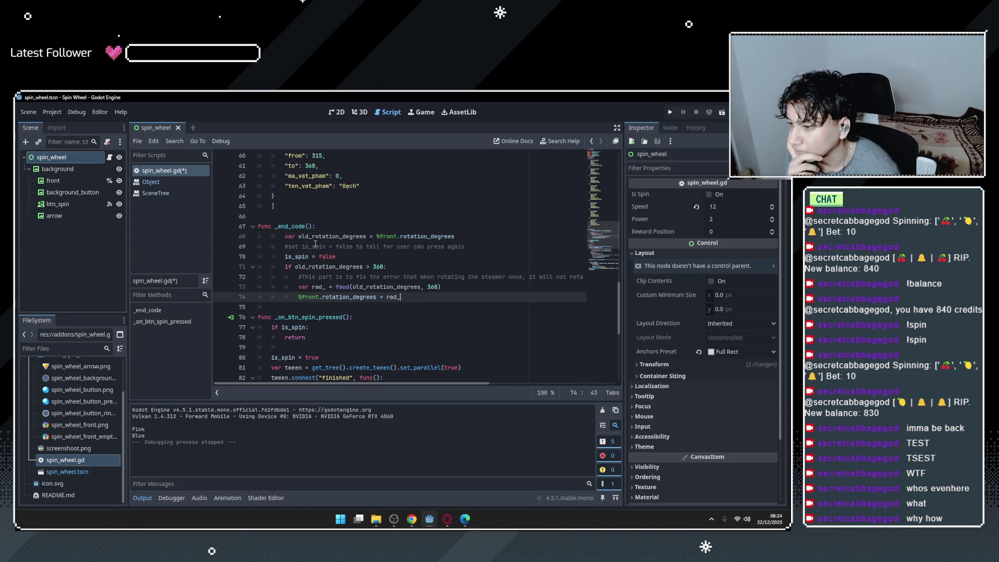
Check where the front node is used, then show the spin wheel in the 2D view.
left_click_drag(315, 236, 367, 236)
double_click(390, 236)
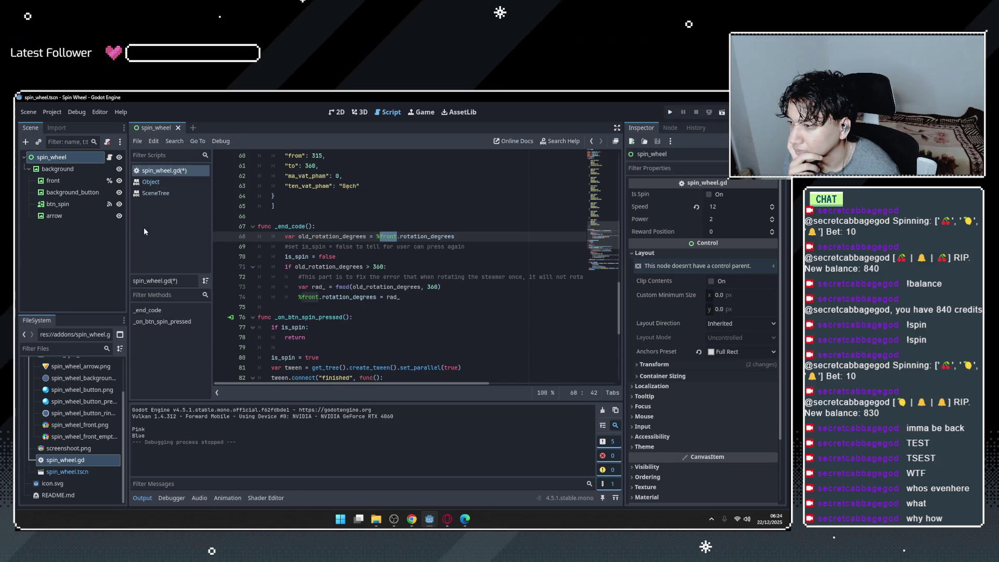
left_click(68, 184)
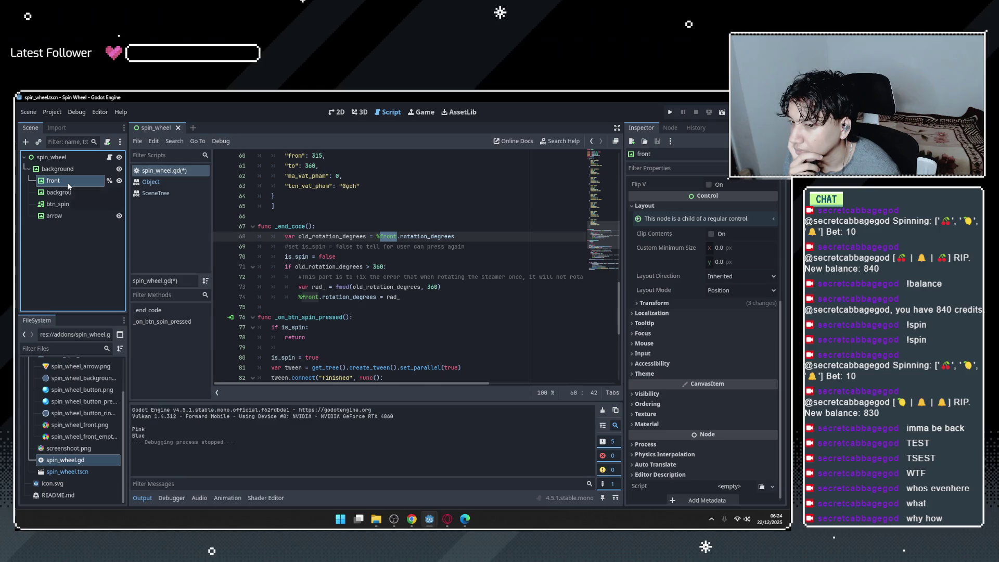
left_click(417, 239)
double_click(388, 237)
scroll(400, 322, "up", 18)
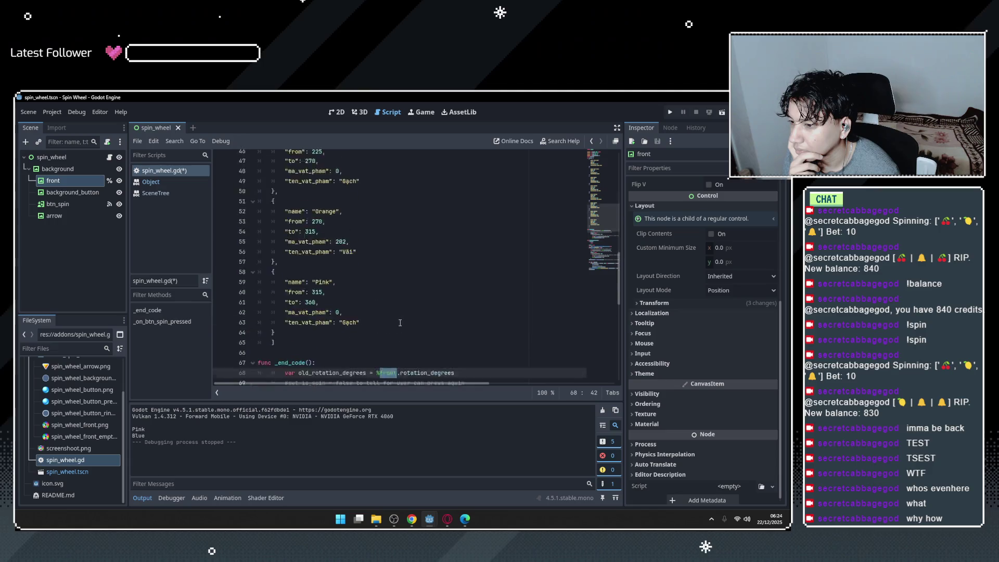
scroll(400, 323, "up", 2)
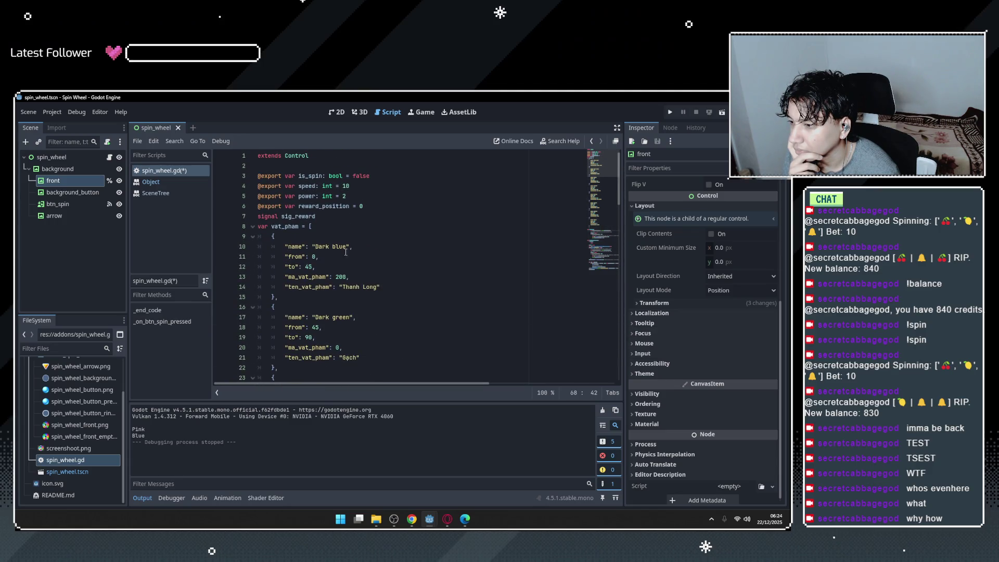
scroll(310, 316, "down", 20)
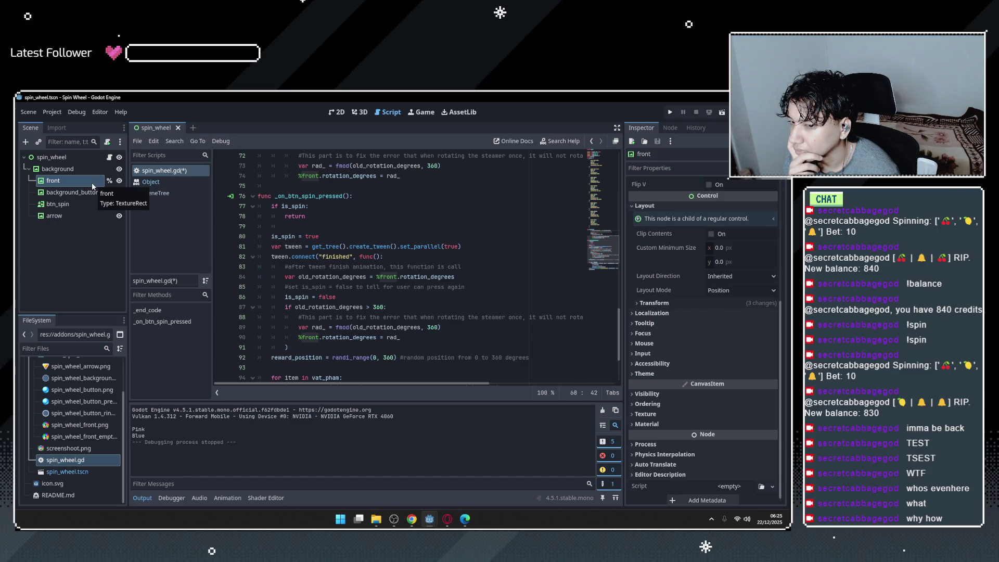
left_click(337, 113)
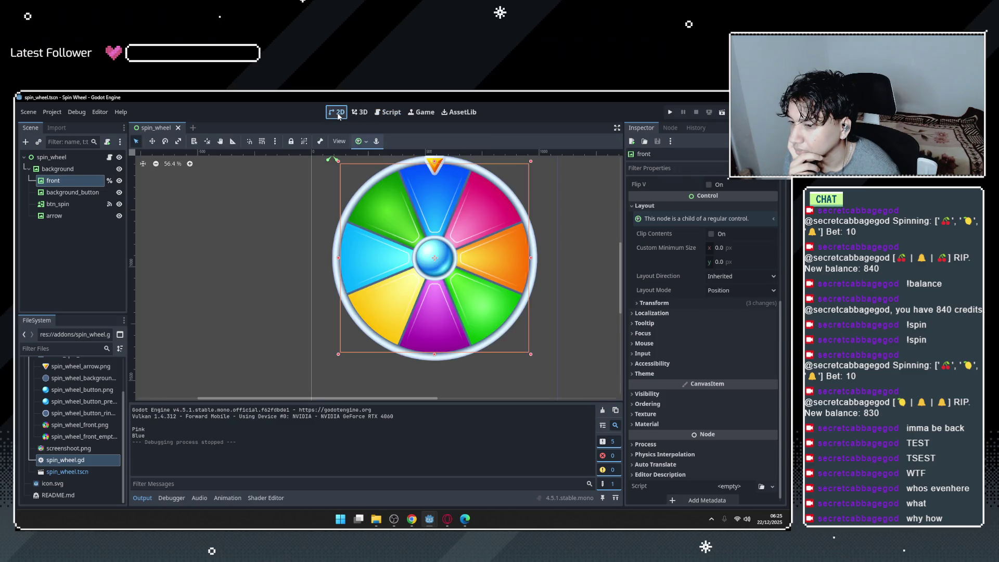
Drag the front wheel TextureRect's corner to 996×900, then select the arrow node.
scroll(381, 218, "down", 5)
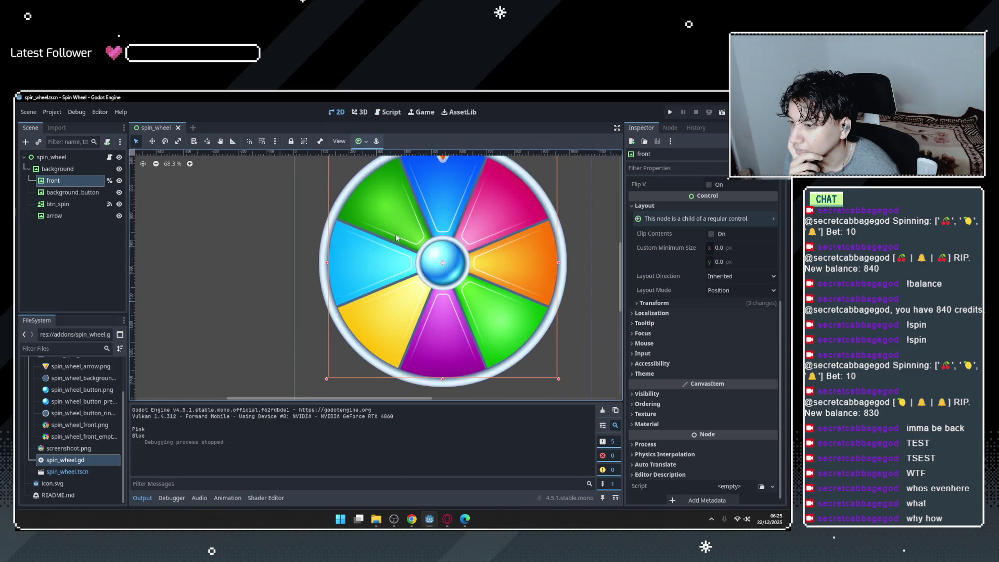
scroll(430, 218, "up", 4)
scroll(430, 217, "up", 1)
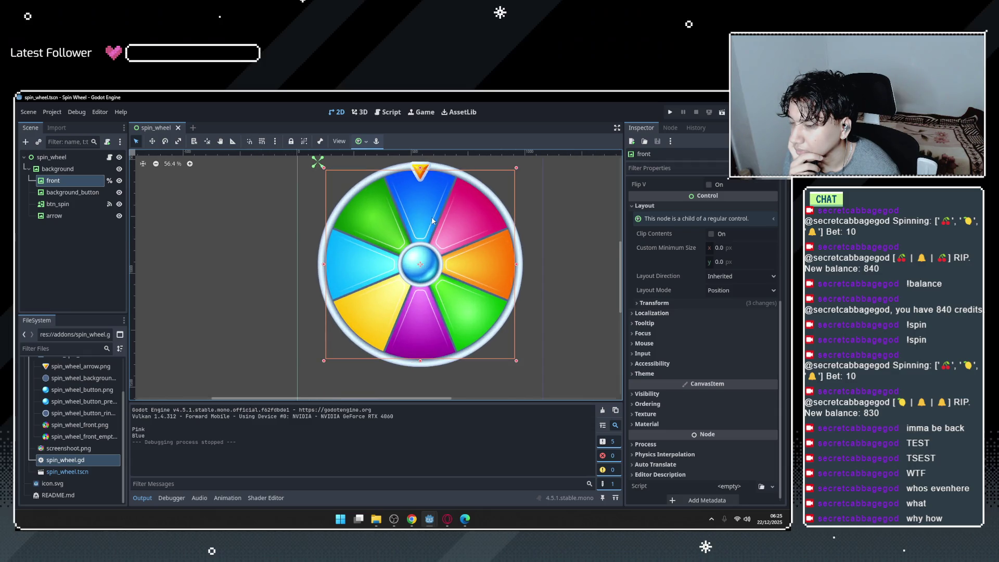
scroll(444, 203, "down", 2)
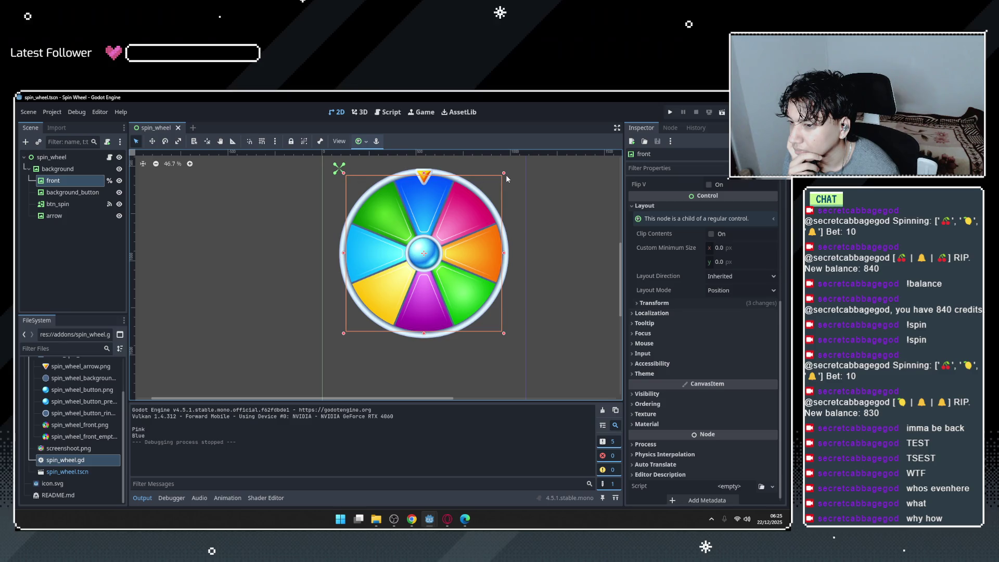
mouse_move(503, 174)
left_mouse_down()
mouse_move(512, 169)
mouse_move(505, 175)
left_mouse_up()
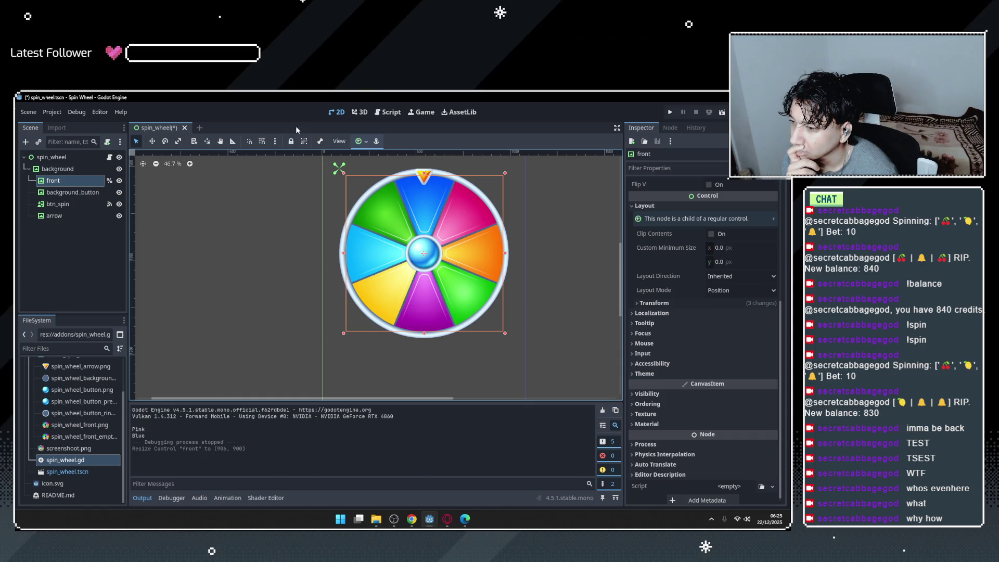
left_click(68, 192)
left_click(57, 216)
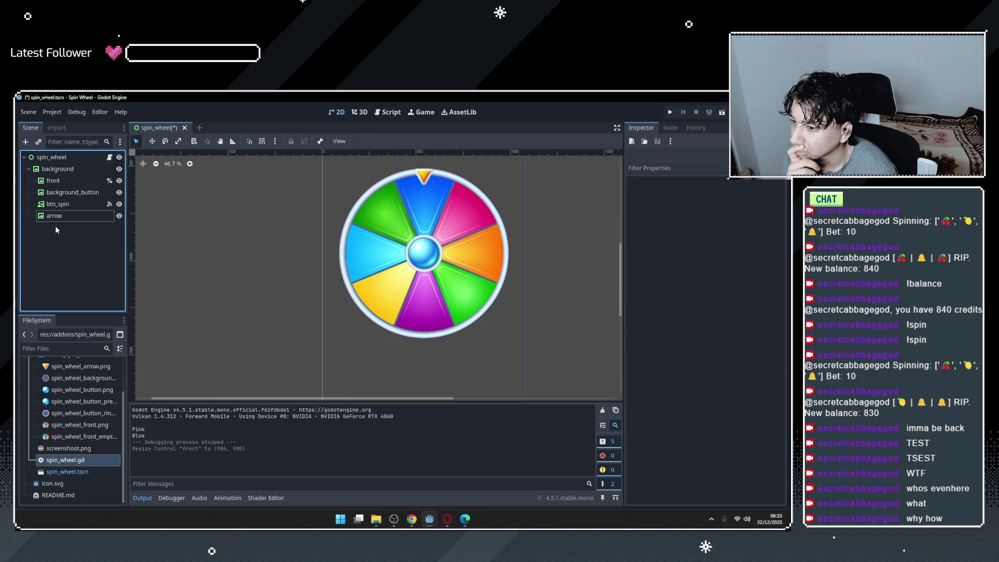
left_click(67, 181)
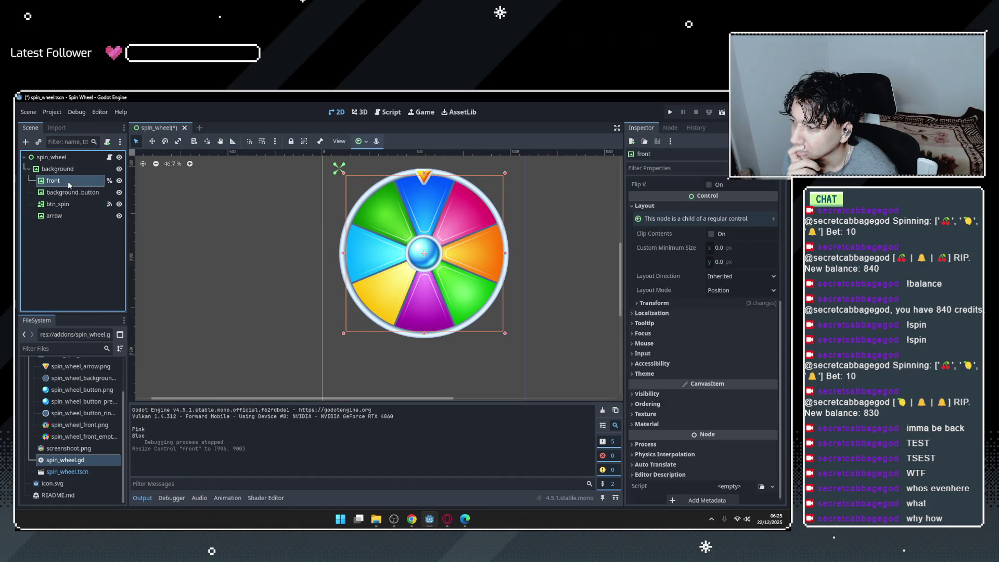
scroll(703, 220, "up", 5)
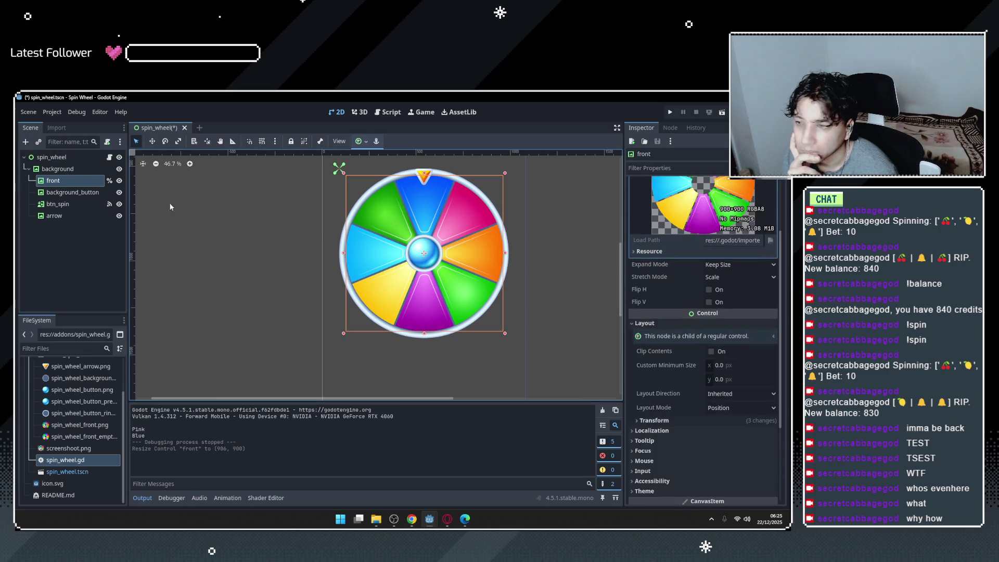
left_click(65, 184)
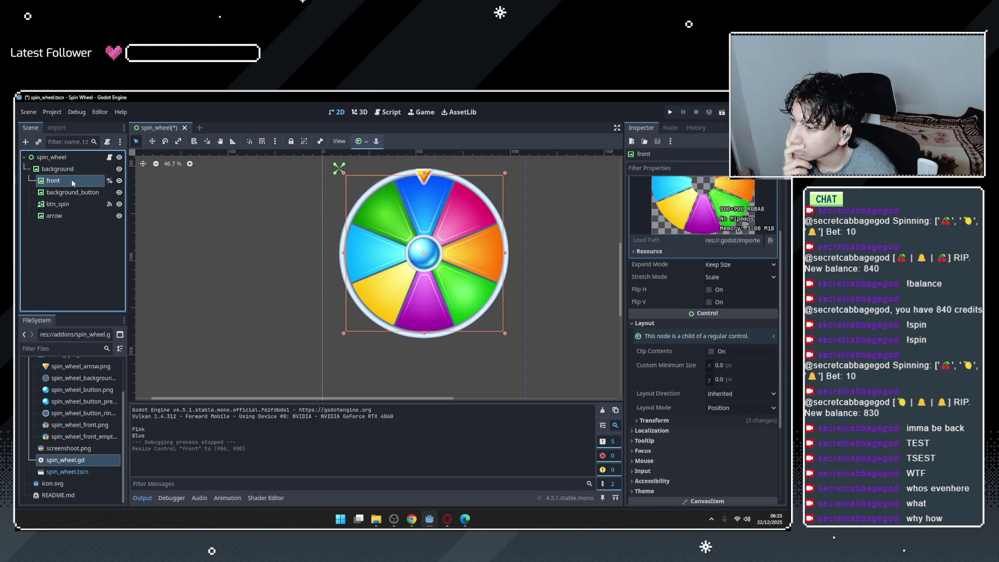
double_click(41, 186)
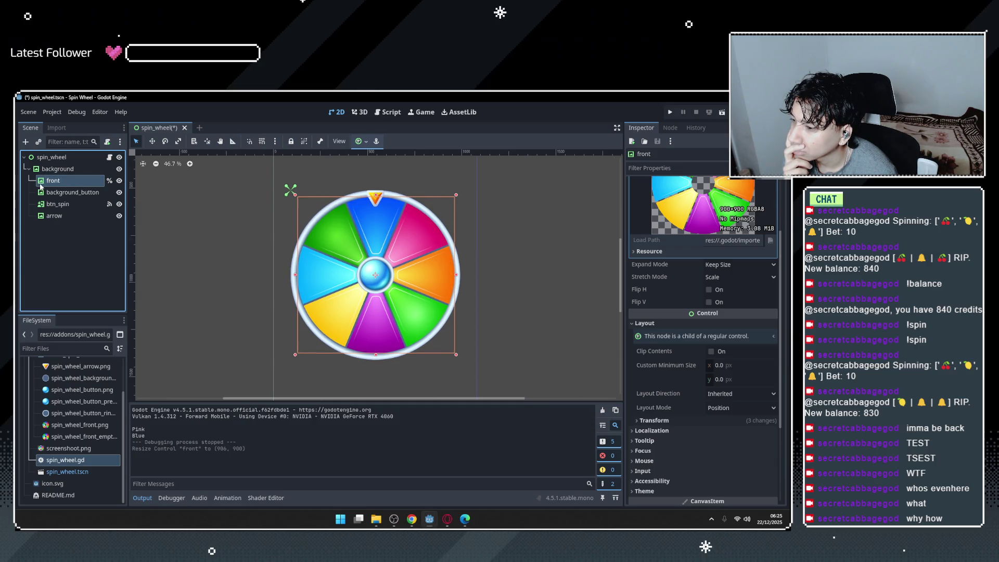
scroll(704, 298, "down", 3)
scroll(670, 338, "up", 3)
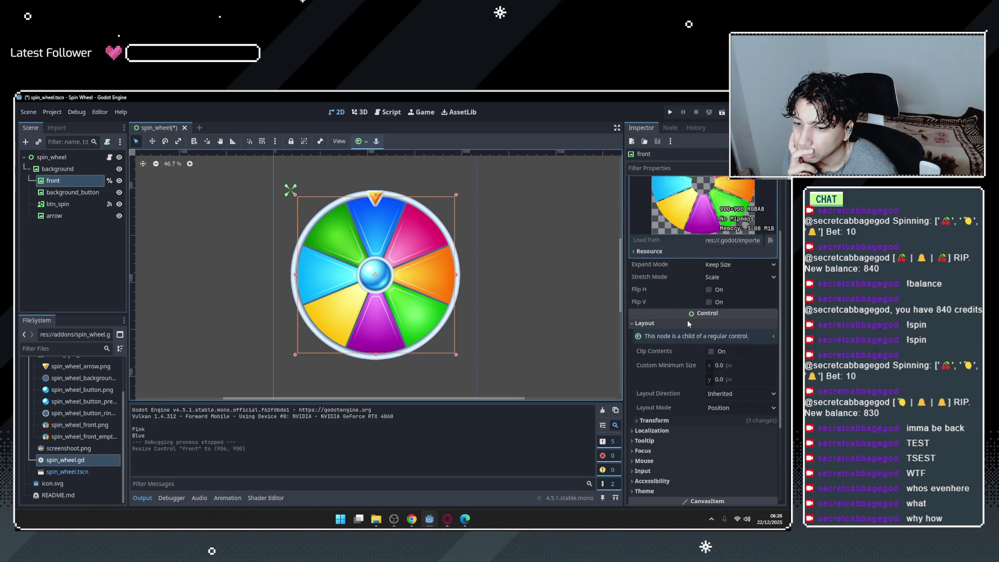
left_click(679, 323)
scroll(677, 298, "up", 2)
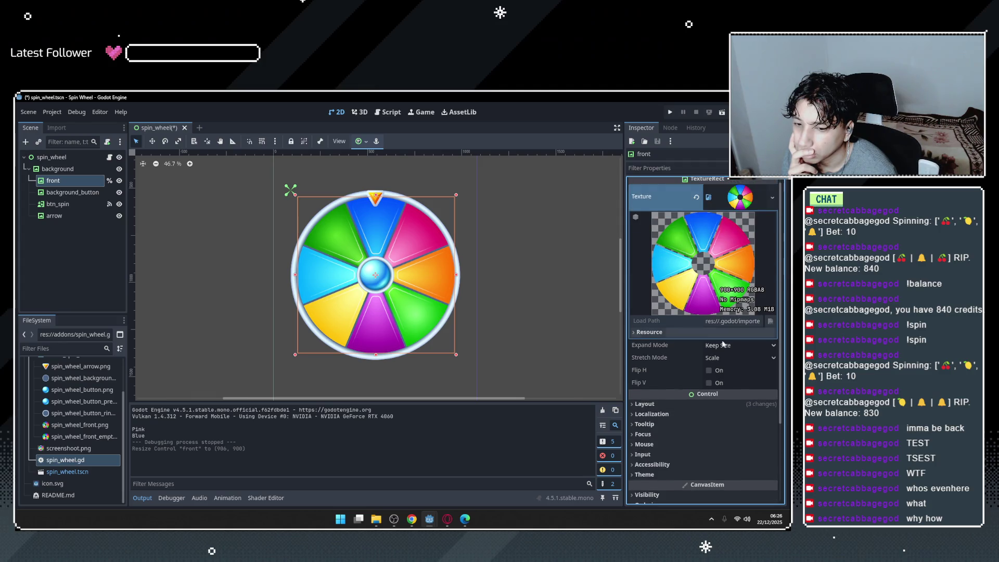
scroll(688, 299, "down", 2)
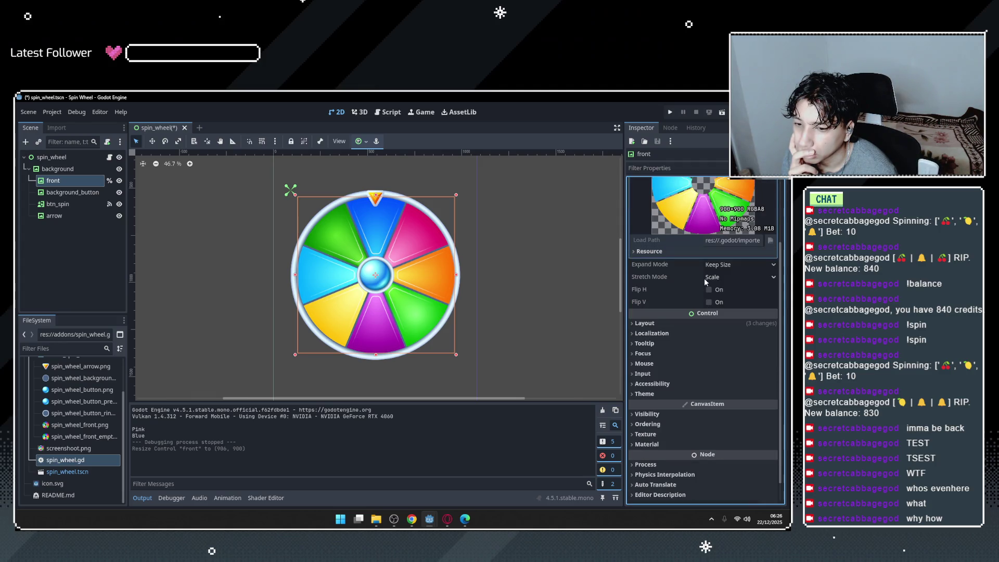
scroll(533, 336, "down", 1)
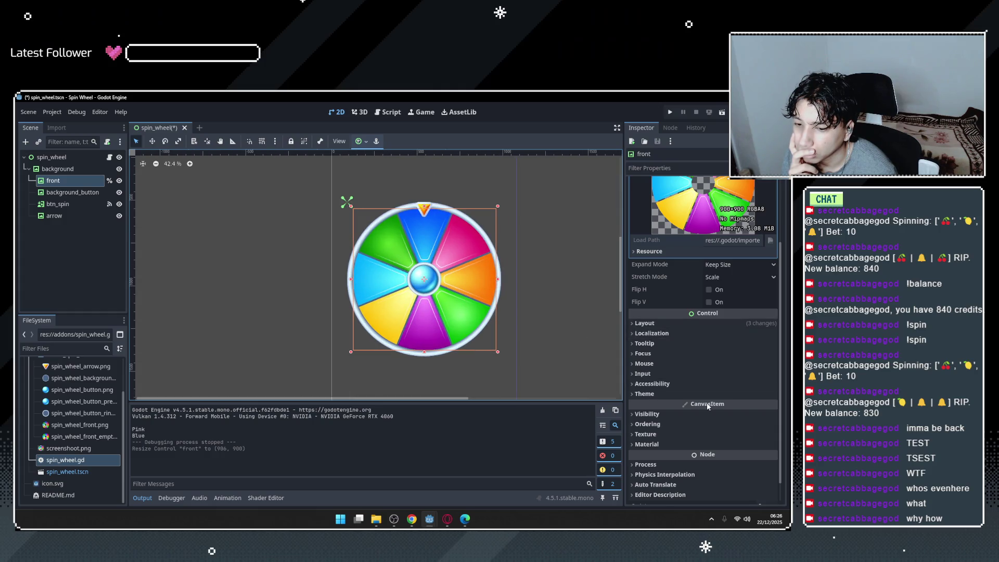
scroll(700, 408, "down", 1)
left_click(676, 390)
left_click(677, 388)
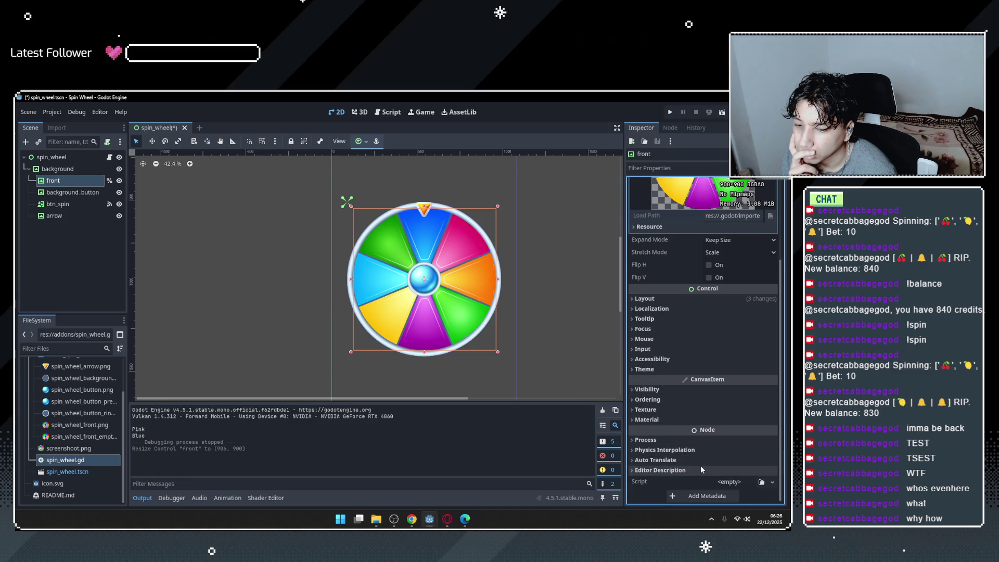
scroll(697, 445, "up", 3)
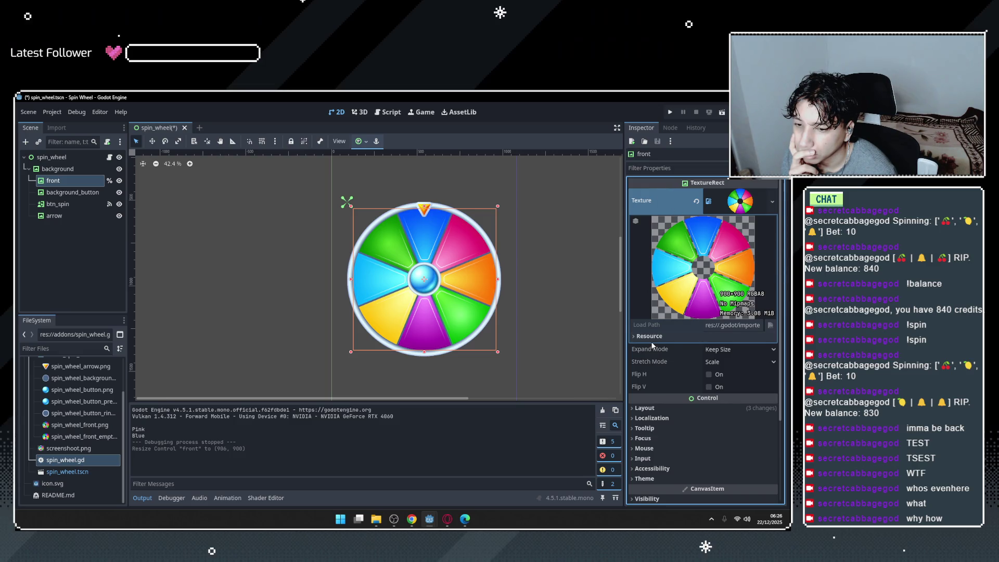
scroll(646, 408, "down", 3)
left_click(645, 299)
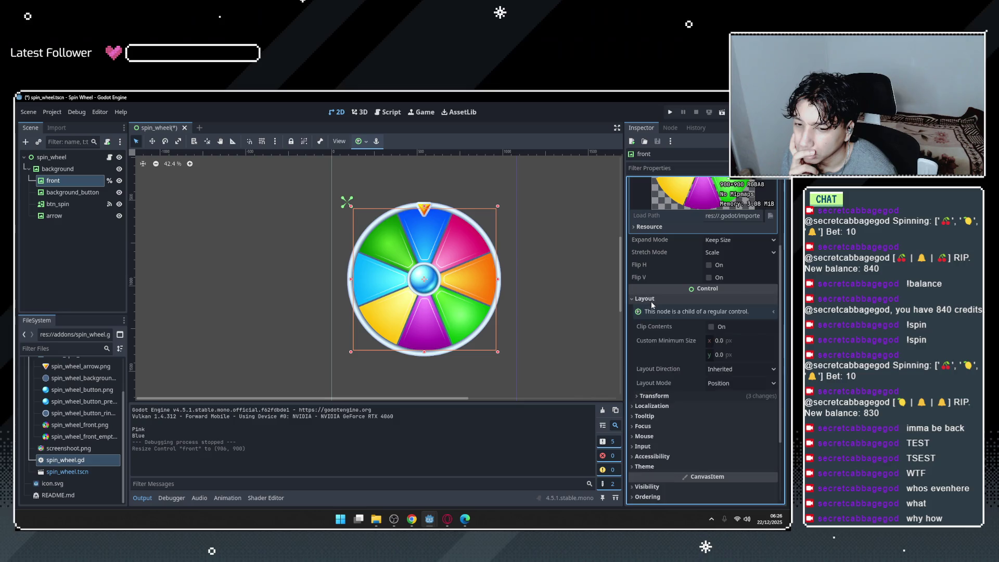